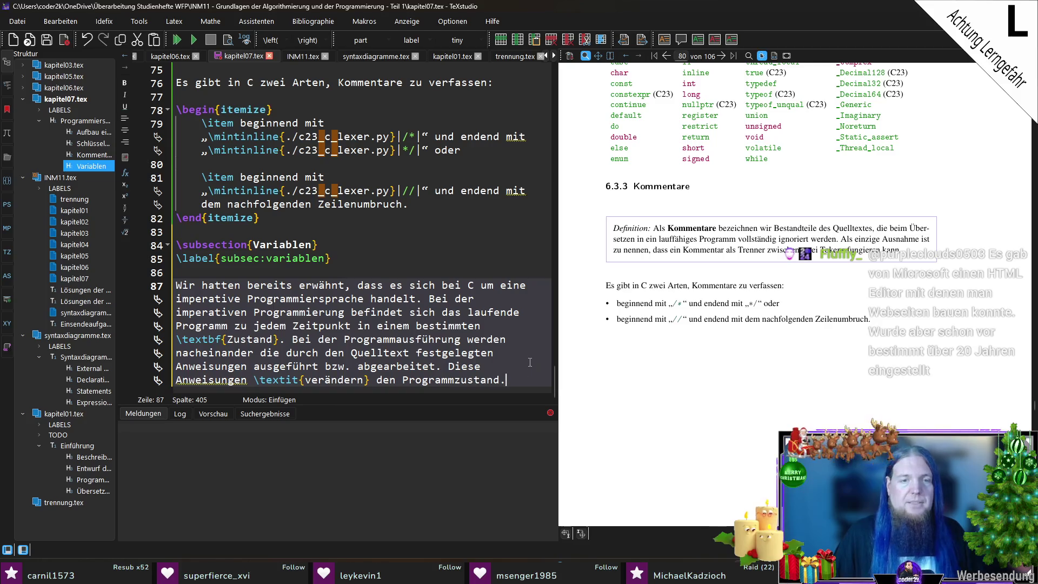
Add an empty line after the introductory Variablen paragraph and save kapitel07.tex.
key("Return")
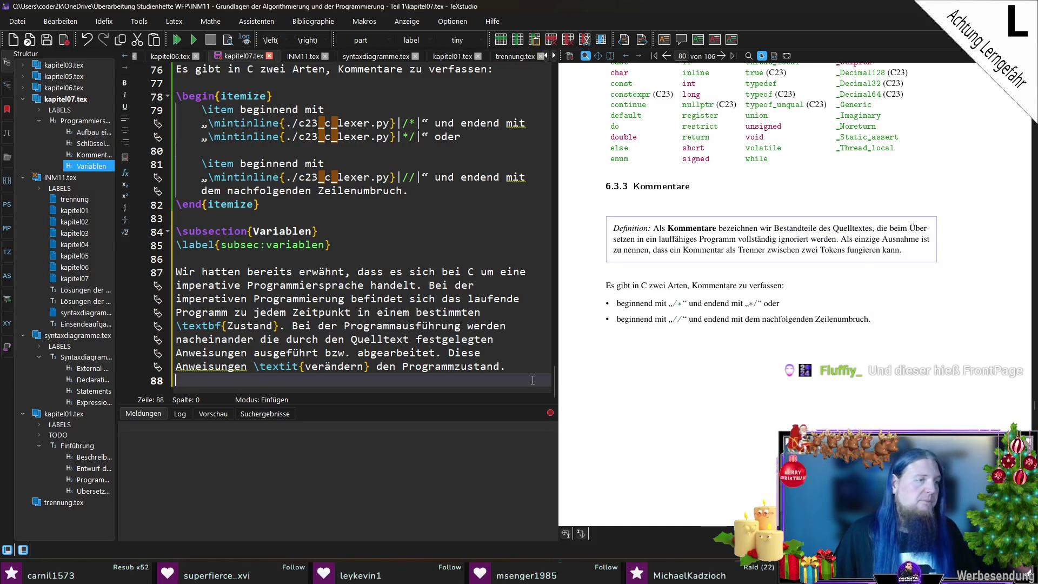
key("ctrl+s")
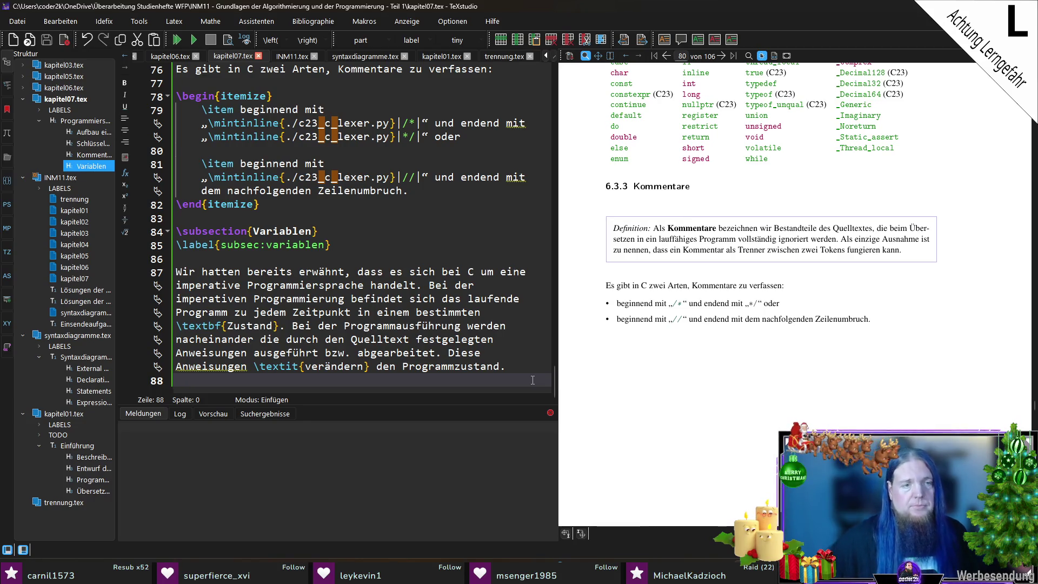
key("Return")
Write 'Der aktuelle Zustand des Programms wird größtenteils durch \textbf{Variablen} repräsentiert.'.
type("Der ")
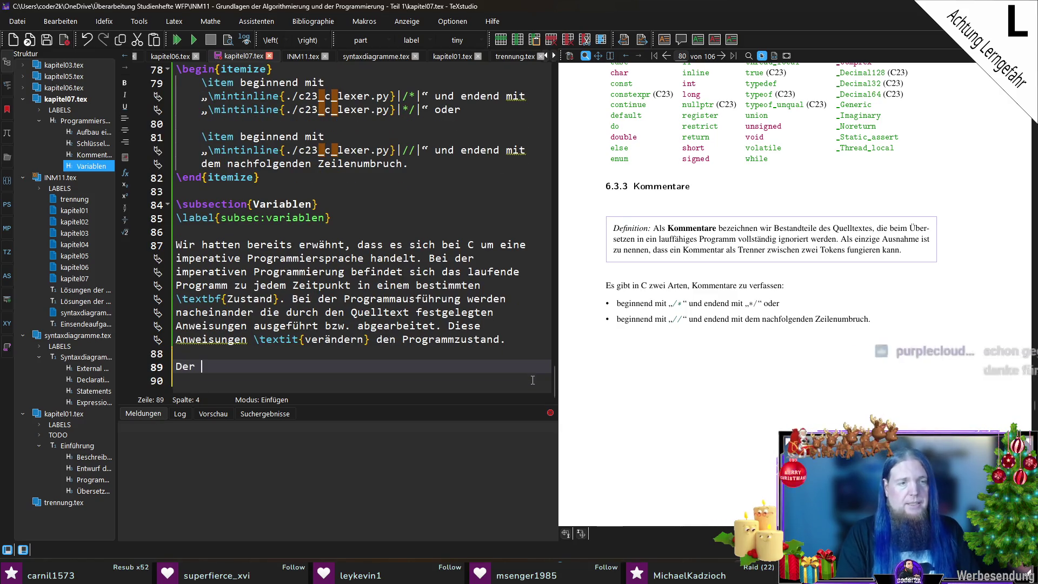
type("aktuelle Zustand ")
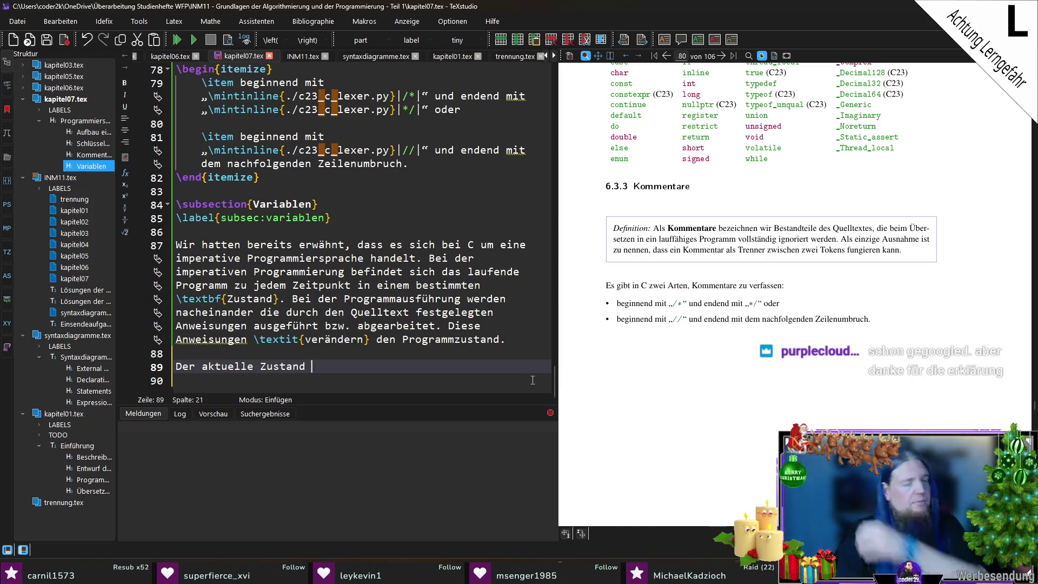
type("des Programms ")
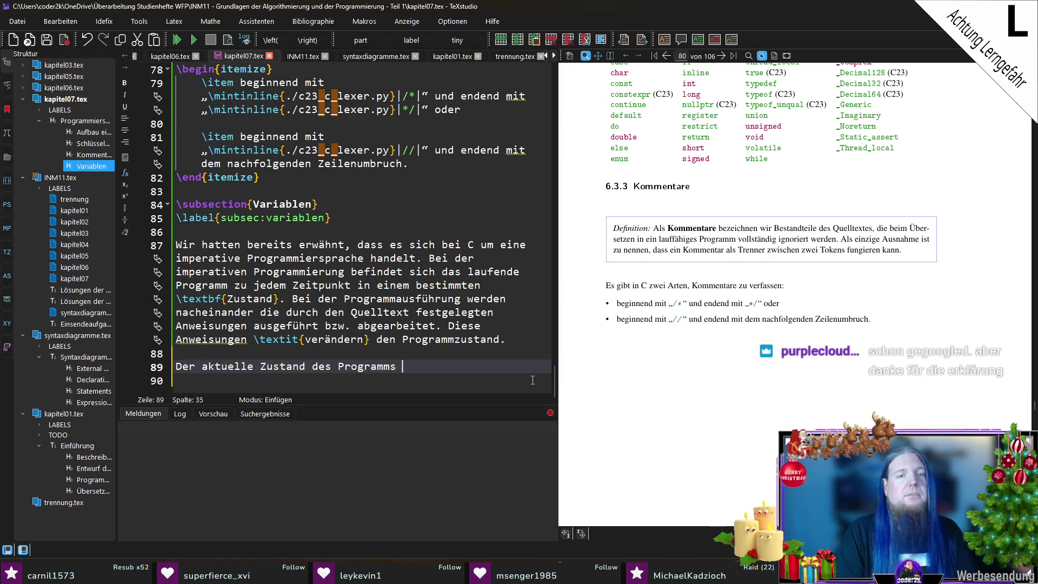
type("wird größten")
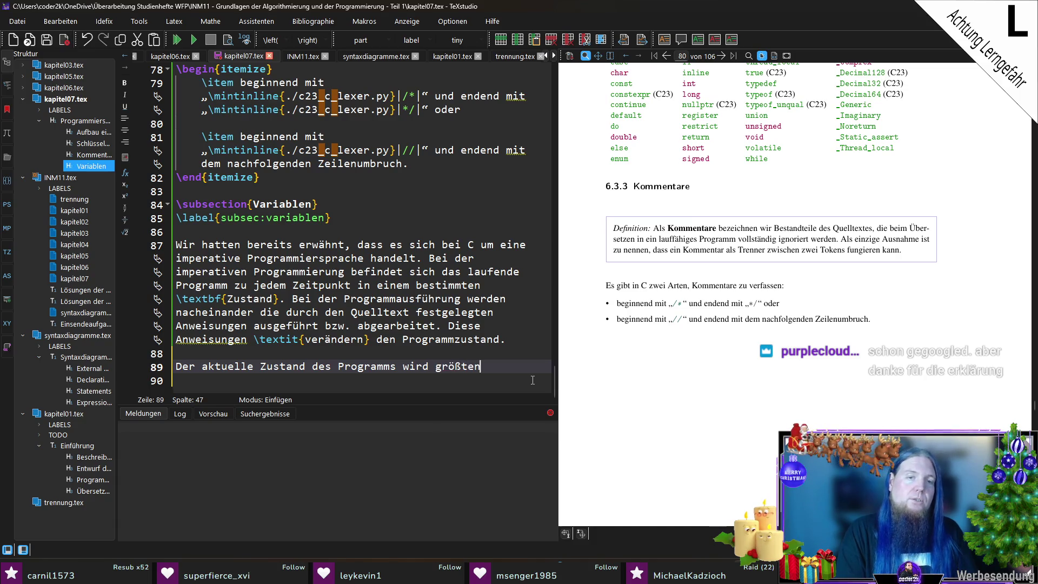
type("teils dur")
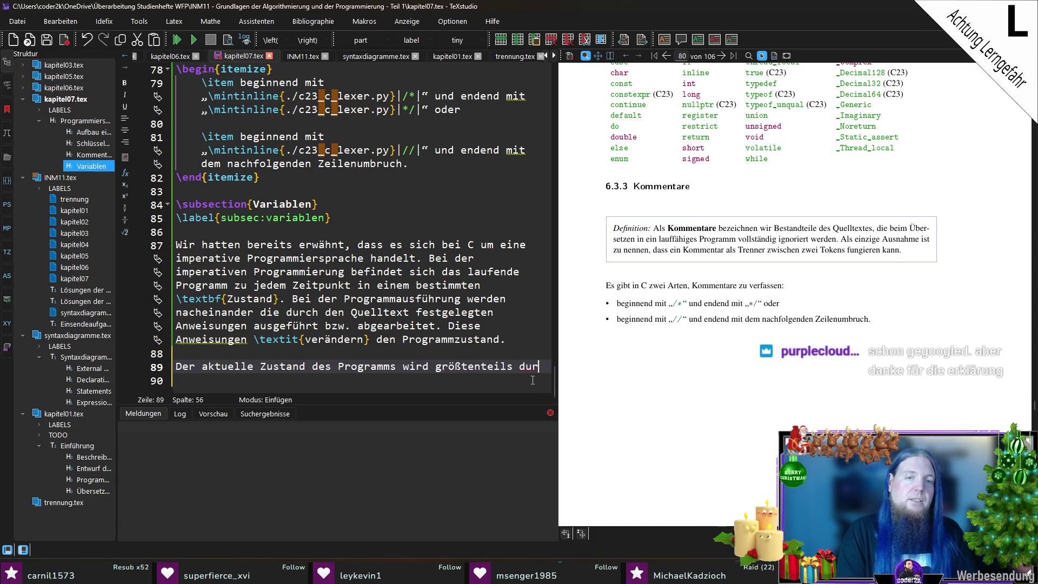
type("ch\textbf{Variablen} ")
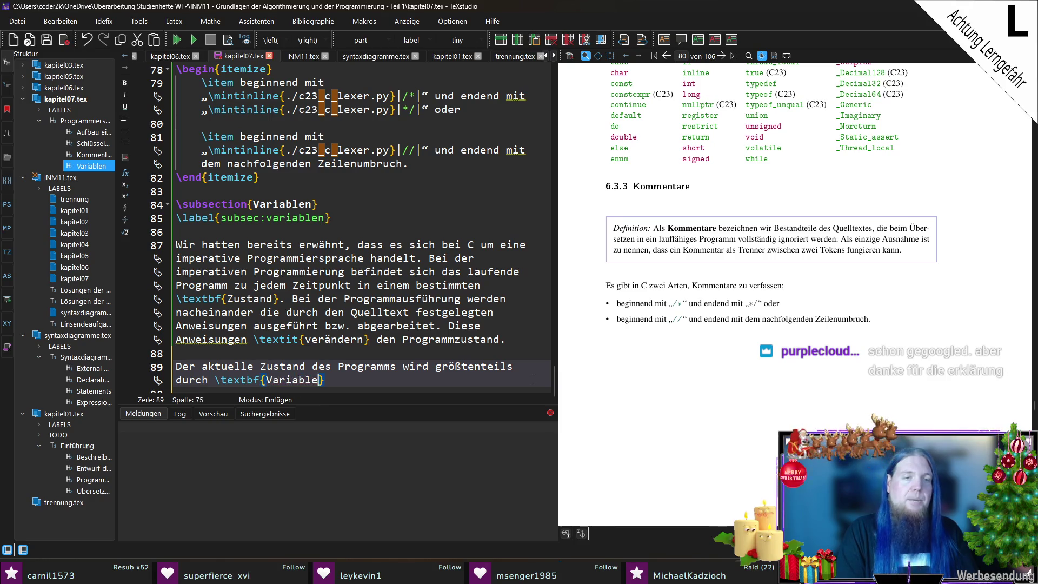
type("ausgedrückt.")
key("ctrl+shift+Left")
type("repräsentiert.")
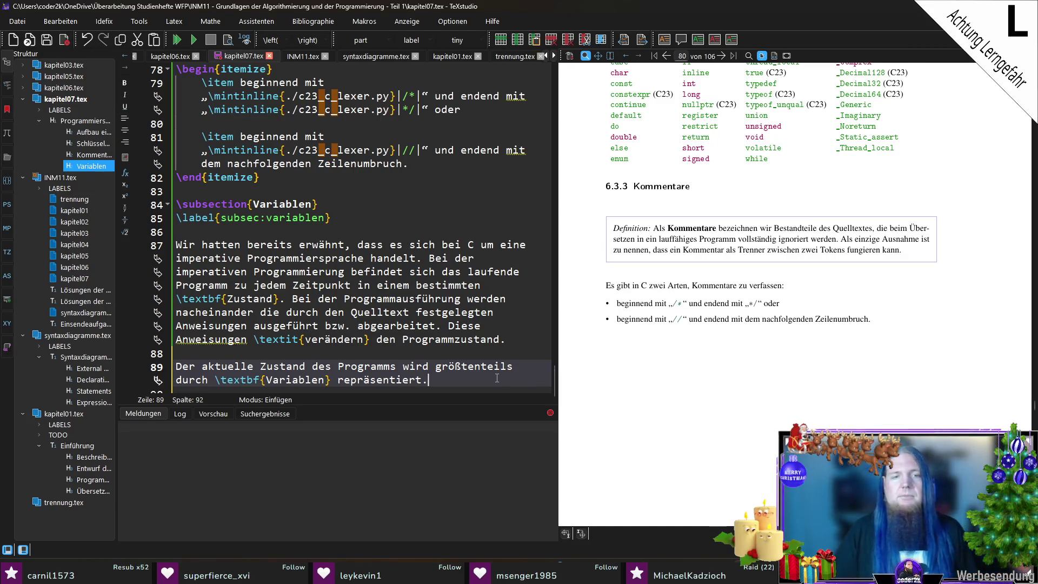
scroll(497, 378, "down", 1)
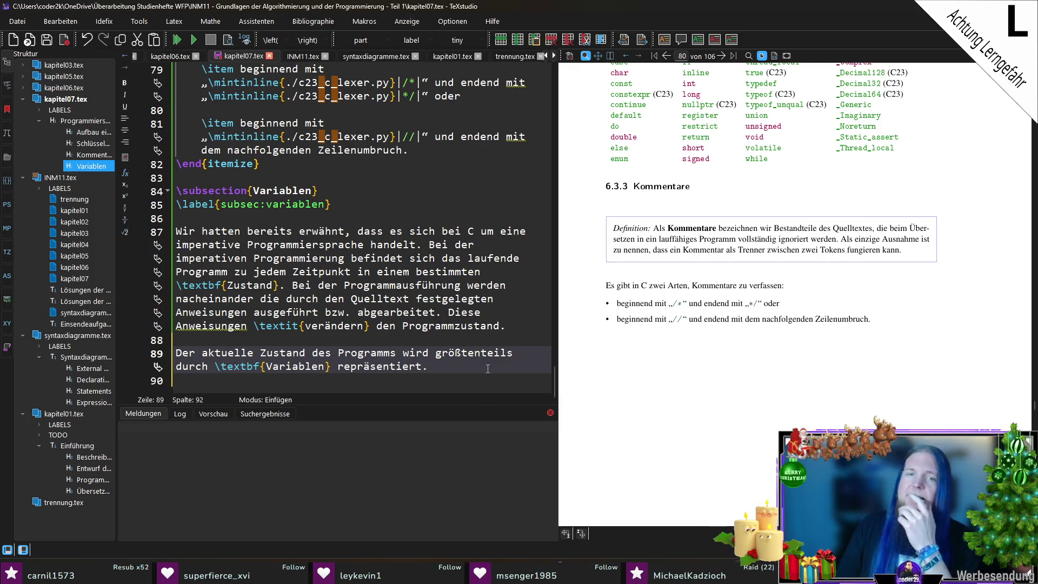
Add a merksatz block defining a \textbf{Variable} as a named memory area with a \textbf{Datentyp} determining its size.
key("Return")
key("Return")
type("\begin{merk")
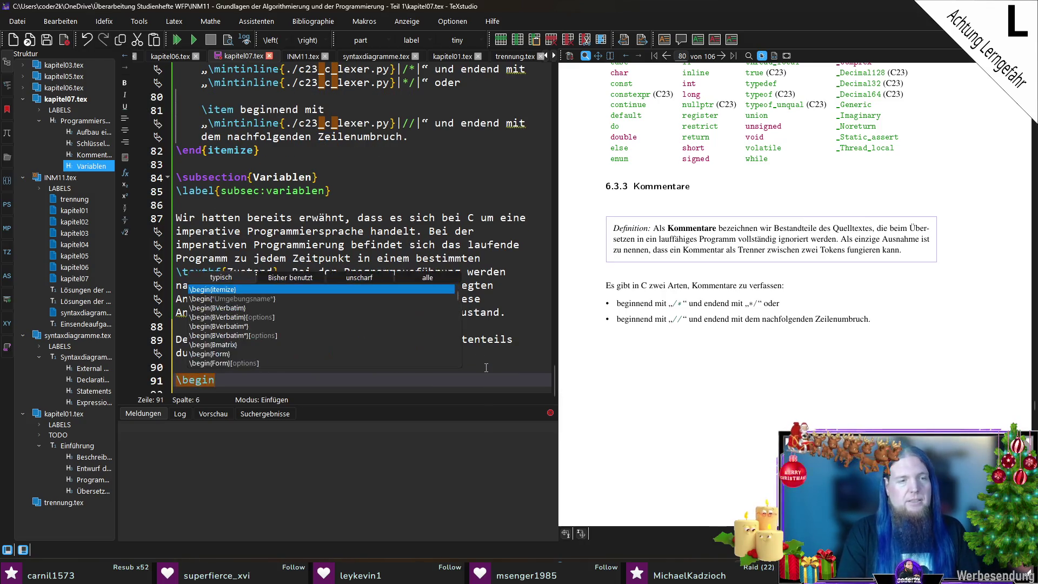
key("Return")
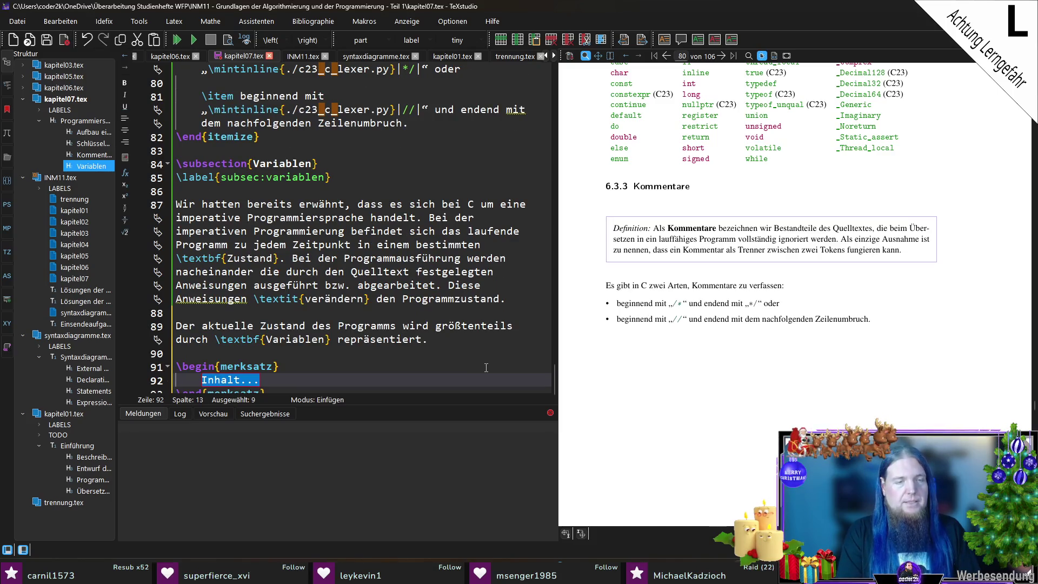
type("\\textit{Definition:}")
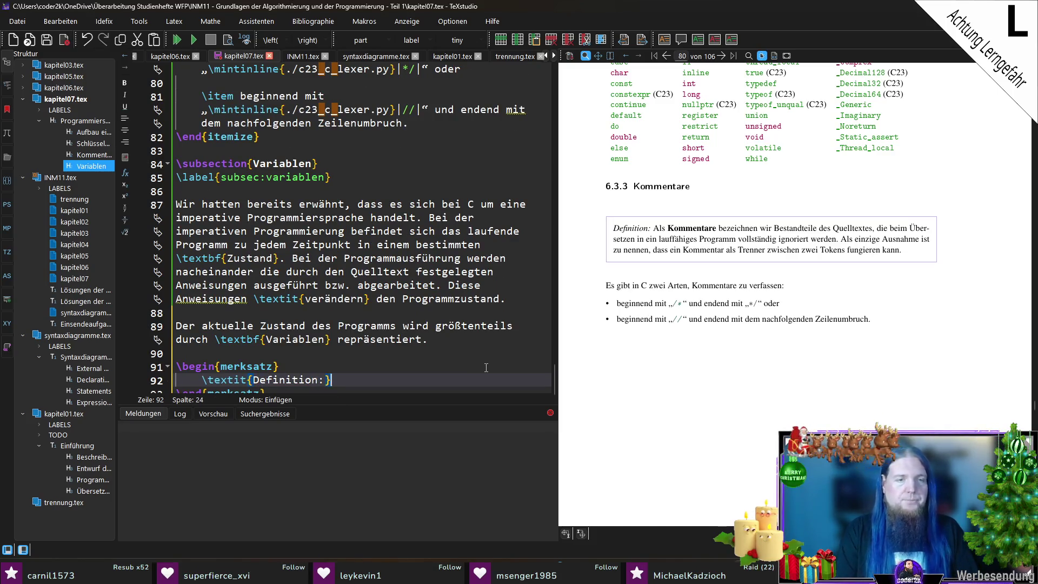
type(" Unter einer \textbf{Variable} verstehen wir ein")
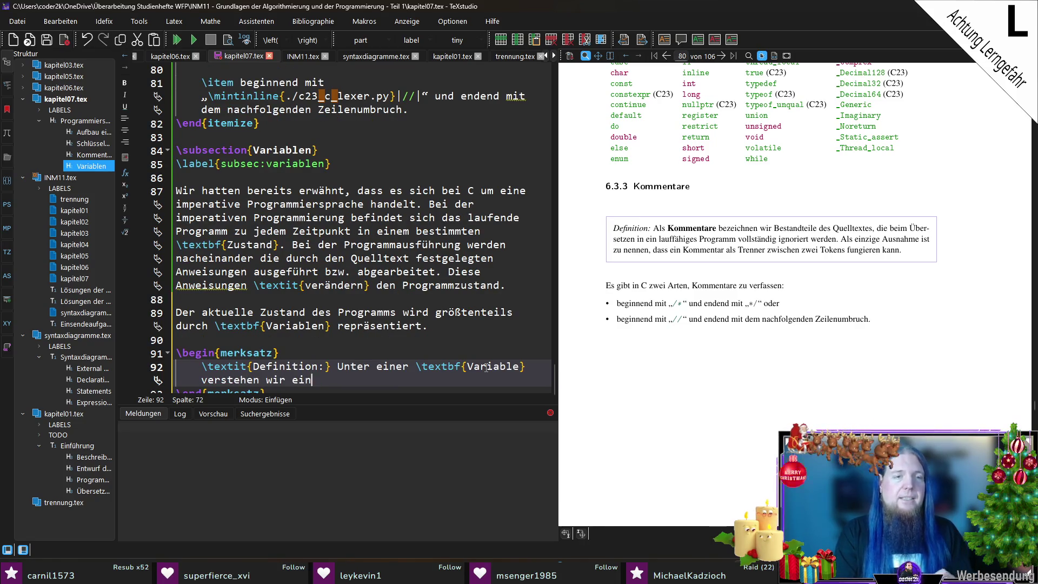
type("en ")
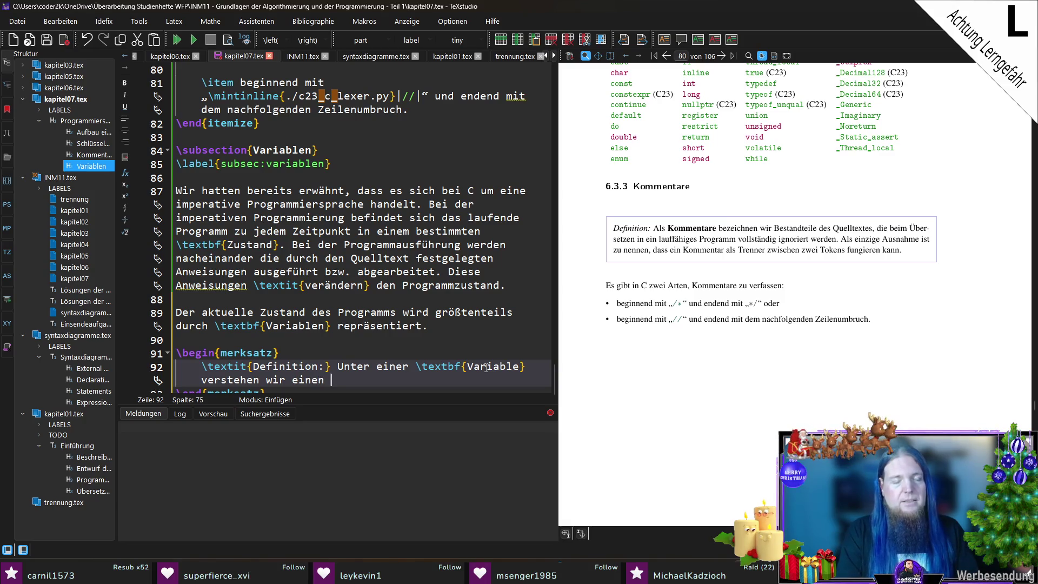
type("Speicherbereich")
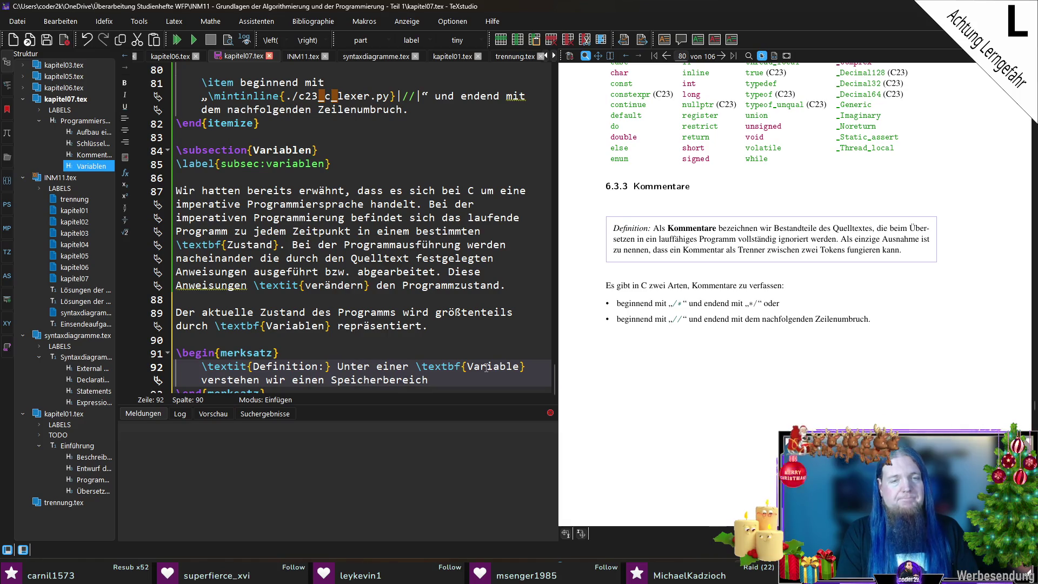
type(",")
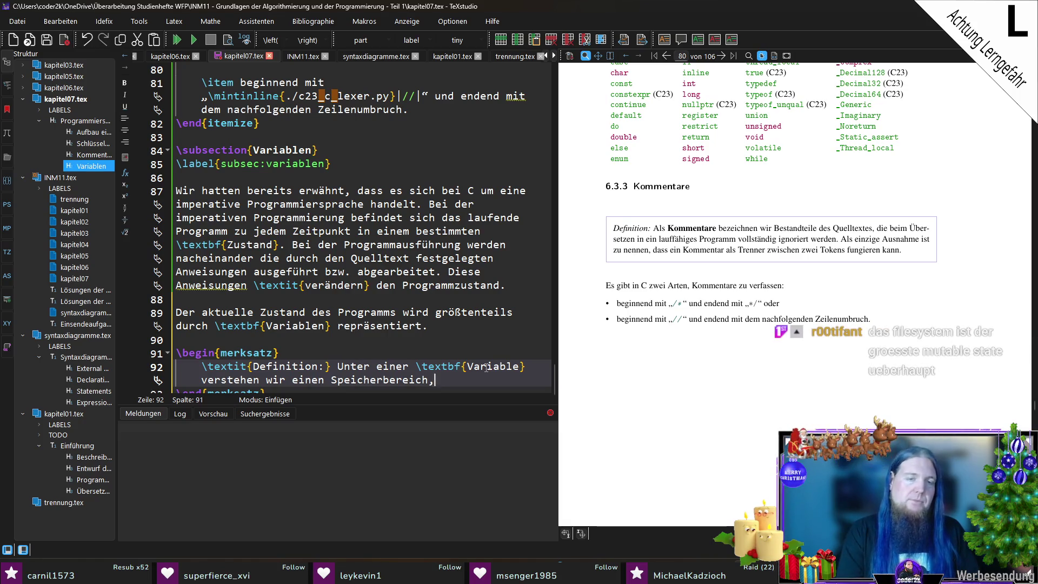
type(" dem wir einen ")
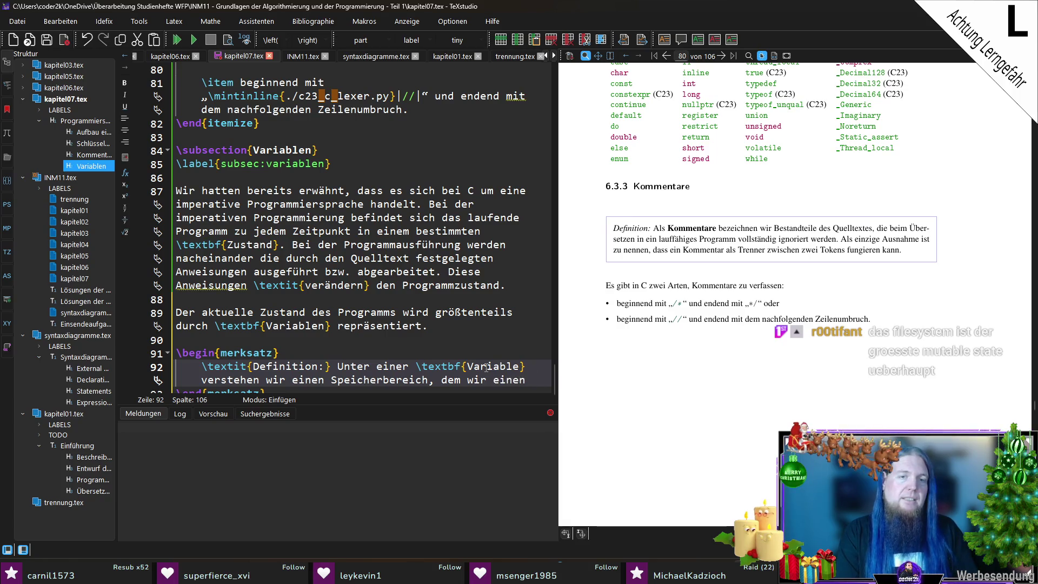
type("Namen(Bezeichner)")
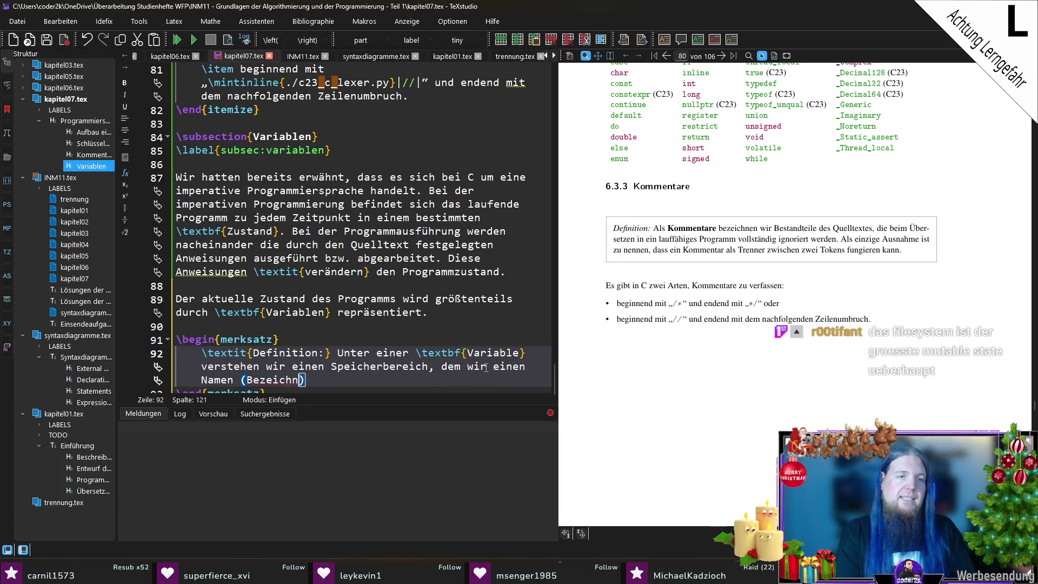
type(" gegeben haben.")
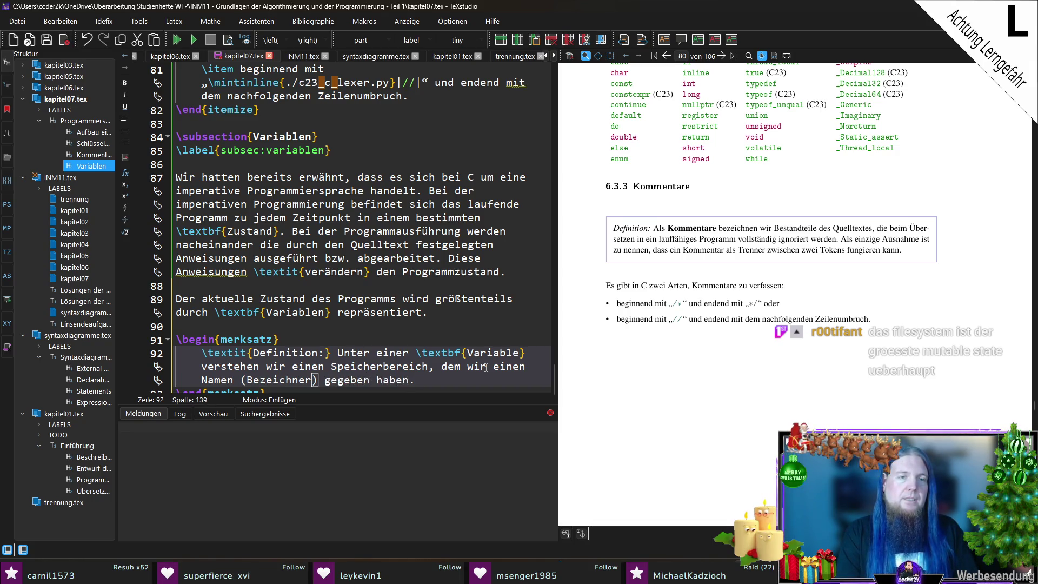
key("BackSpace")
type("und ")
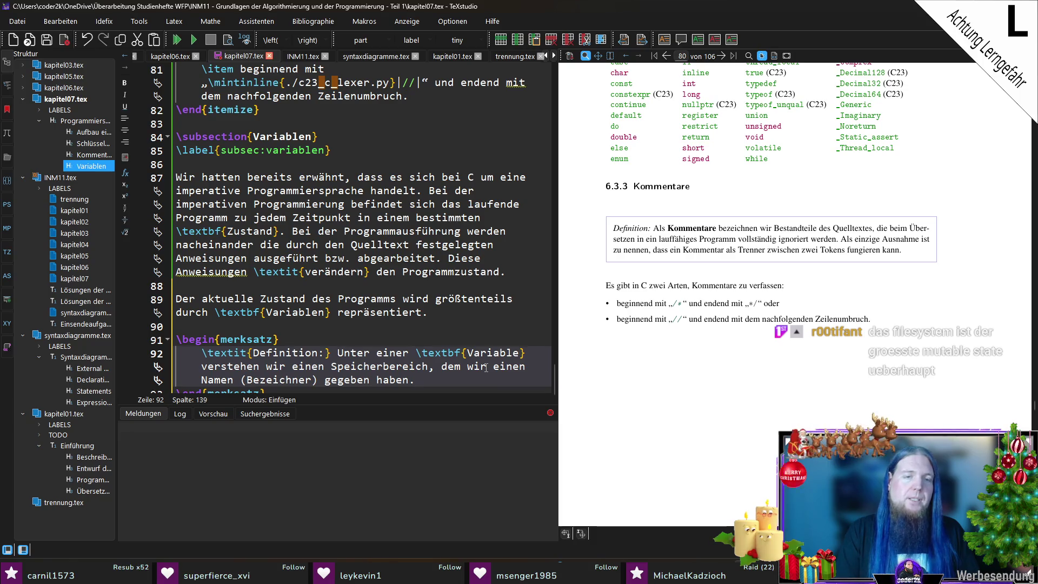
type("dem wir einen \t")
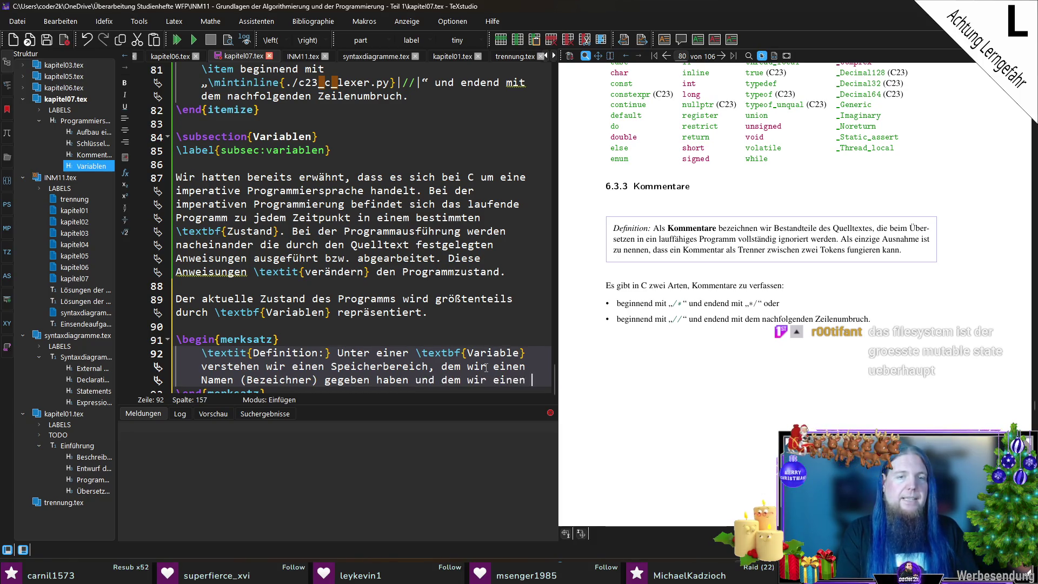
type("extbf{Datentyp} z")
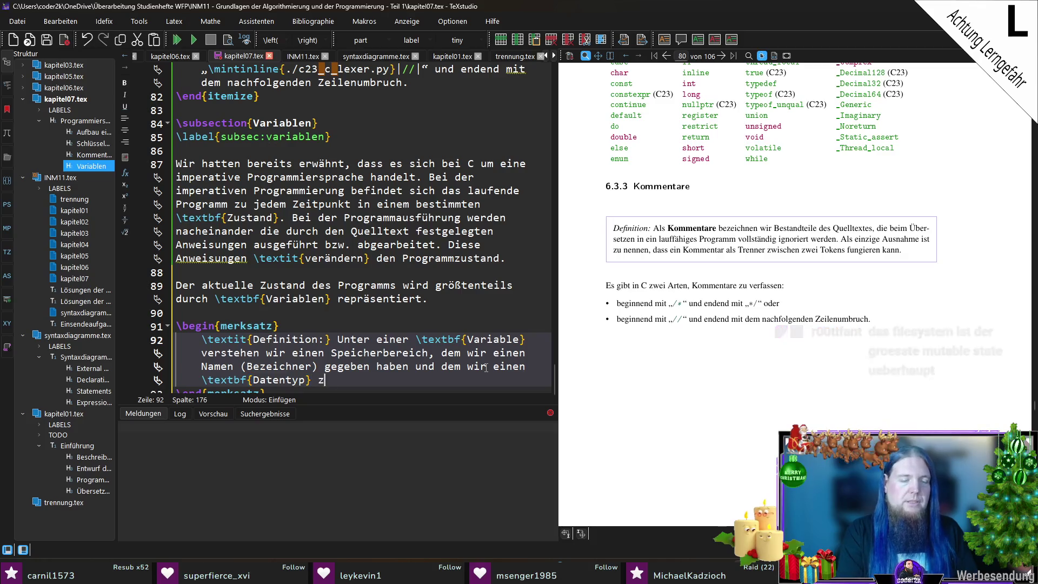
type("ugeordnet haben.")
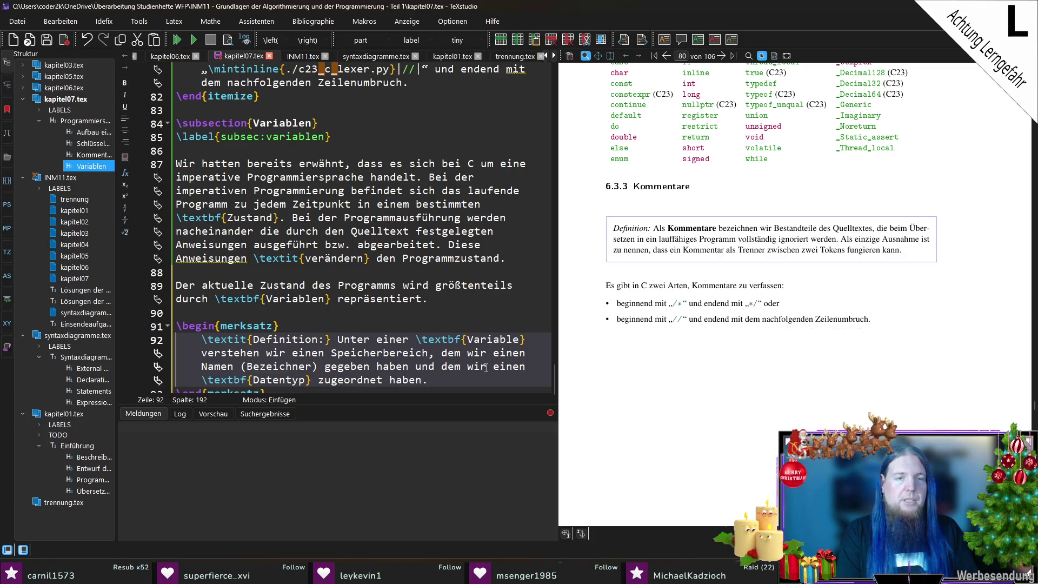
type(" Der Datentyp ")
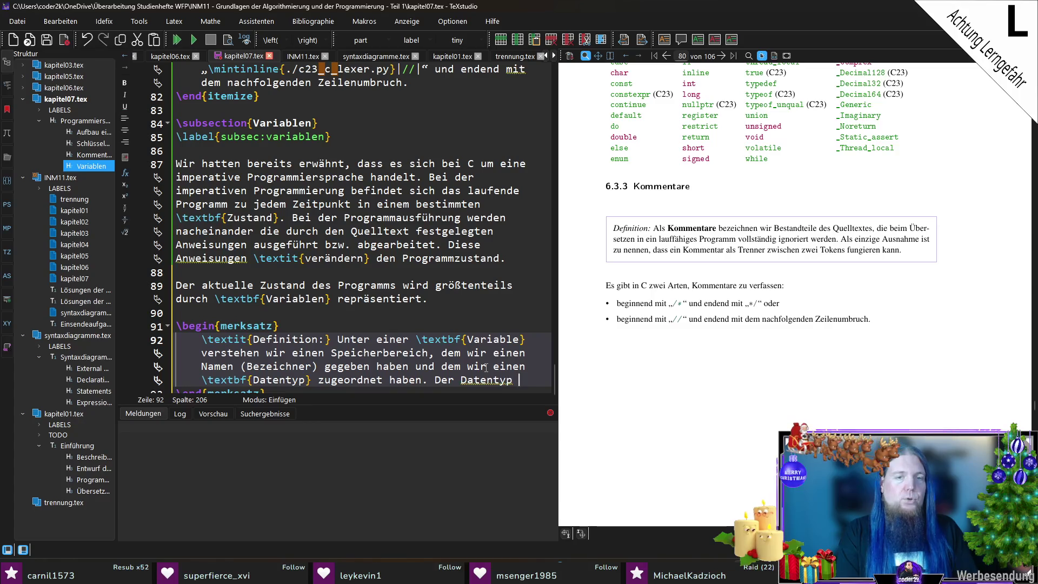
type("bestimmt, wie groß der Spei")
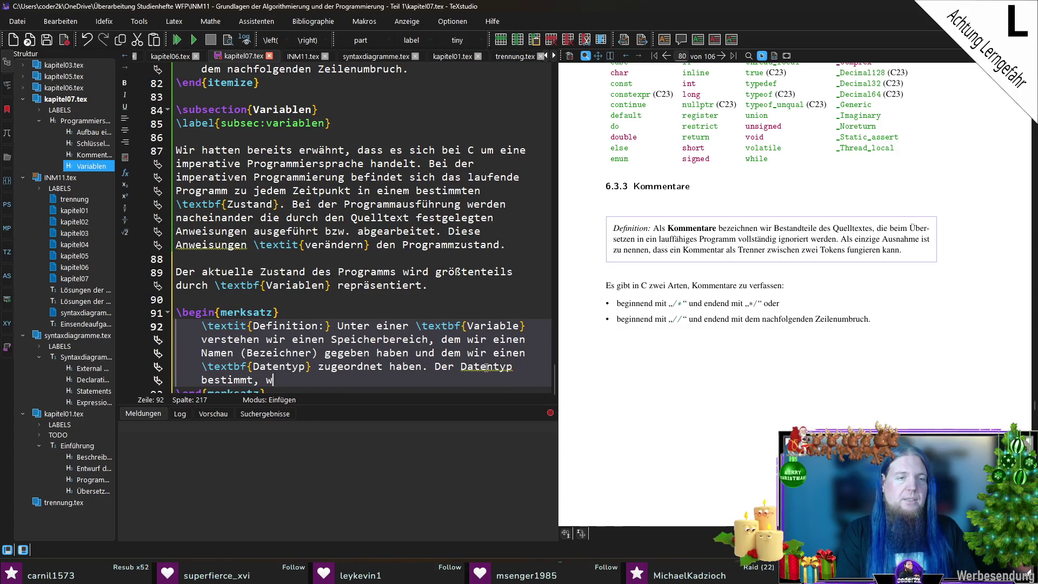
type("cherbereich ist.")
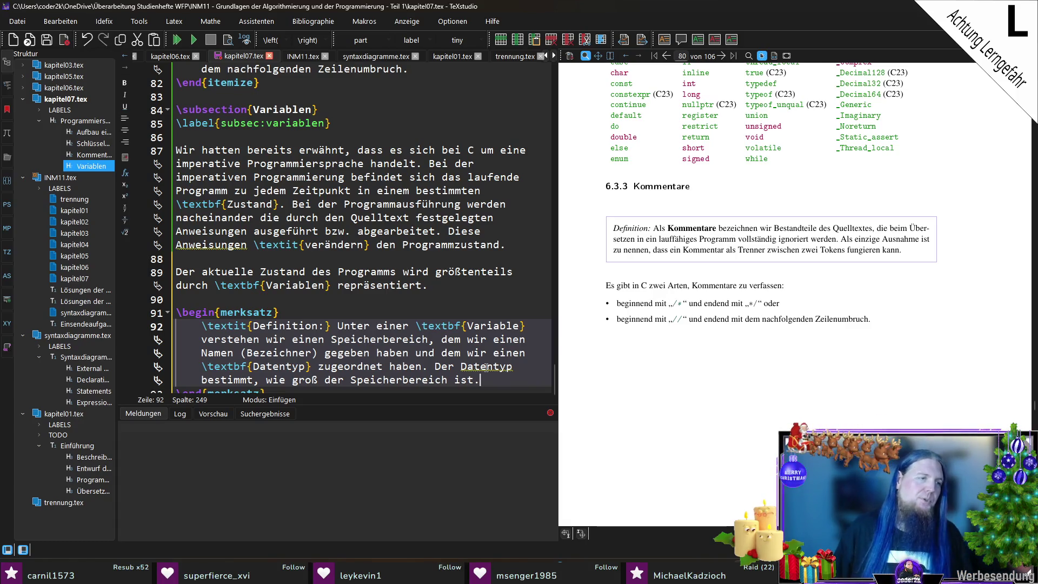
Move to the empty line below the merksatz block and save kapitel07.tex.
scroll(478, 365, "down", 1)
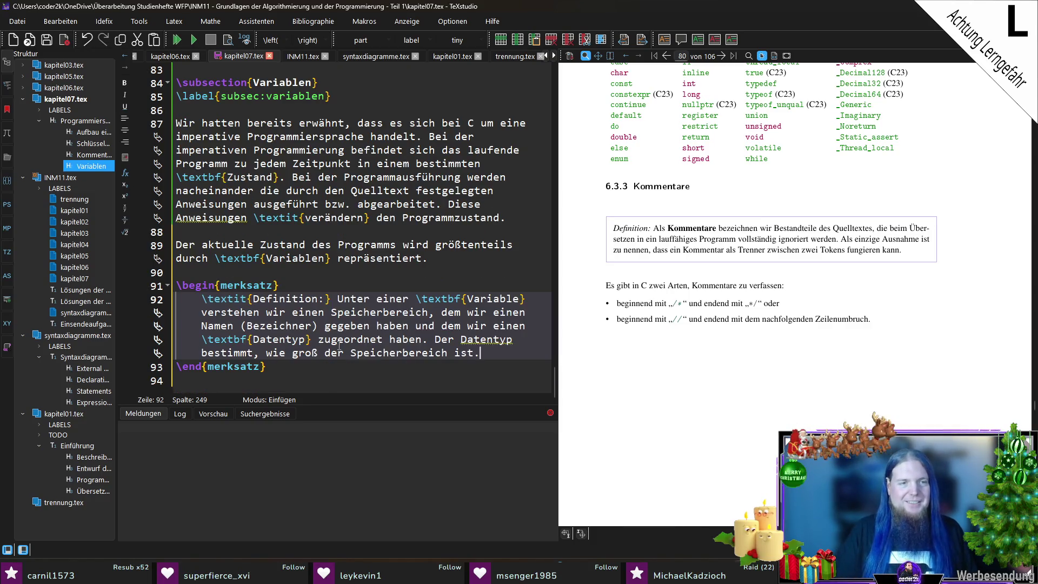
left_click(352, 388)
key("ctrl+s")
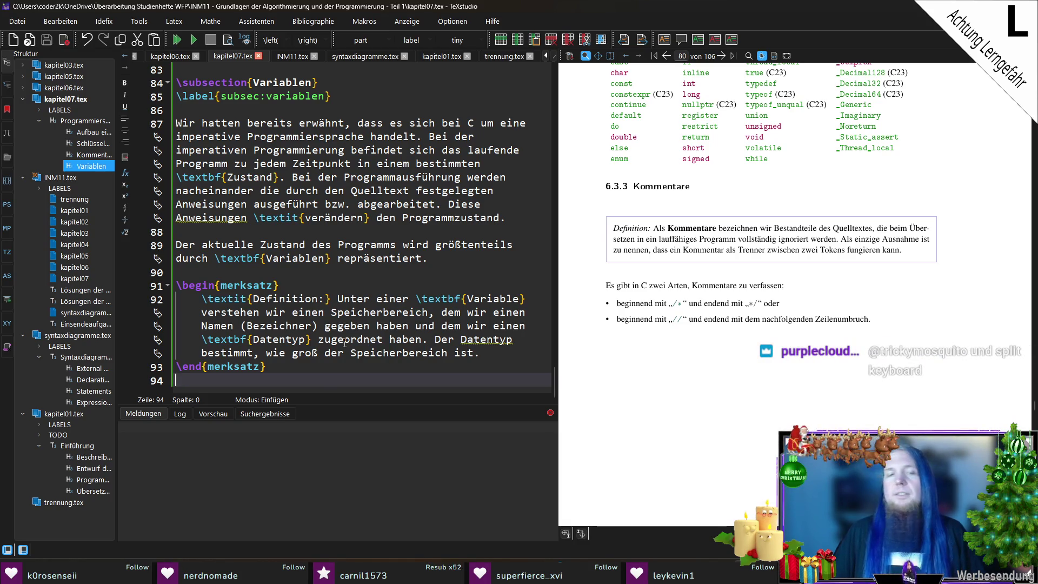
Add a new empty line below the \end{merksatz} block.
key("Return")
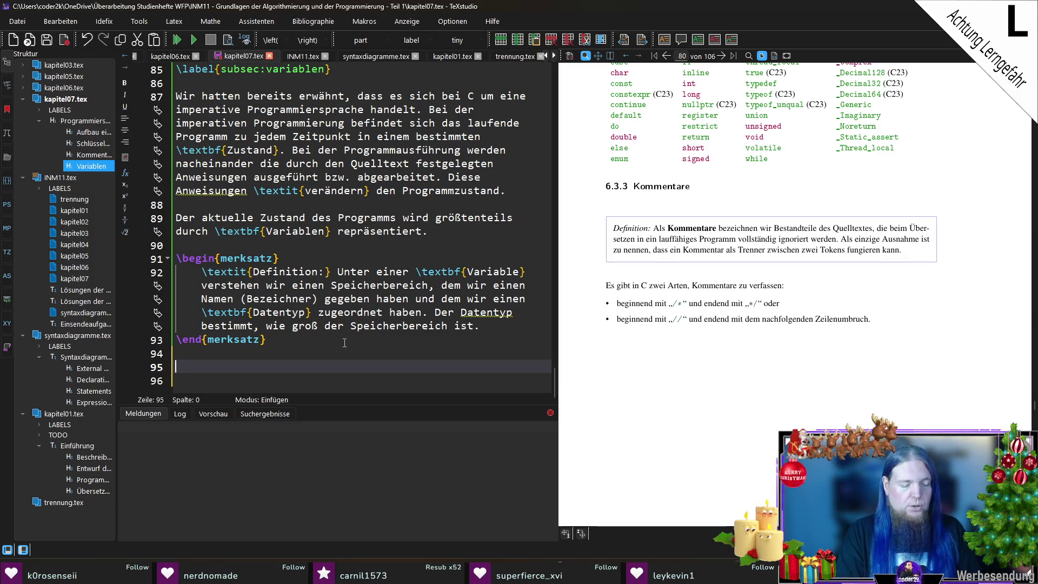
Add 'Variablen werden in C anhand der folgenden Syntax definiert' and compile with F5.
type("Variablen")
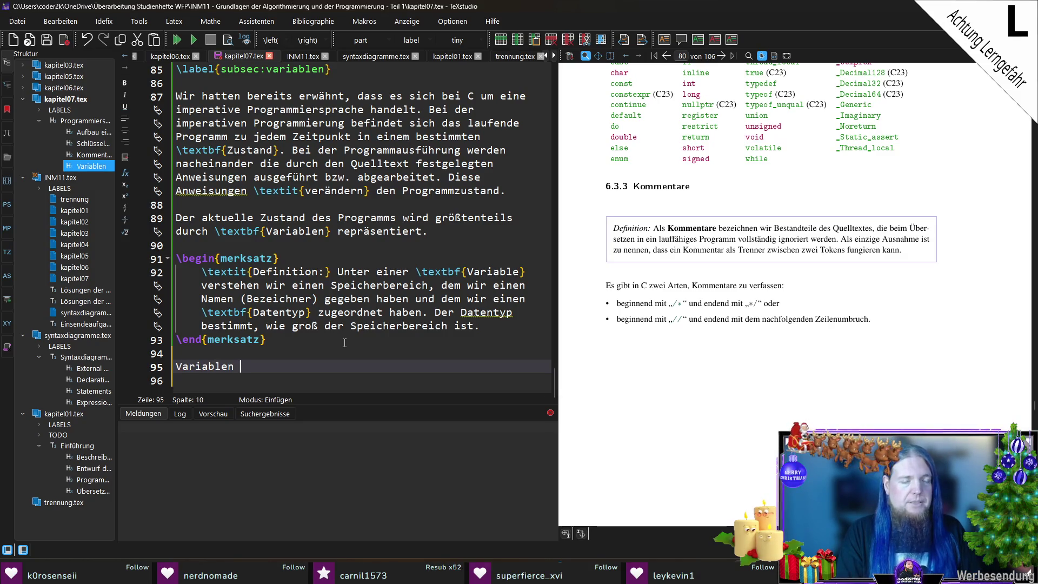
type(" werden")
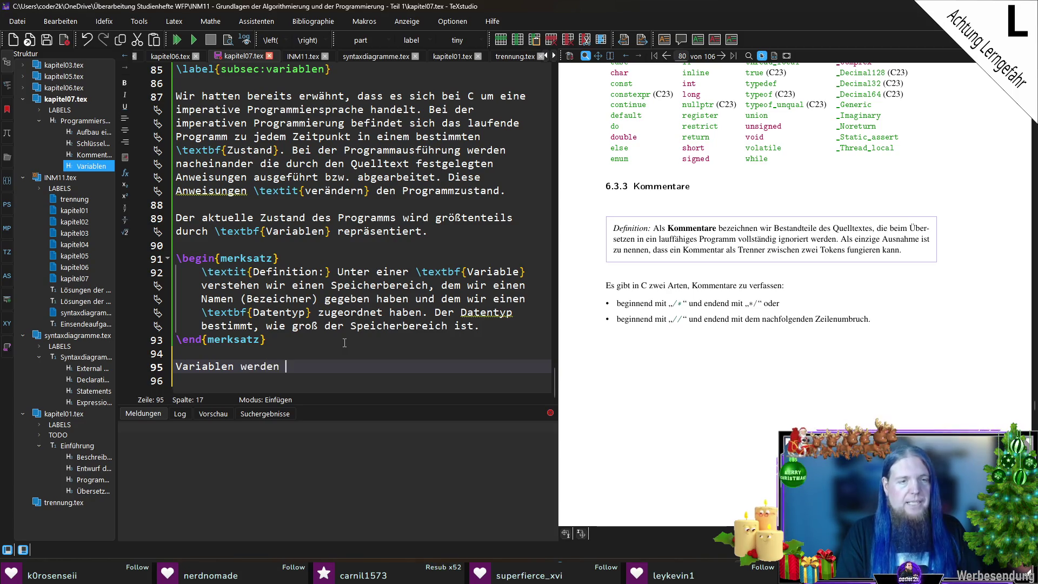
type(" in C a")
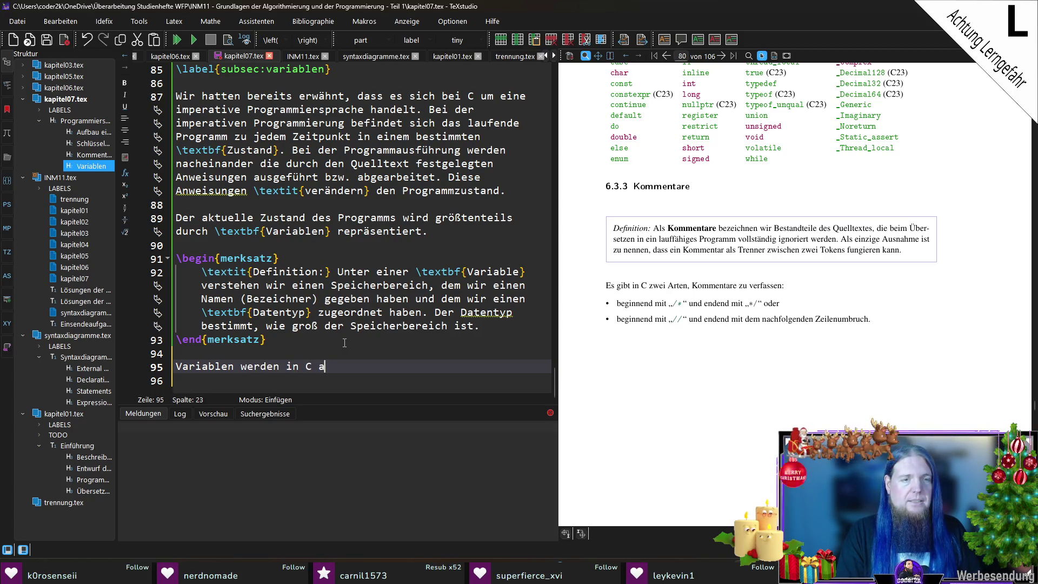
type("nhand der folgenden ")
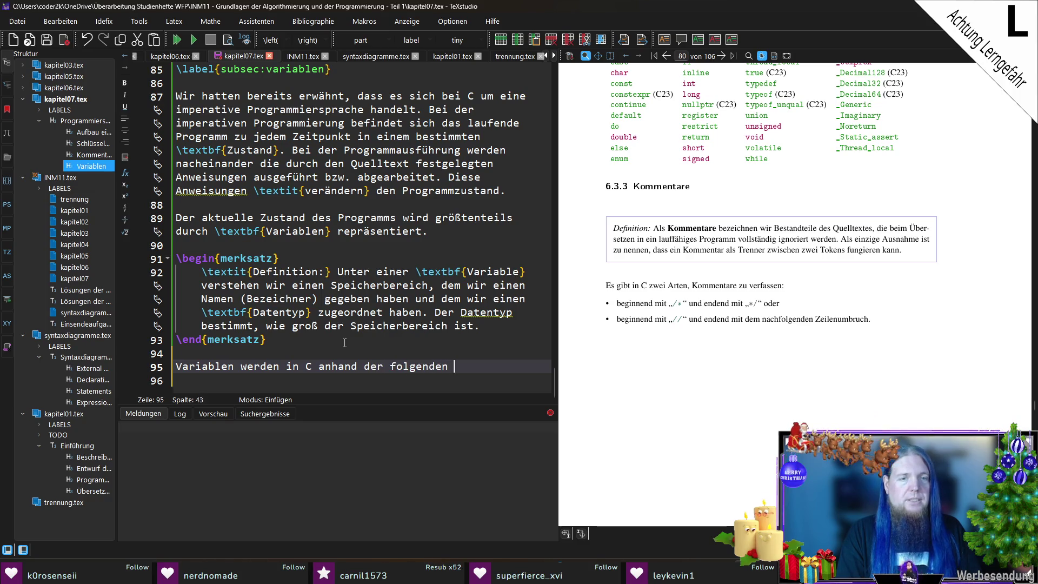
type("Syntax definiert")
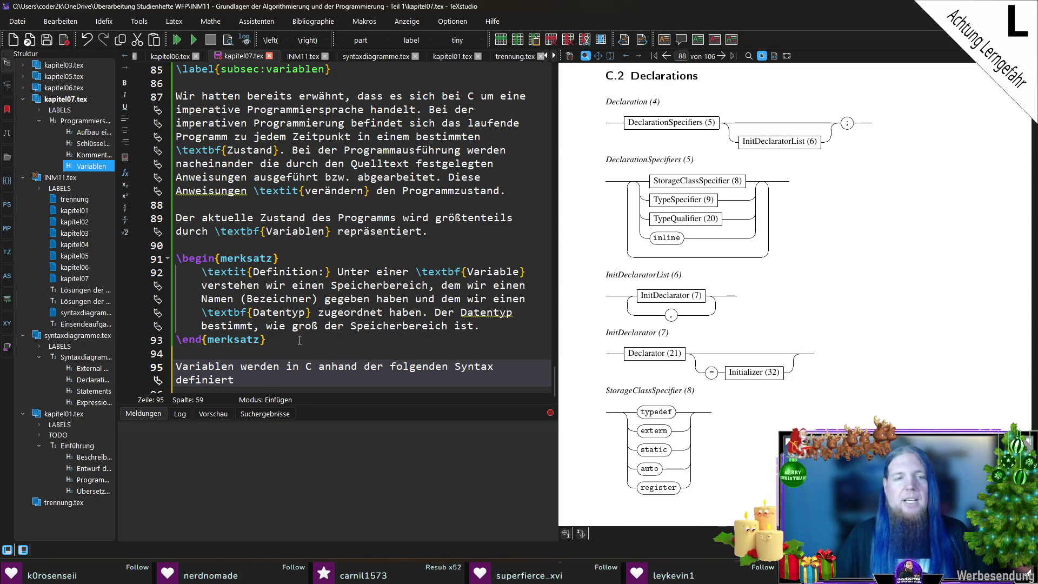
key("F5")
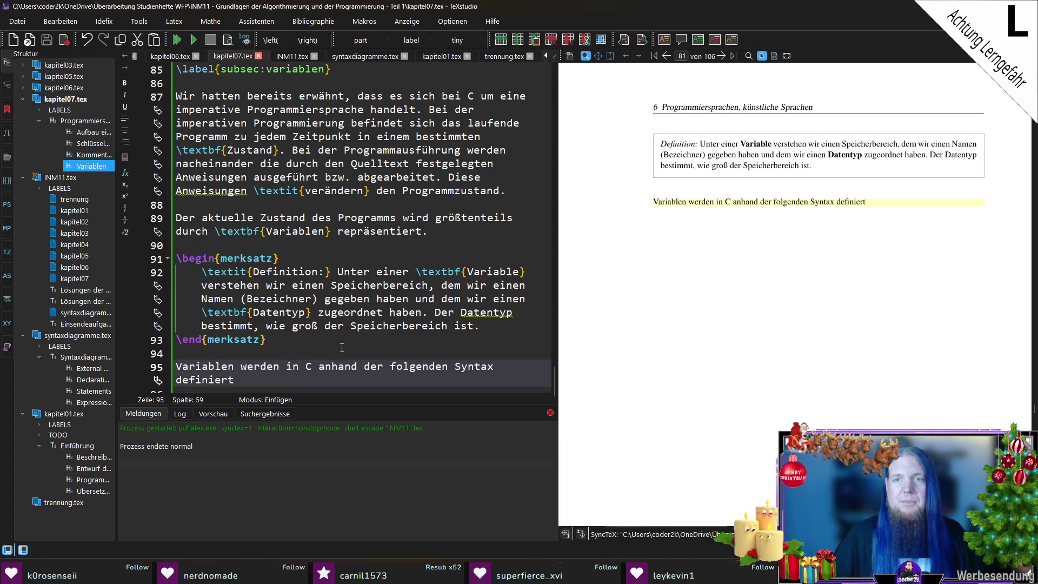
Scroll the PDF preview up from page 81 to the annotated C code listing on page 77.
scroll(819, 307, "up", 10)
scroll(818, 307, "up", 10)
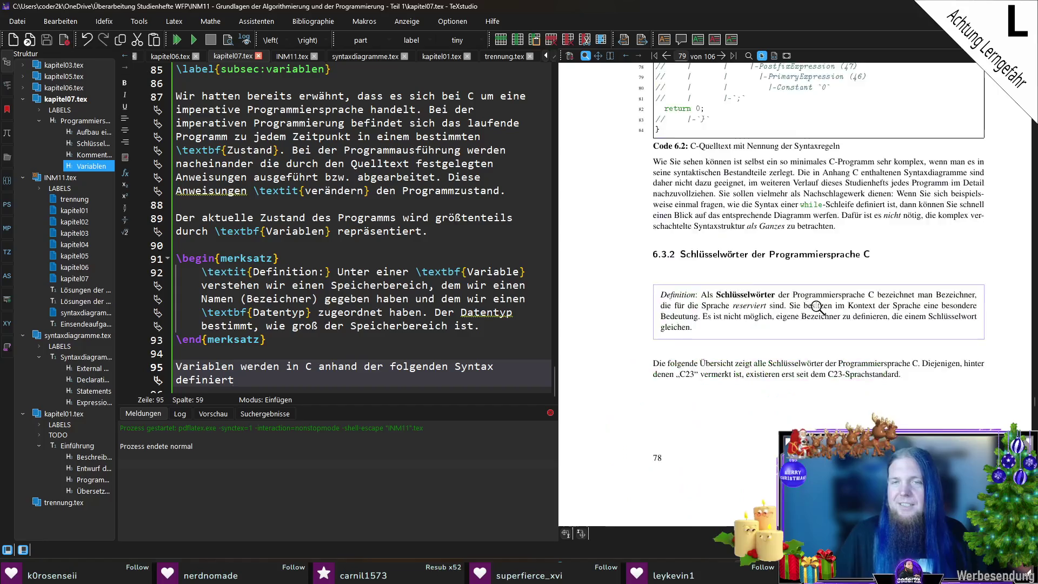
scroll(829, 340, "up", 10)
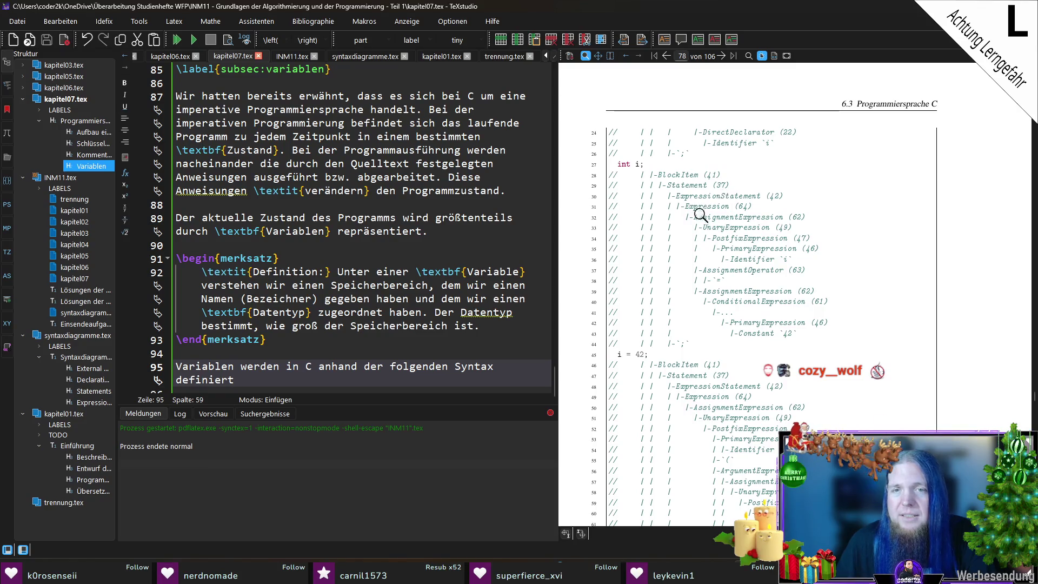
scroll(728, 183, "up", 5)
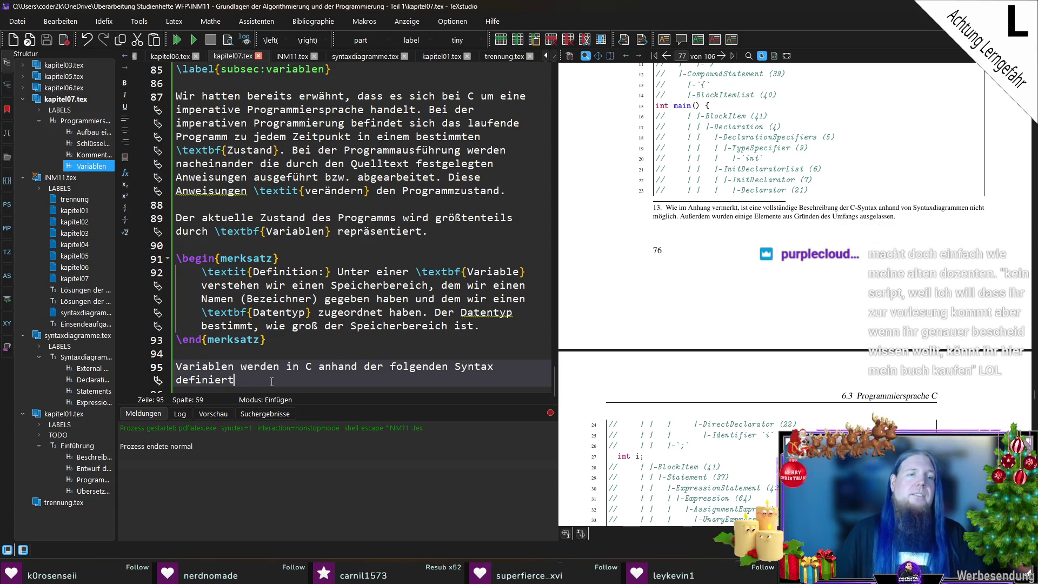
End the sentence with a colon and add the line \texttt{<Datentyp> <Bezeichner> = <Startwert>;}.
type(":")
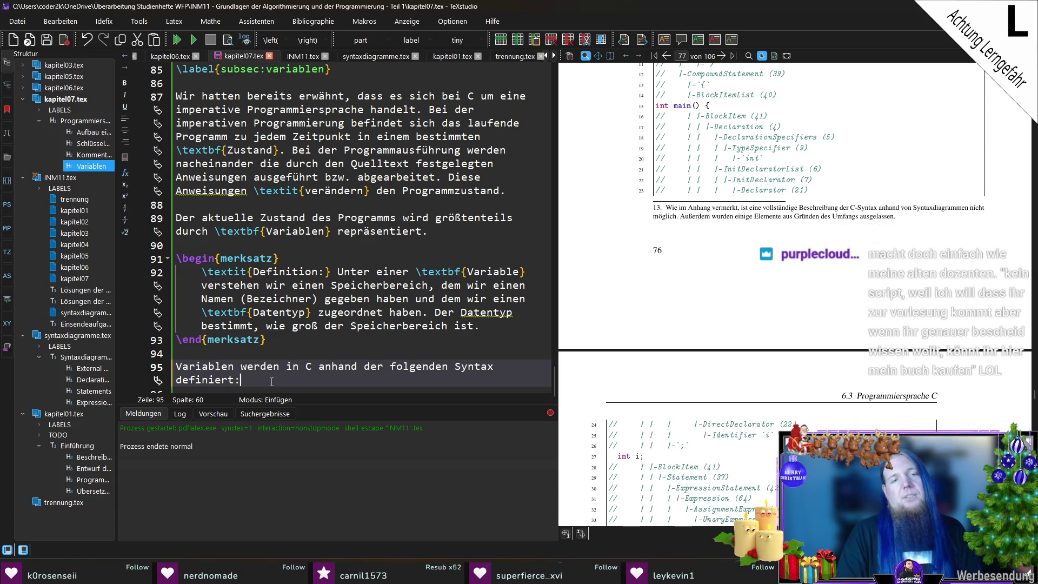
key("Return")
key("Return")
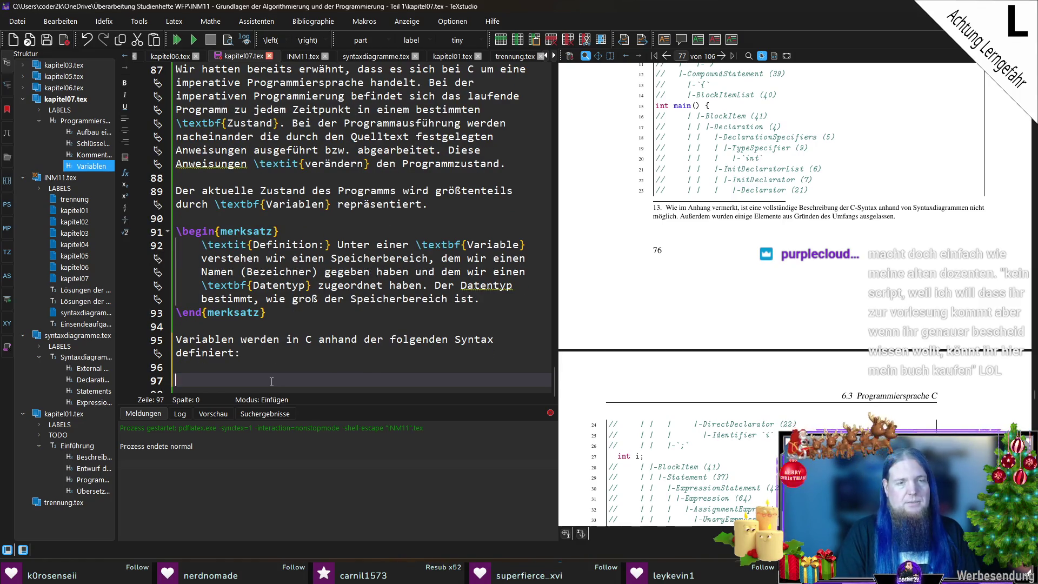
type("\\")
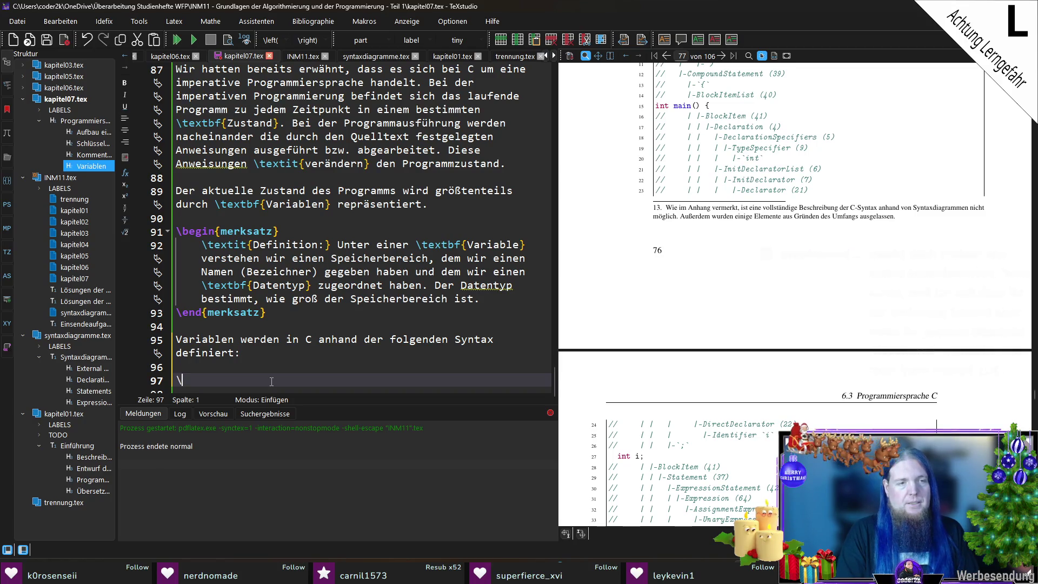
type("mi")
key("Return")
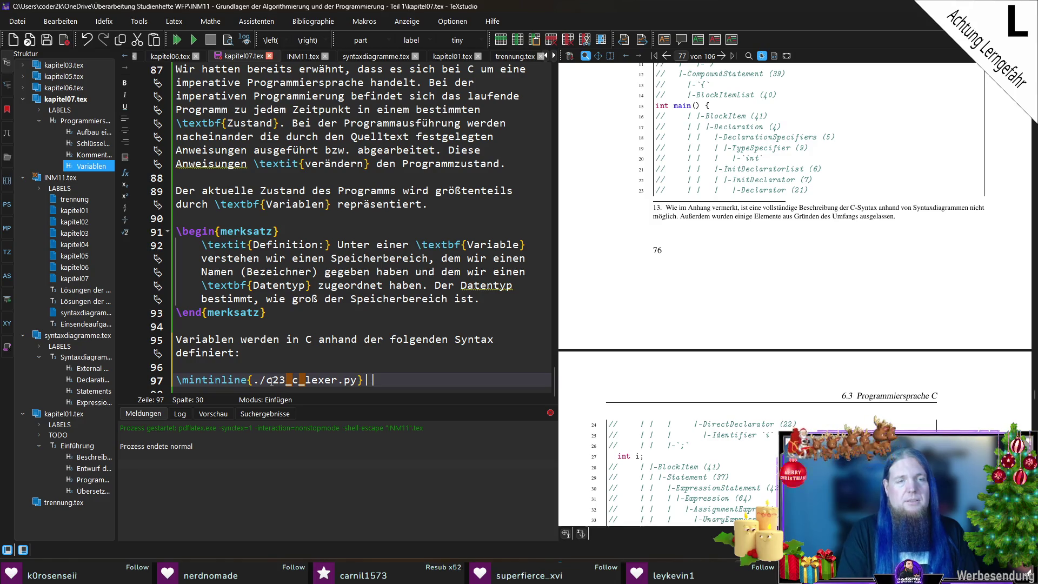
key("shift+Home")
key("BackSpace")
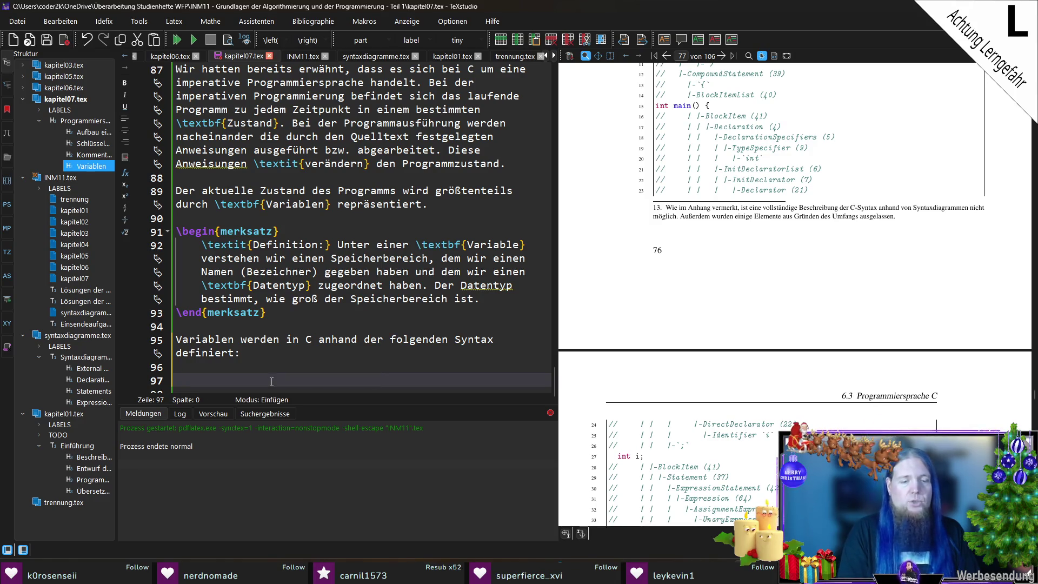
type("textt")
key("Return")
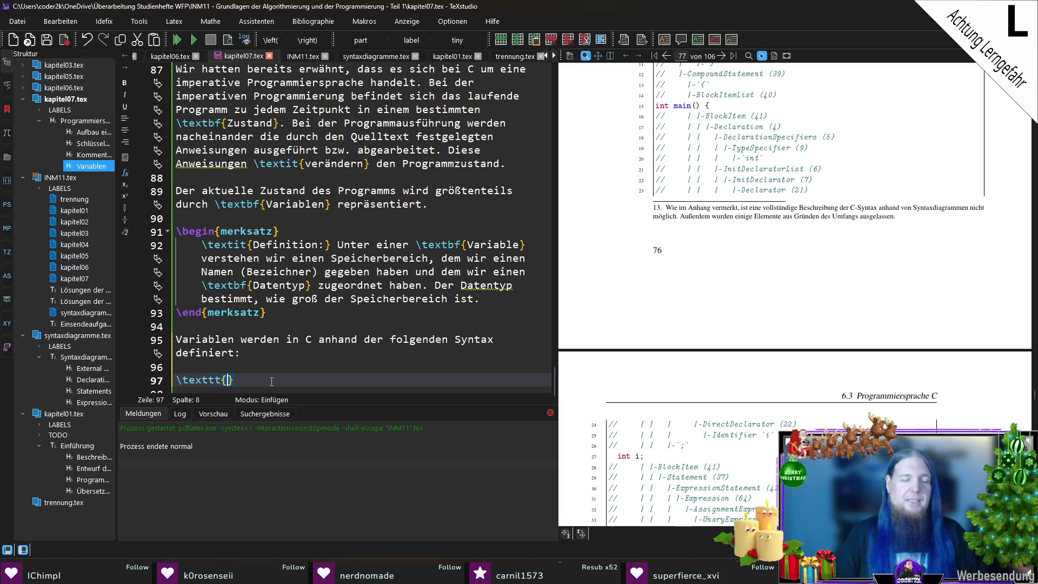
type("<Datentyp> ")
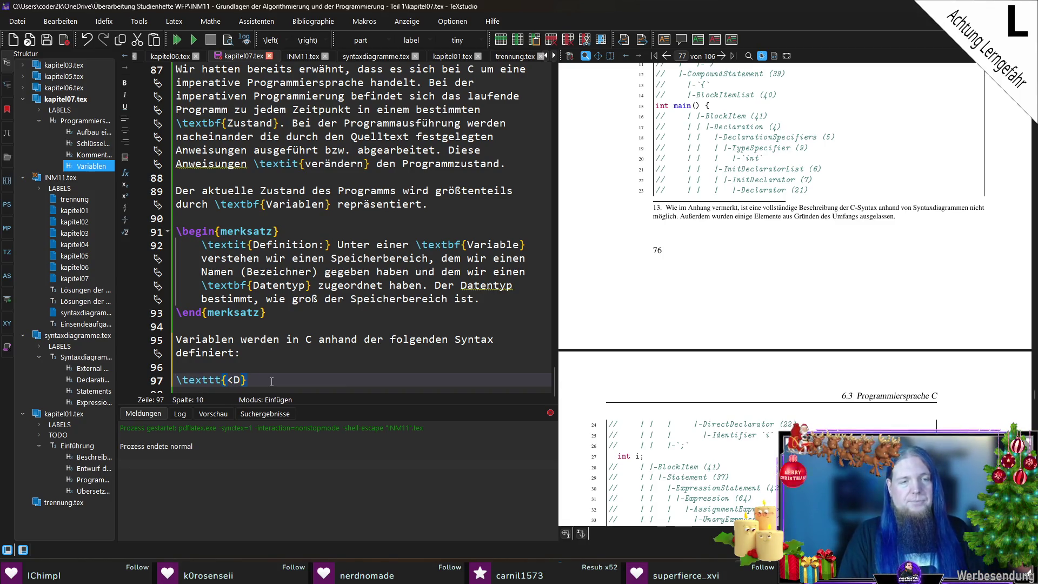
type("<Bezeichner>")
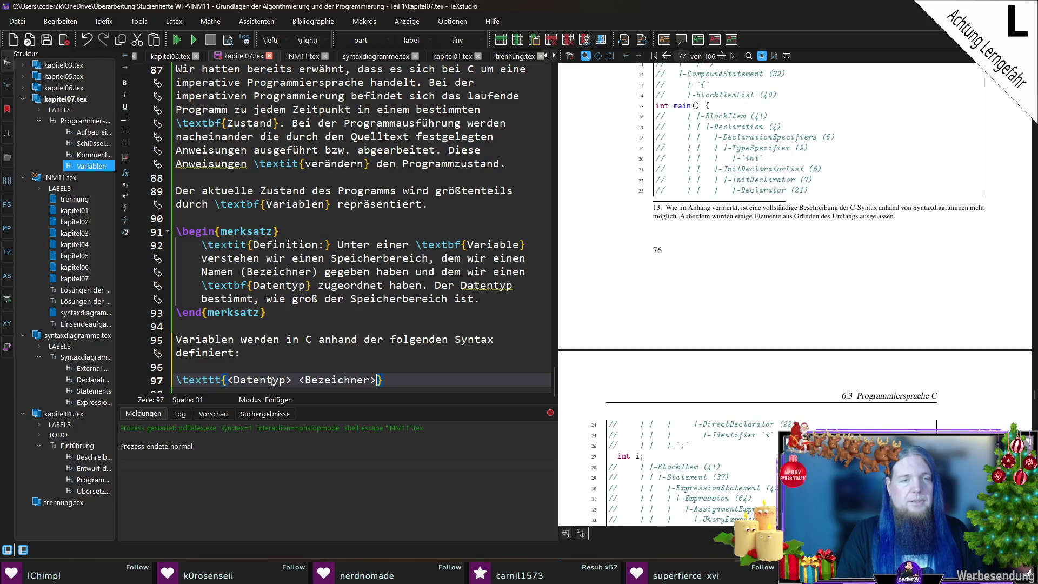
type(" = <St")
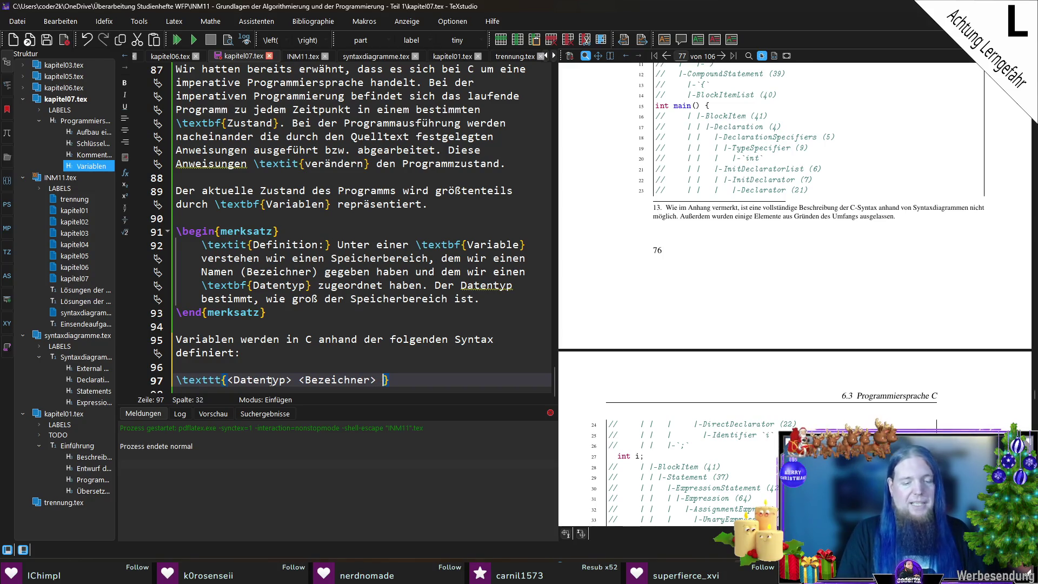
type("artwert>;")
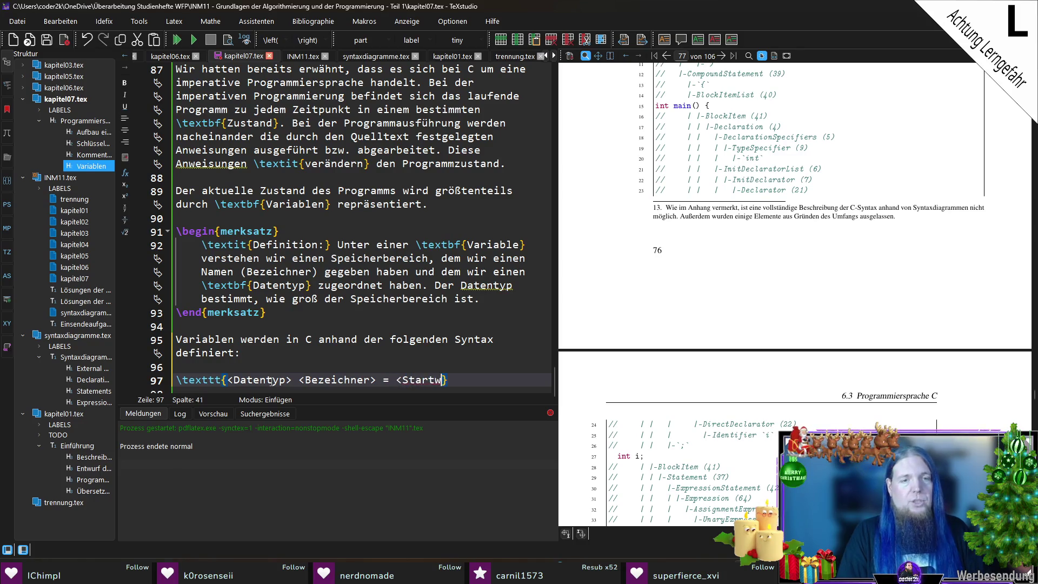
Start a new paragraph beginning 'Vergleichen Sie das mit Zeile'.
key("End")
key("Return")
key("Return")
type("V")
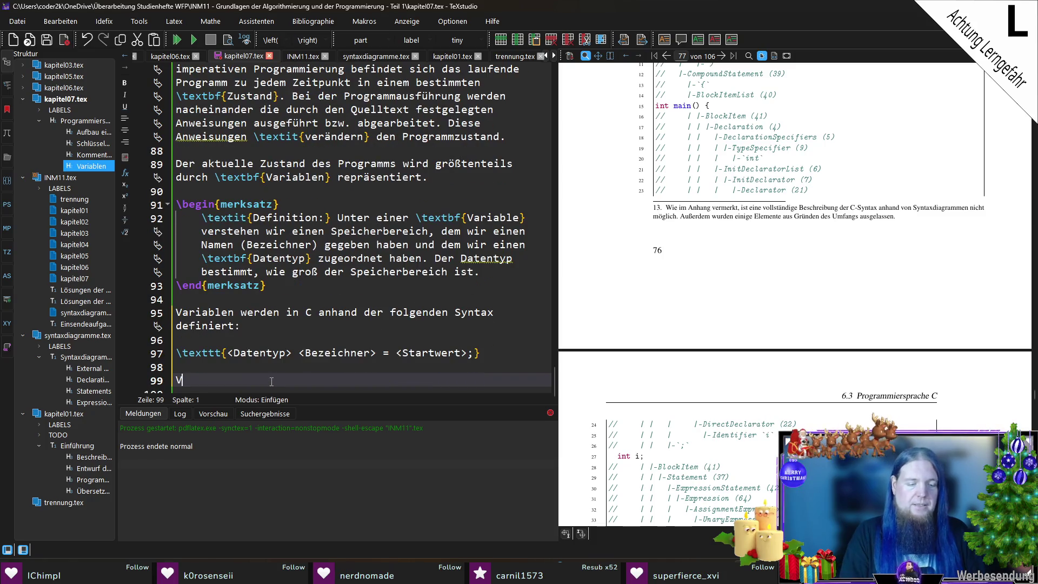
type("ergleichen Sie ")
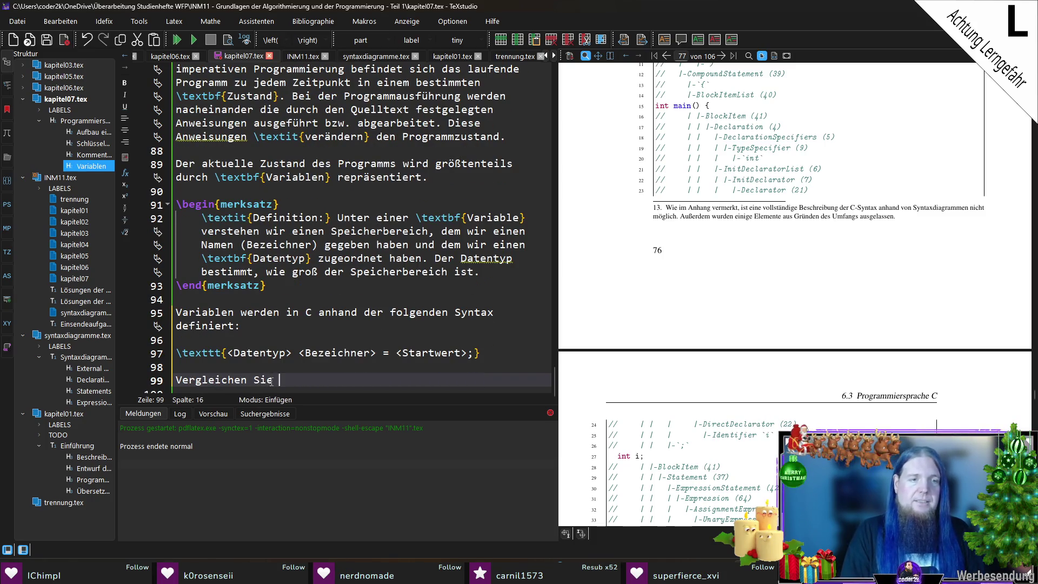
type("das mit Zeile")
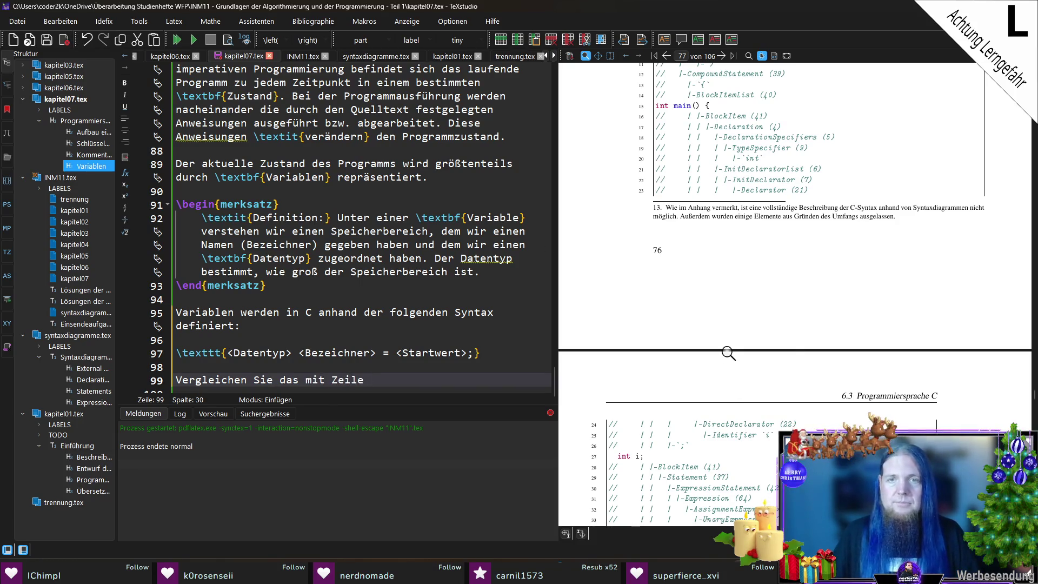
Continue with 'Zeilen 16 bis 27 in Code' and a \ref to the annotated C listing label.
key("BackSpace")
type("n")
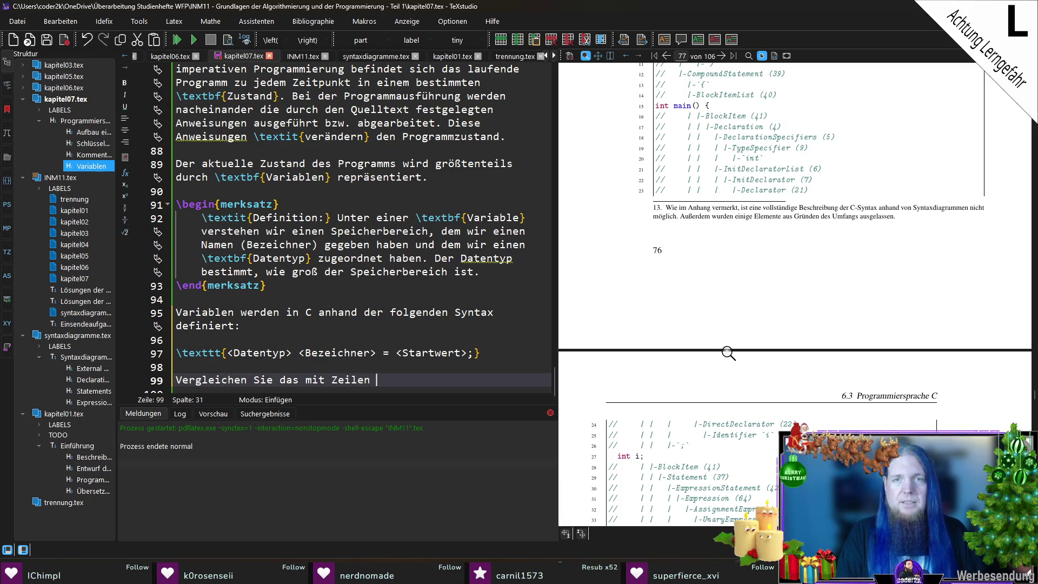
type(" 16 bis ")
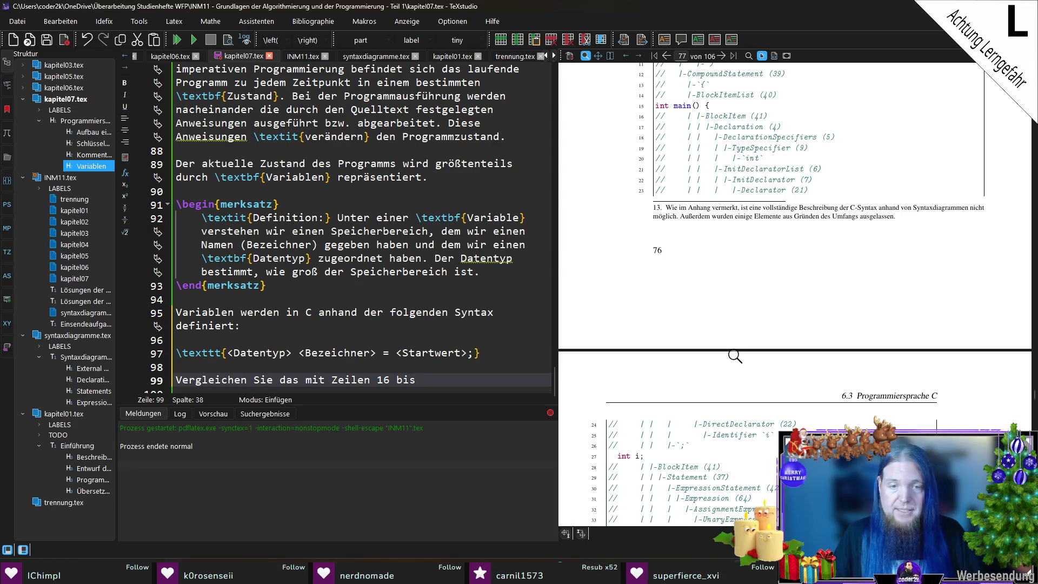
type("7in Code ")
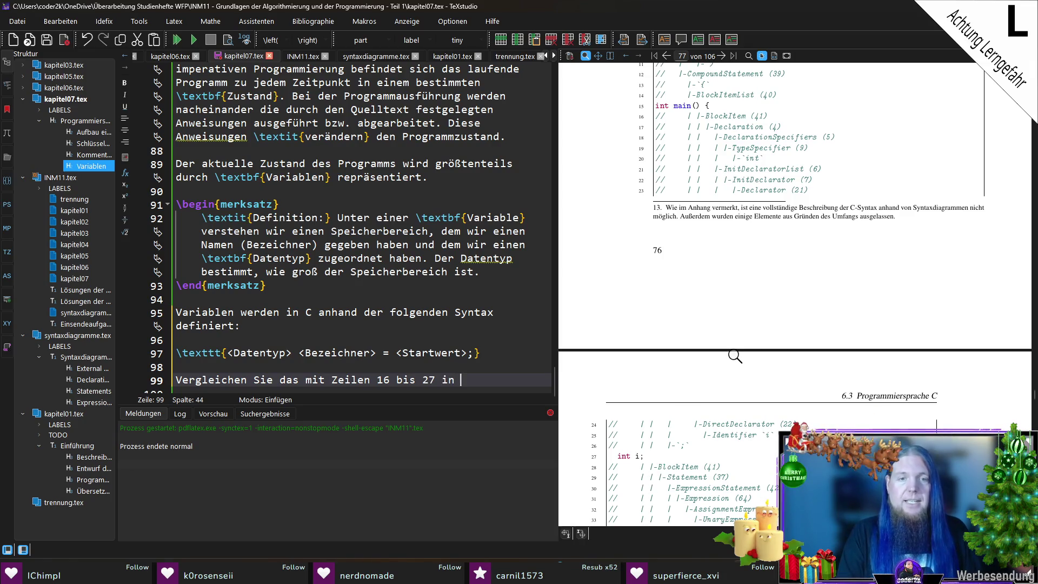
type("\\[ref\\")
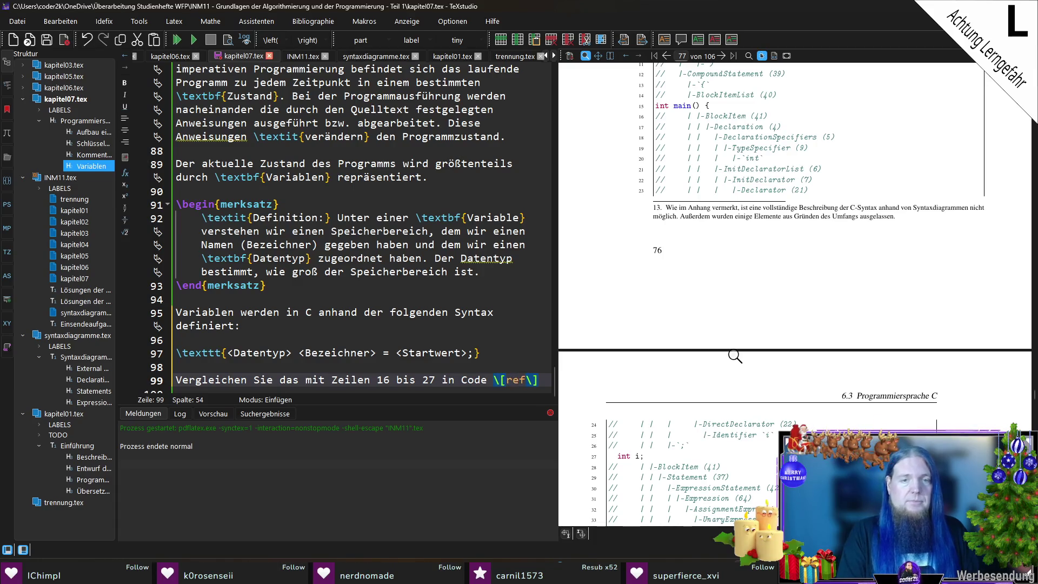
key("BackSpace")
key("Delete")
type("ref{")
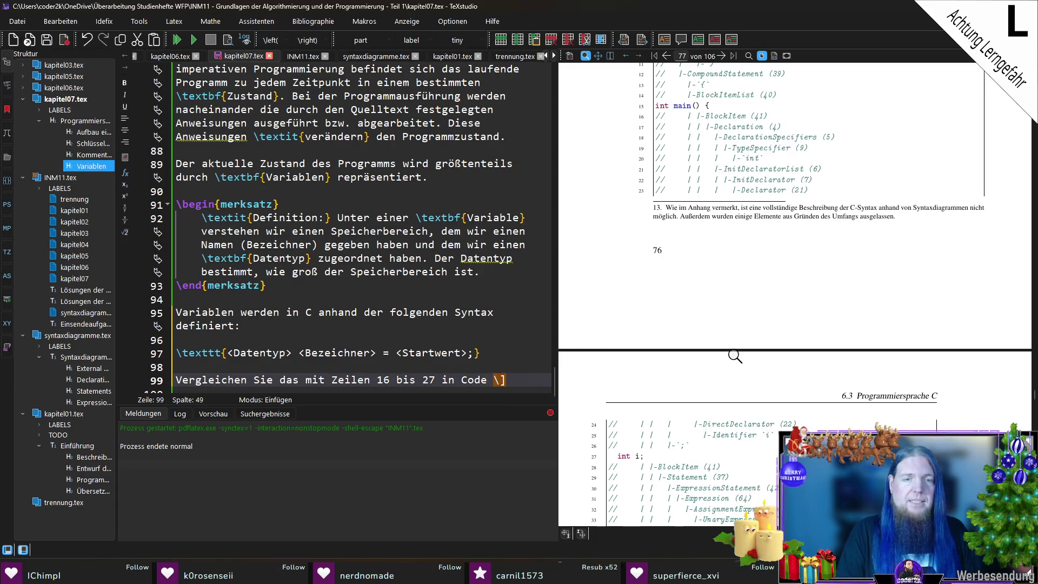
type("lst:c")
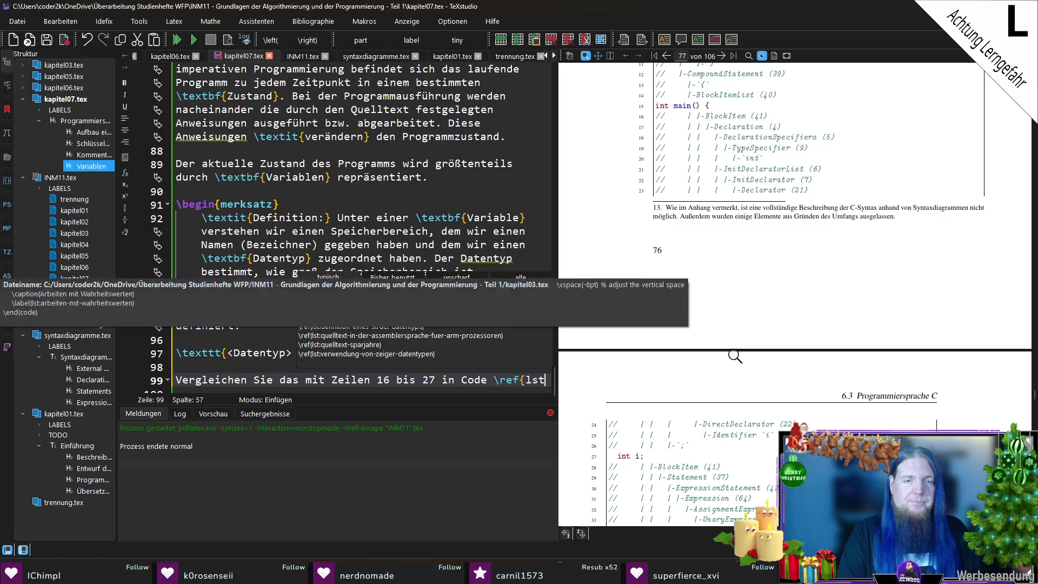
key("Return")
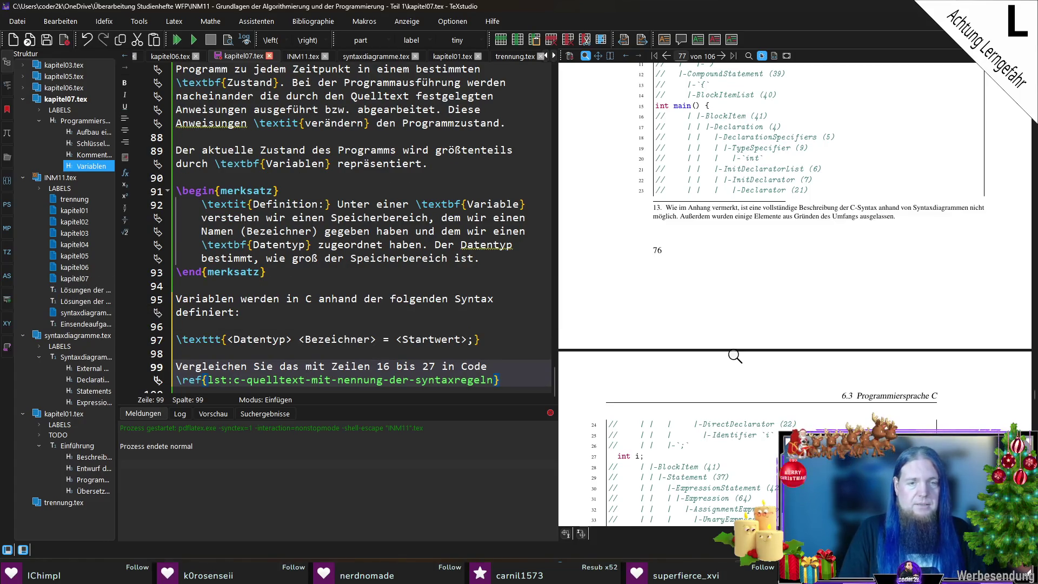
Add 'bzw. mit dem dazugehörigen Syntaxdiagramm', fixing the article and making it singular.
type("bzw. mit den ")
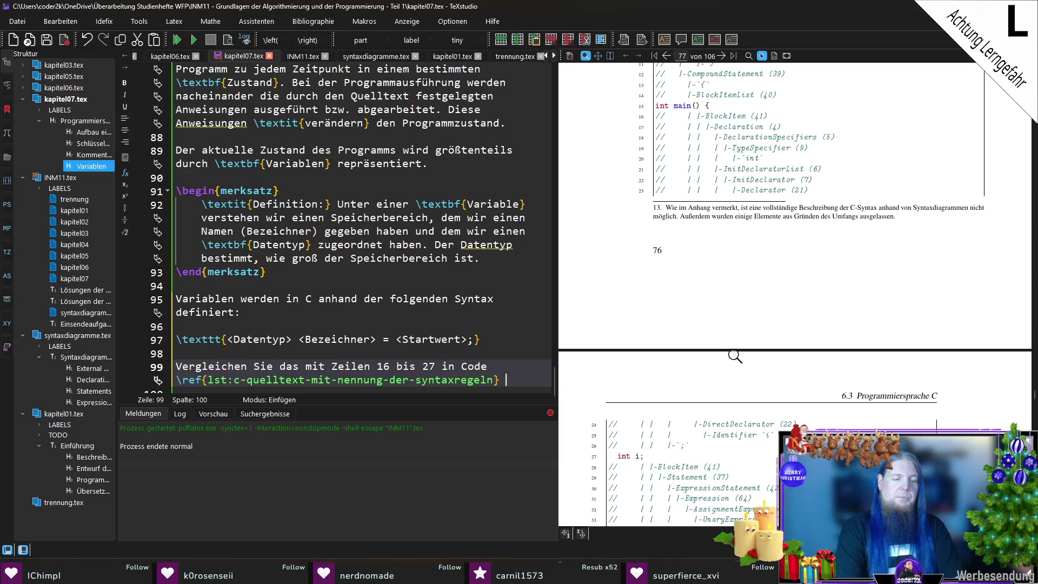
type("dazuge")
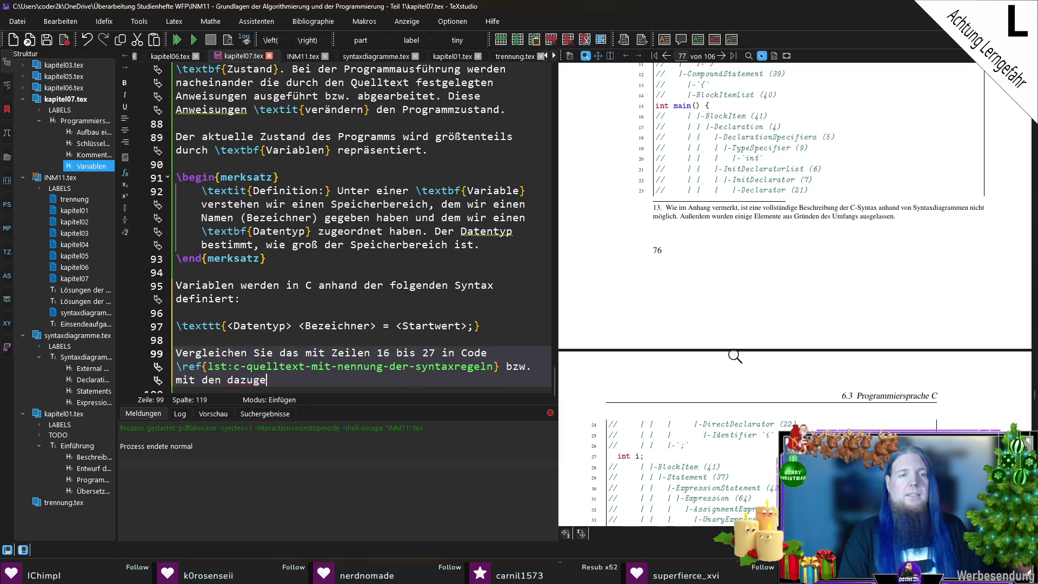
type("hörigen Syntas")
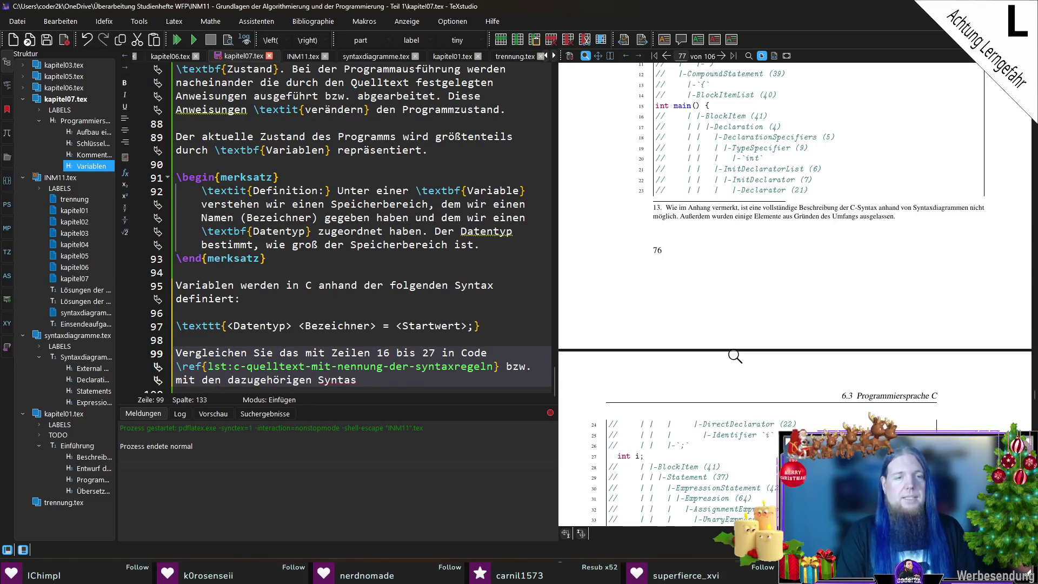
key("BackSpace")
type("xdiagrammen ")
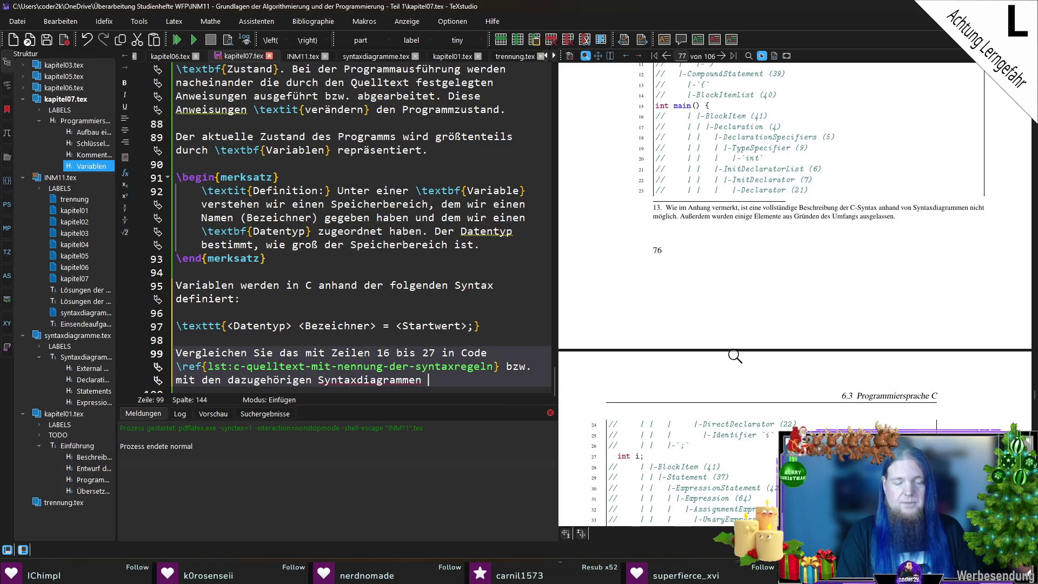
type("41,")
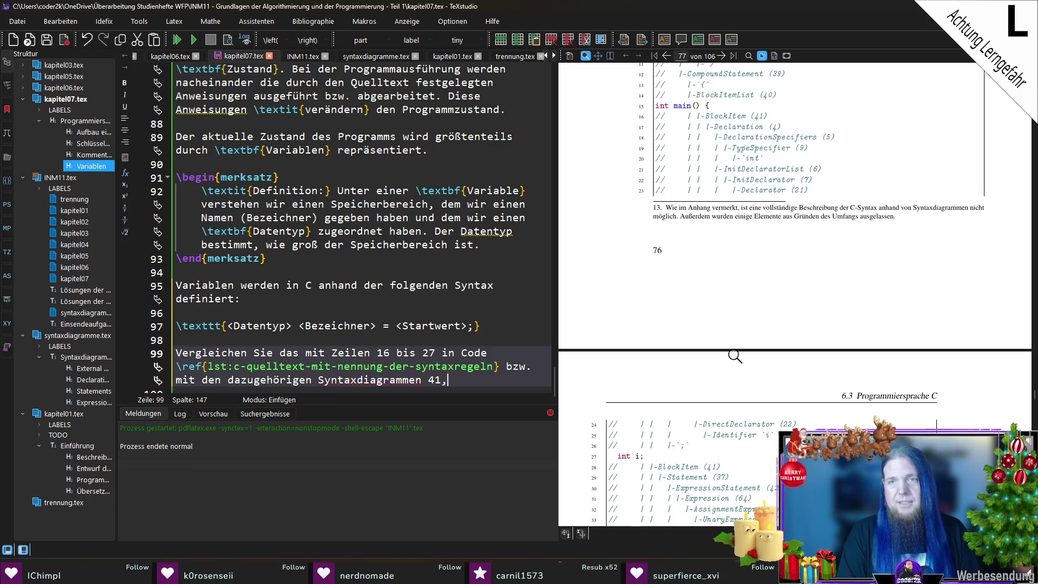
key("BackSpace")
key("BackSpace")
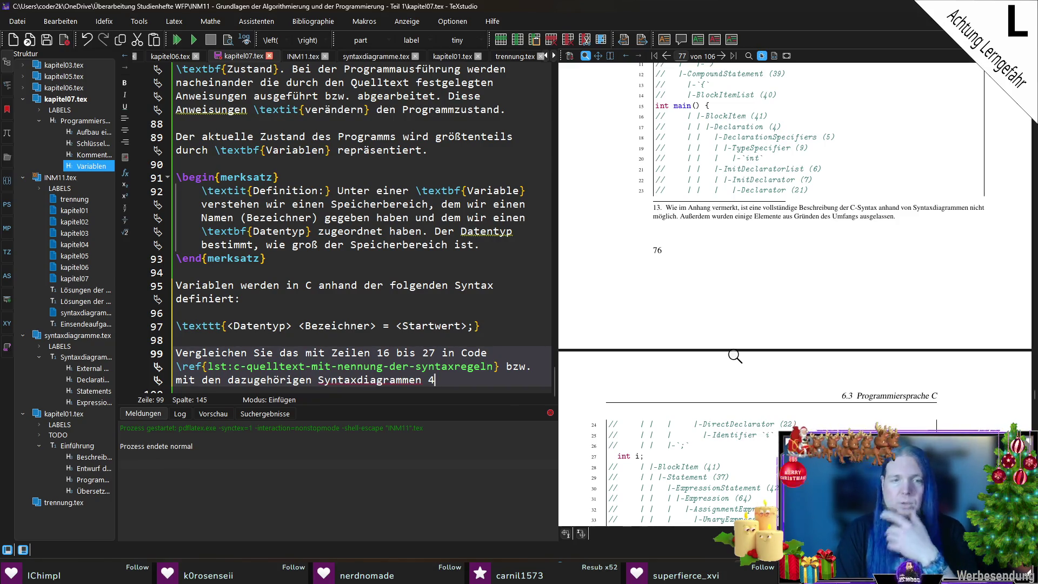
key("Delete")
key("Delete")
type("em")
key("Left")
key("BackSpace")
key("BackSpace")
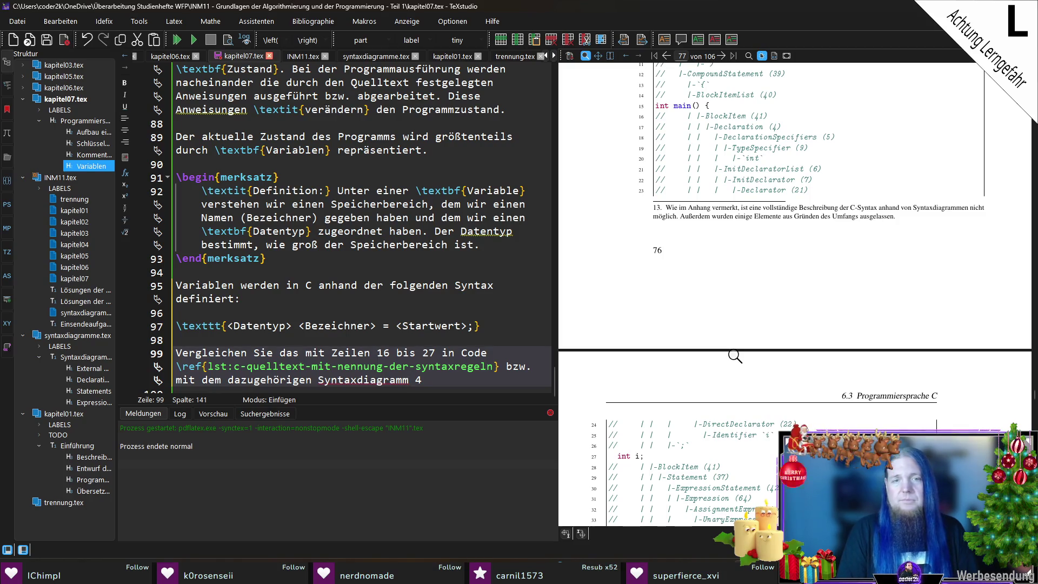
Name the diagram \textit{Declaration (4)} and reference the syntax-diagram appendix with \ref{chap:sy…}.
key("shift+End")
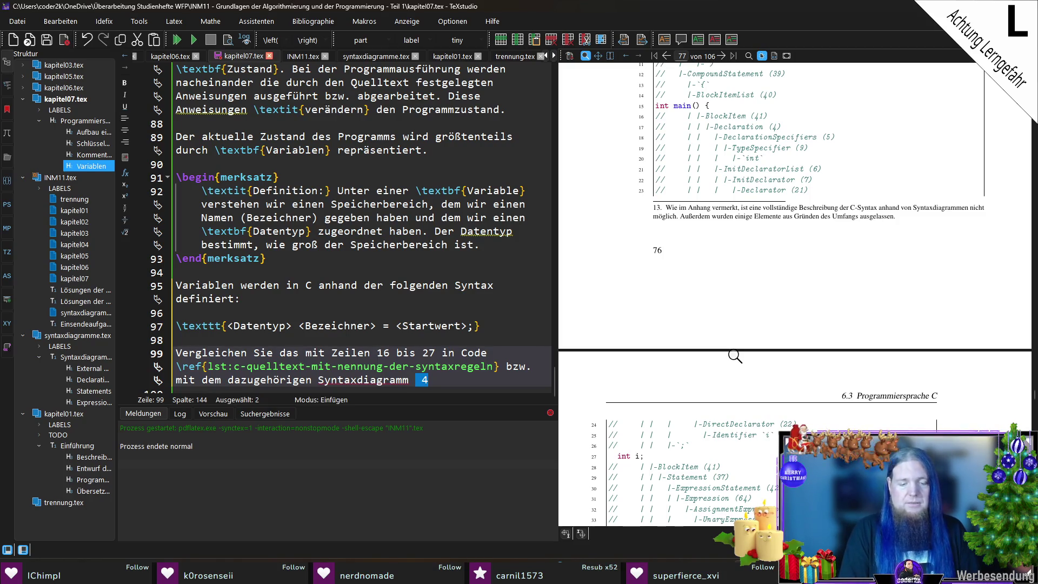
type("extit{")
type("Declaration (4)")
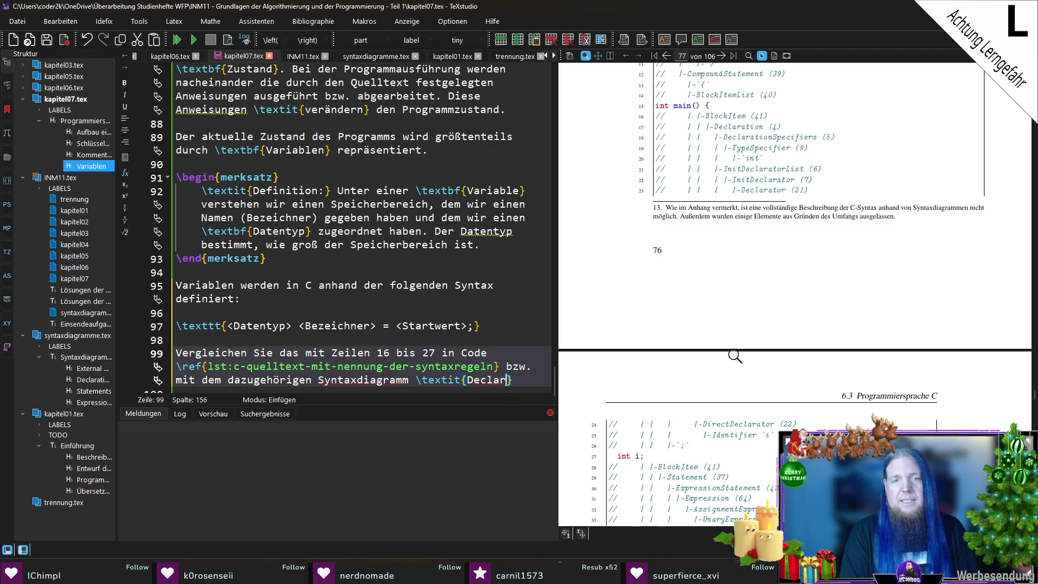
key("Right")
type("in A")
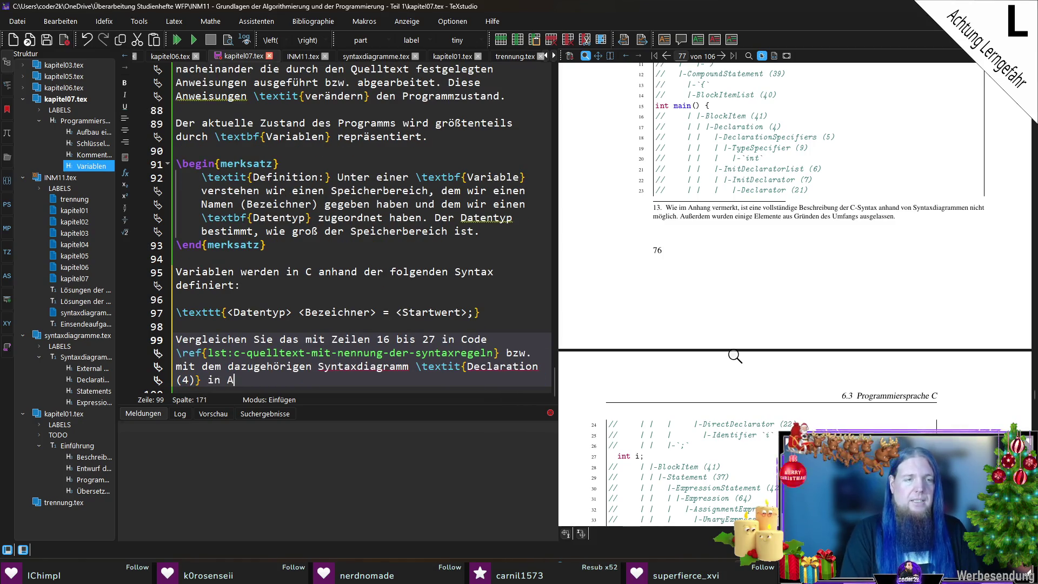
type("nhang \\ref{chap:sy")
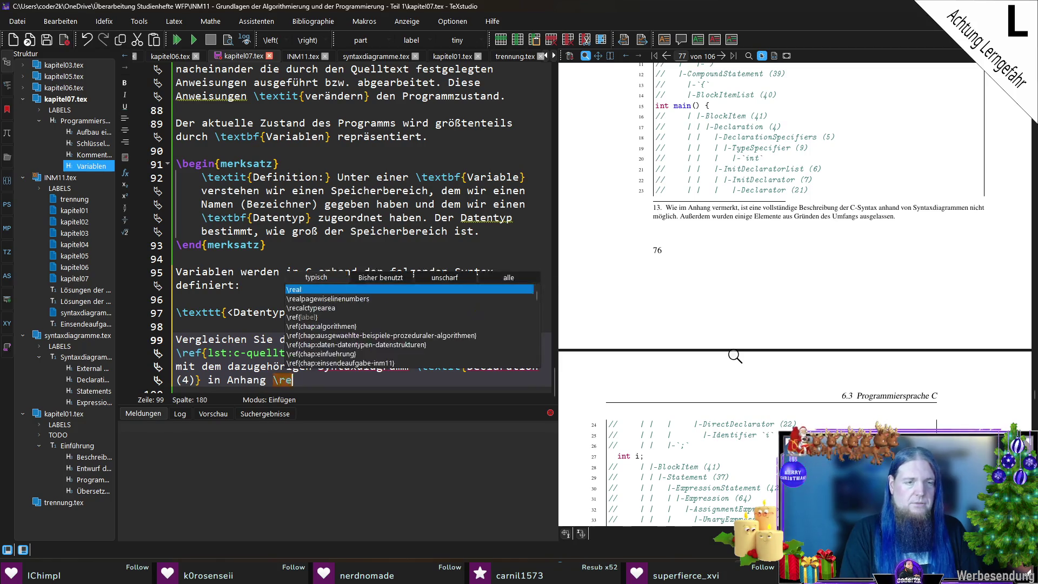
key("Return")
type(".")
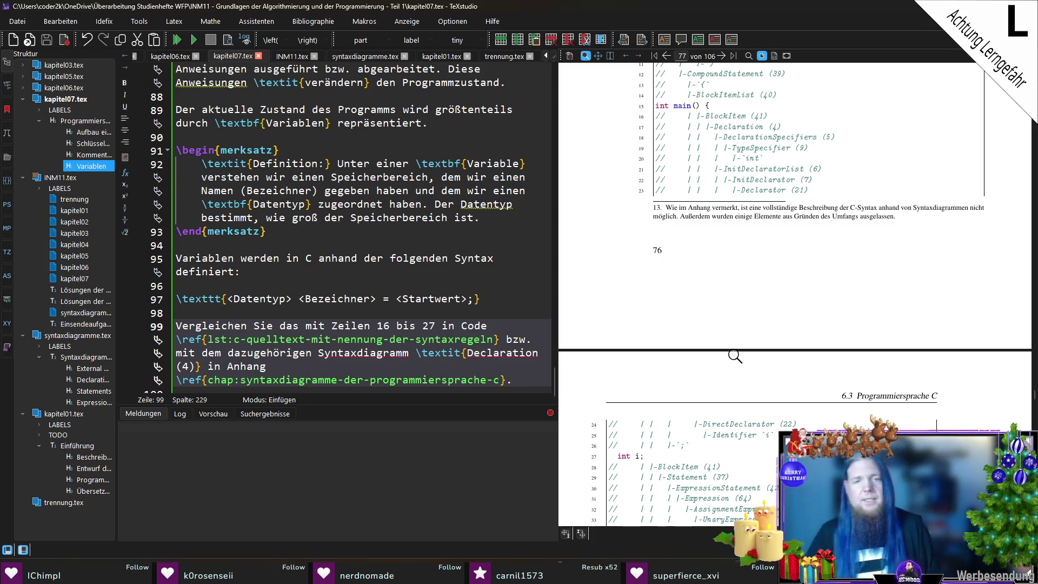
type(" An")
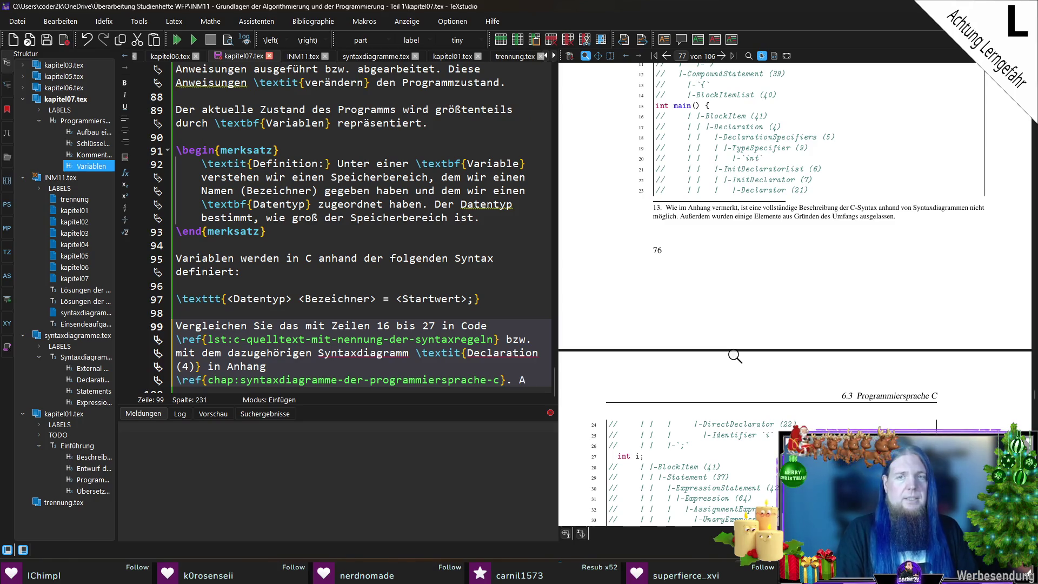
key("BackSpace")
key("BackSpace")
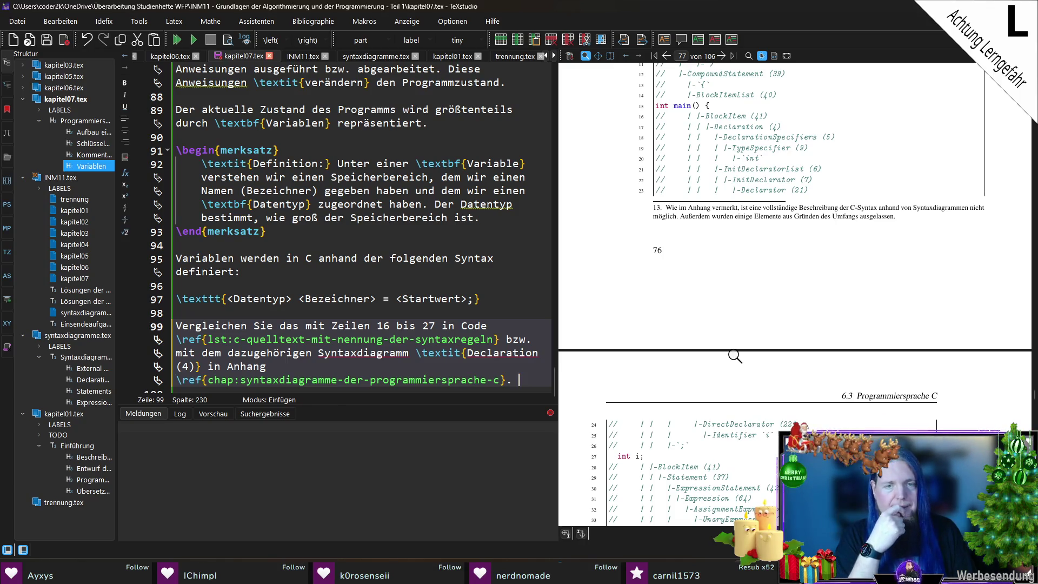
Write 'Der Teil „\texttt{= <Startwert>}“ der Definition ist optional.', removing 'hintere' and 'also'.
type("Der hinte")
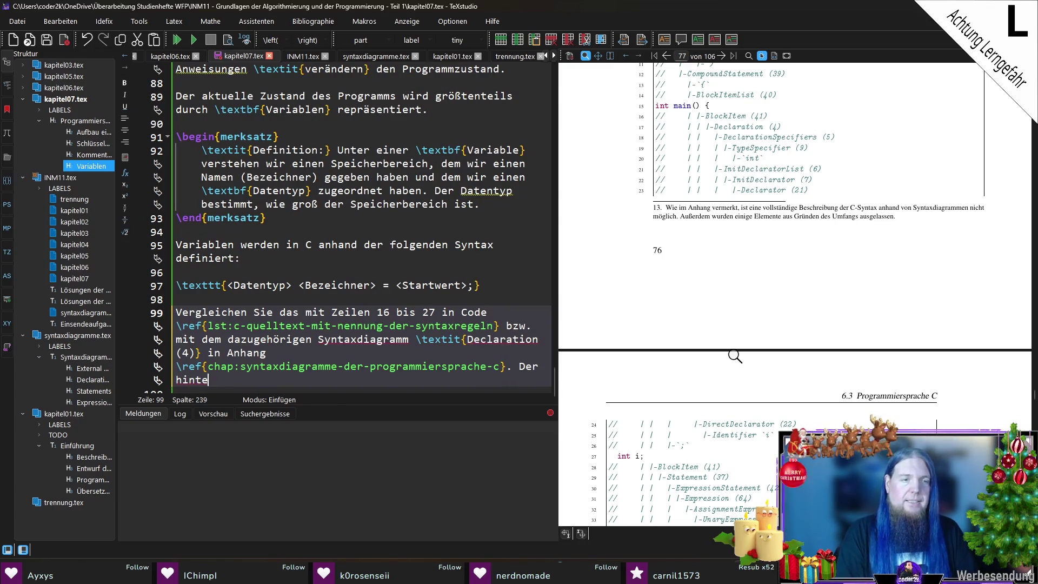
type("re Teil der ")
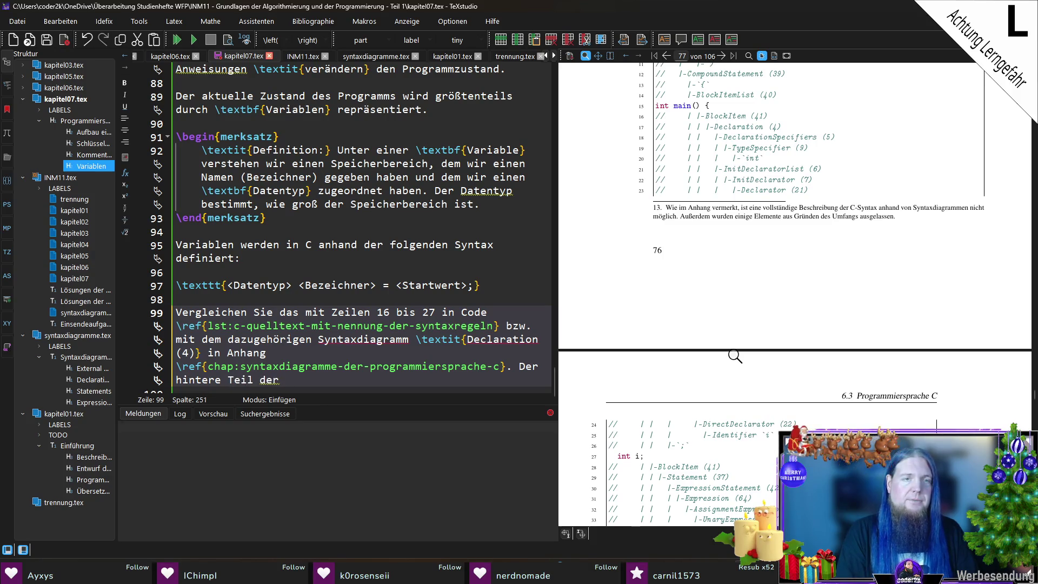
type("Definition, al")
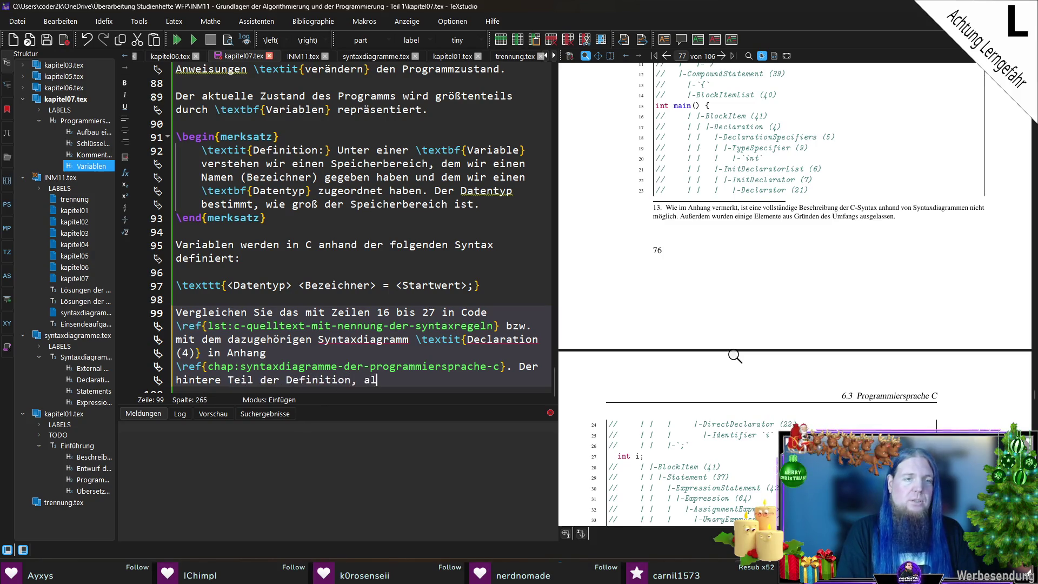
type("so „\texttt{")
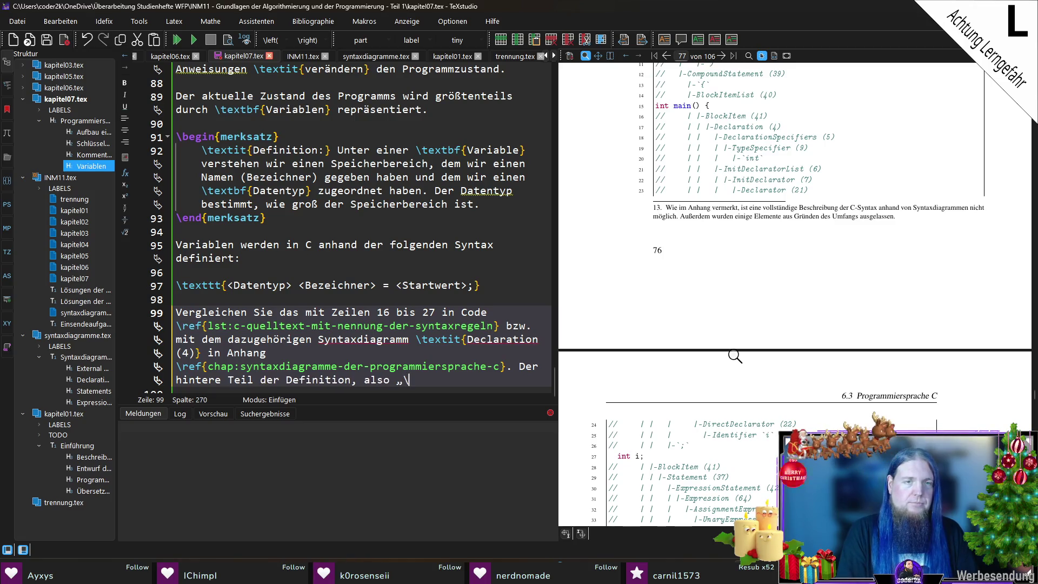
type("= <Startwert")
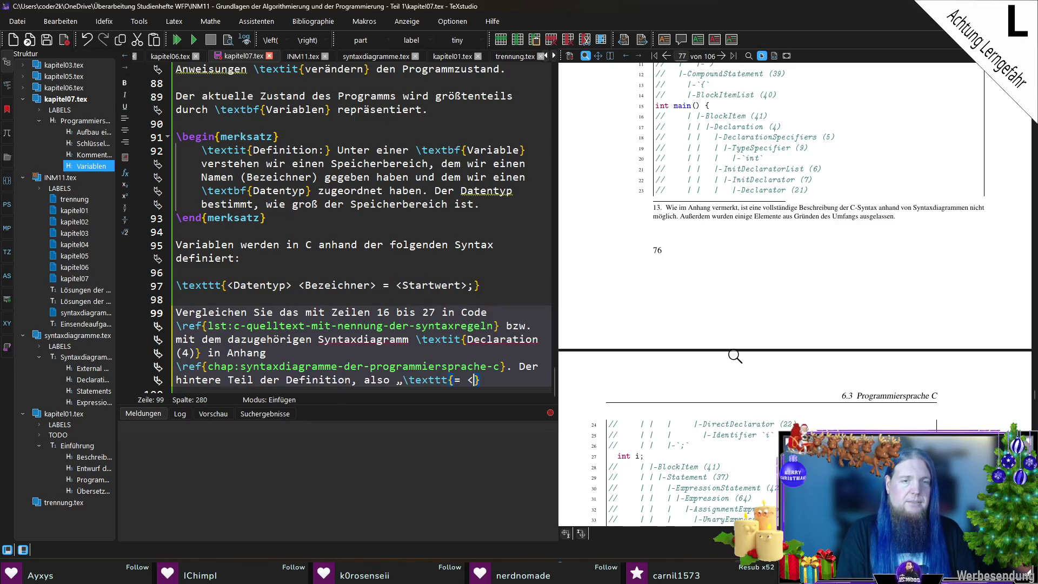
type(">")
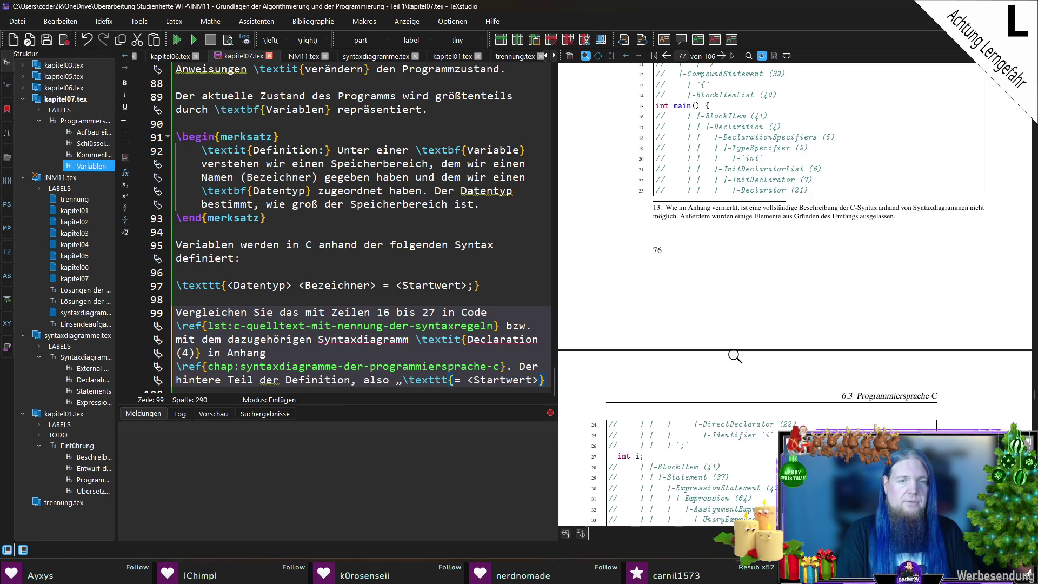
key("Home")
key("Right")
key("Right")
key("Right")
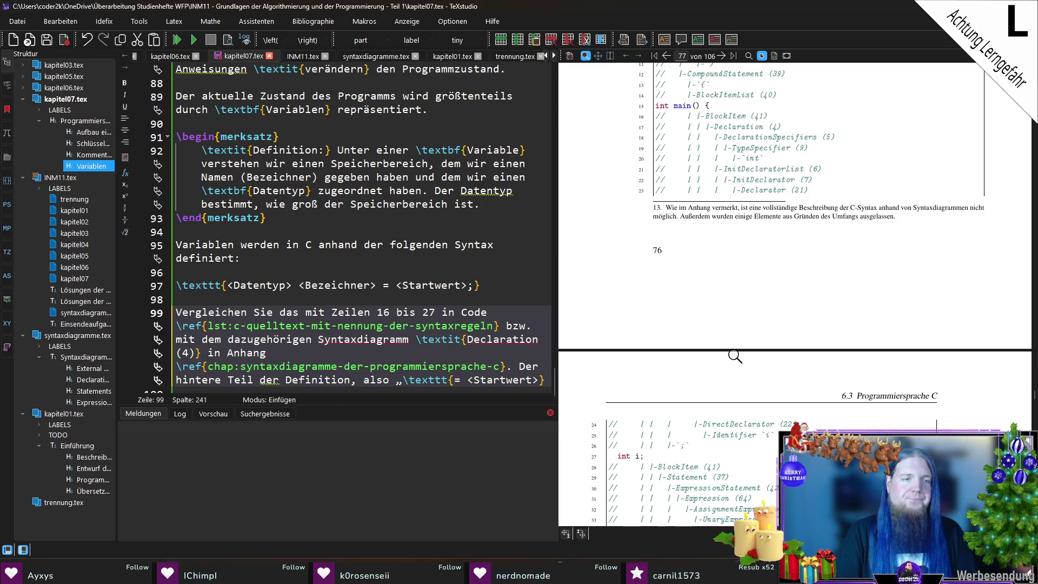
key("BackSpace")
key("BackSpace")
key("BackSpace")
key("Delete")
key("Right")
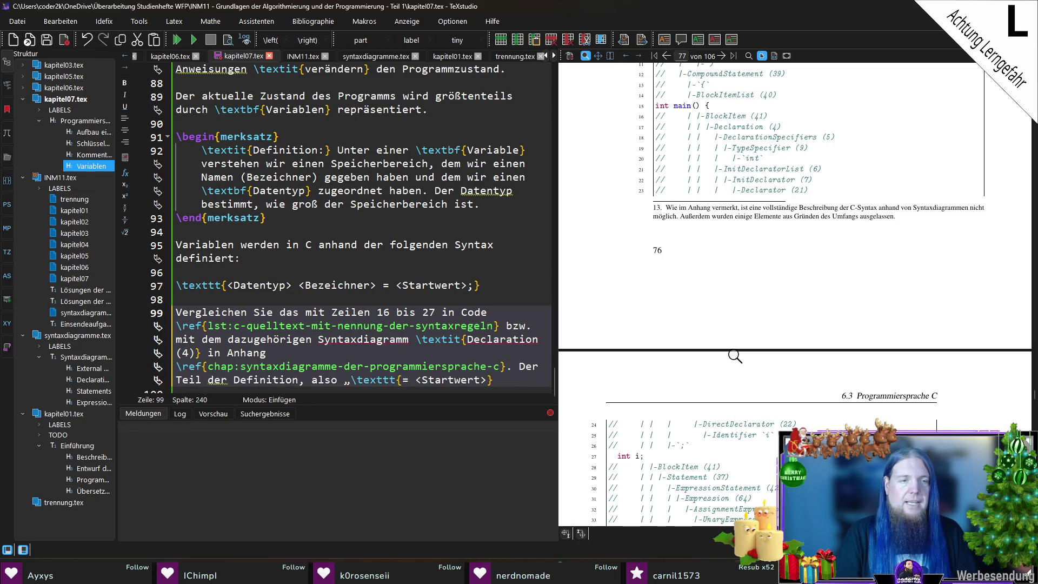
key("ctrl+shift+Right")
key("ctrl+shift+Right")
key("ctrl+shift+Right")
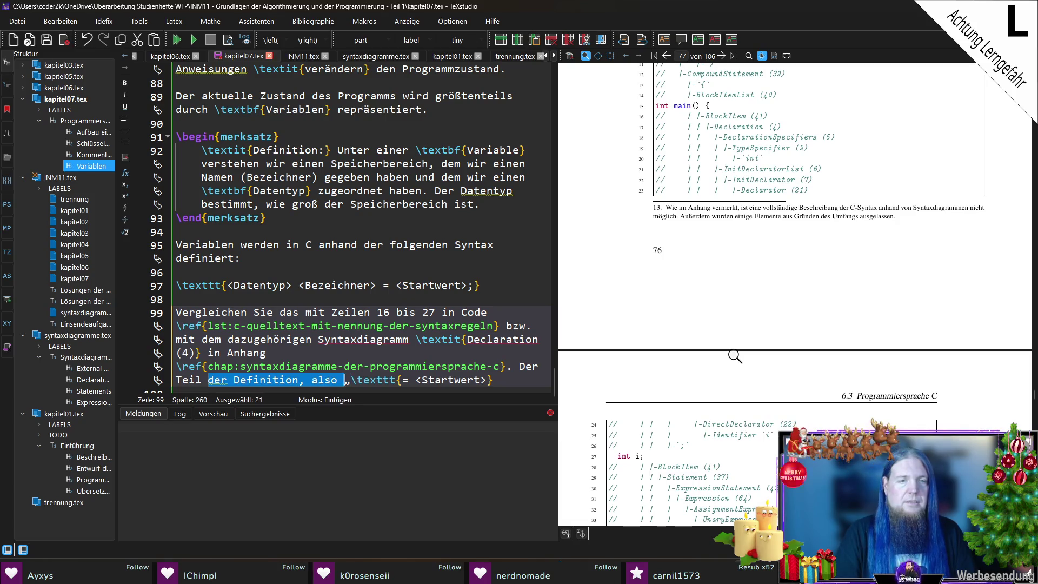
key("BackSpace")
type("“ ")
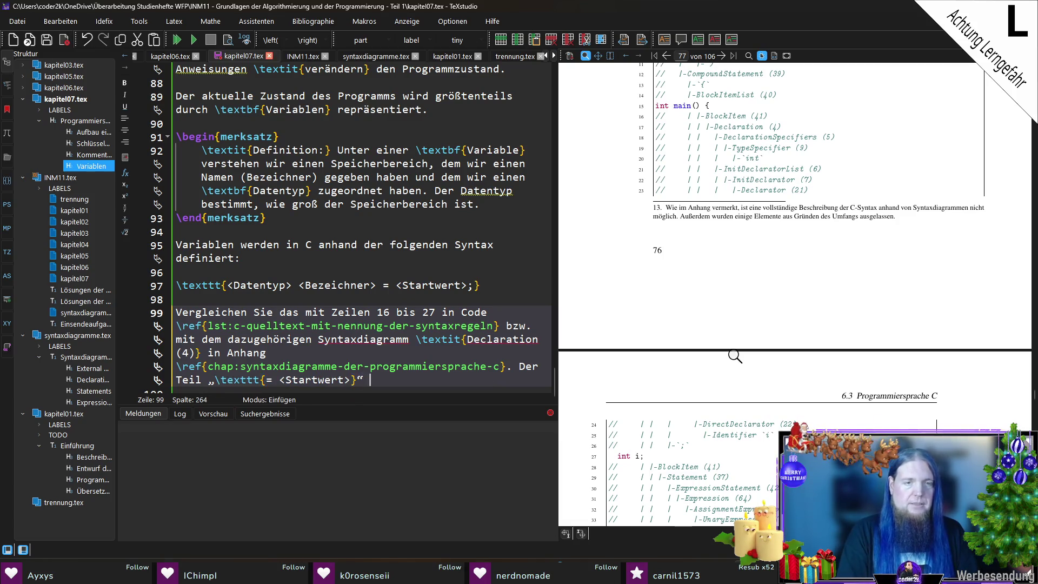
type("der Definition ist")
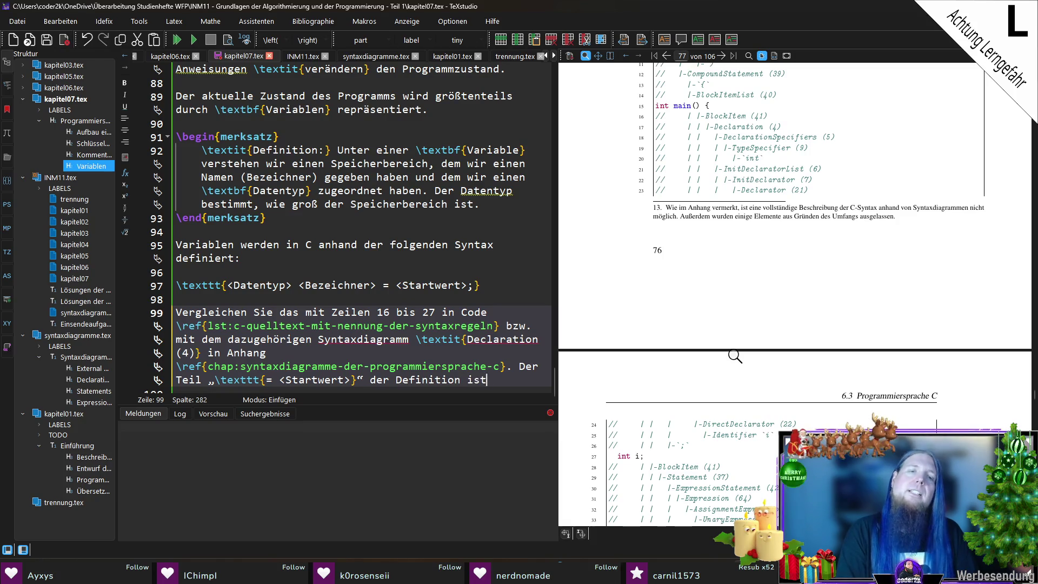
type(" optional.")
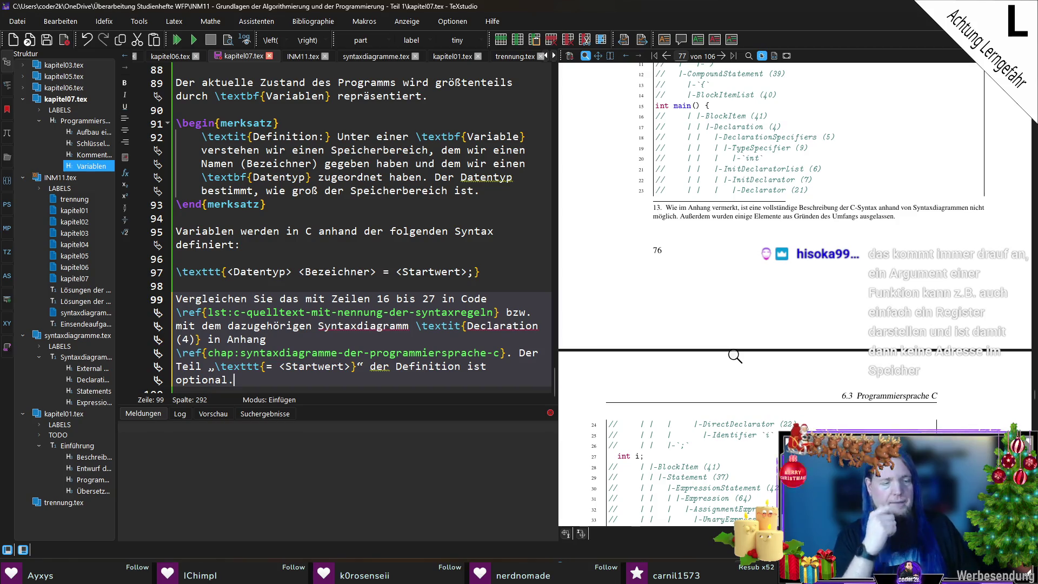
Add 'Ein Beispiel für eine solche Variablendefinition ist „\mintinline{./c23_c_lexer.py}|int n = 42;|“.'.
type("Ein Beispiel für eine solche Variablendefinition ist")
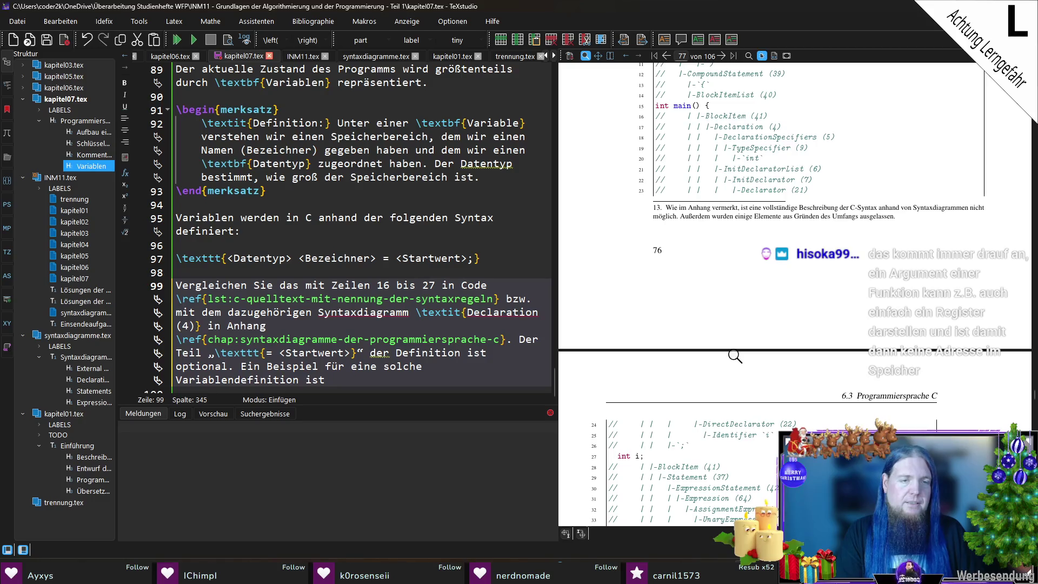
type("„")
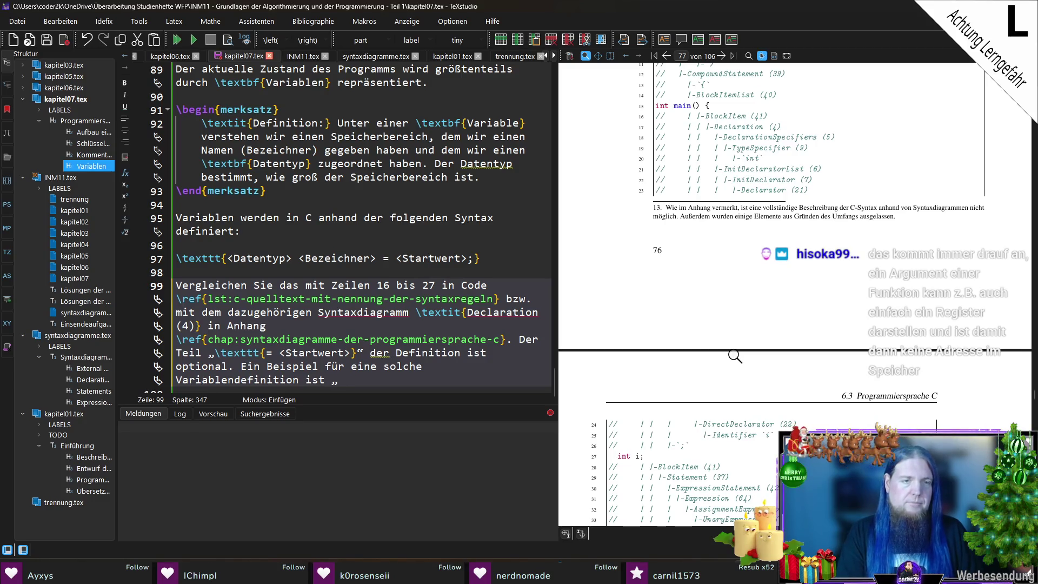
type("\\mintinline{./c23_c_lexer.py}||")
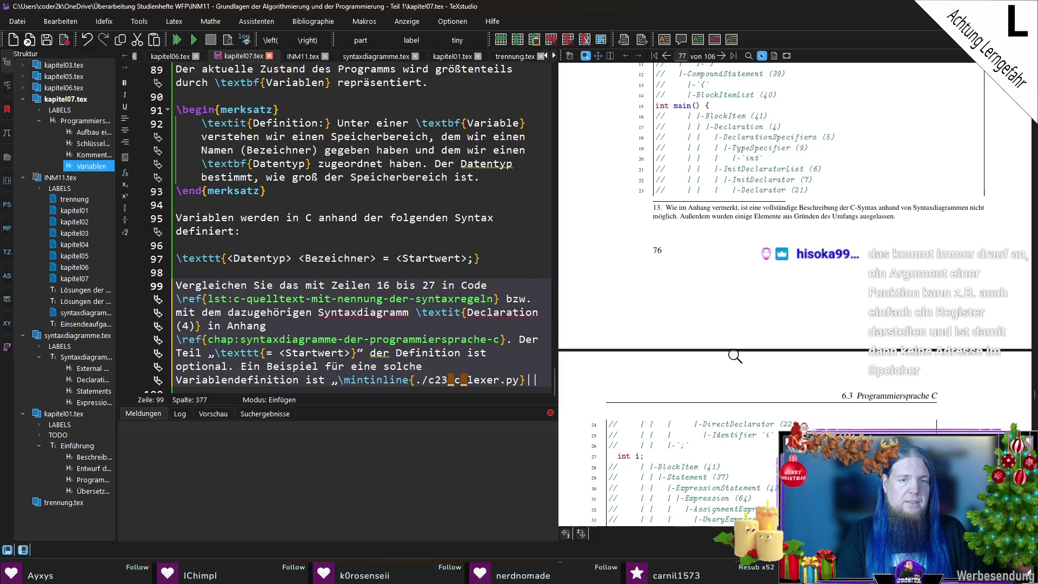
type("int n = 42;")
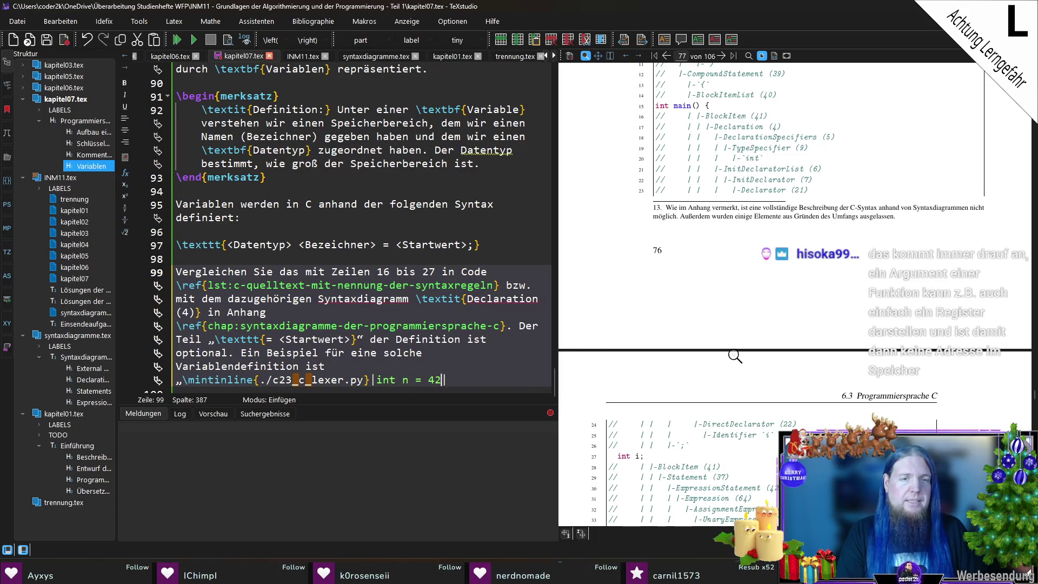
key("Right")
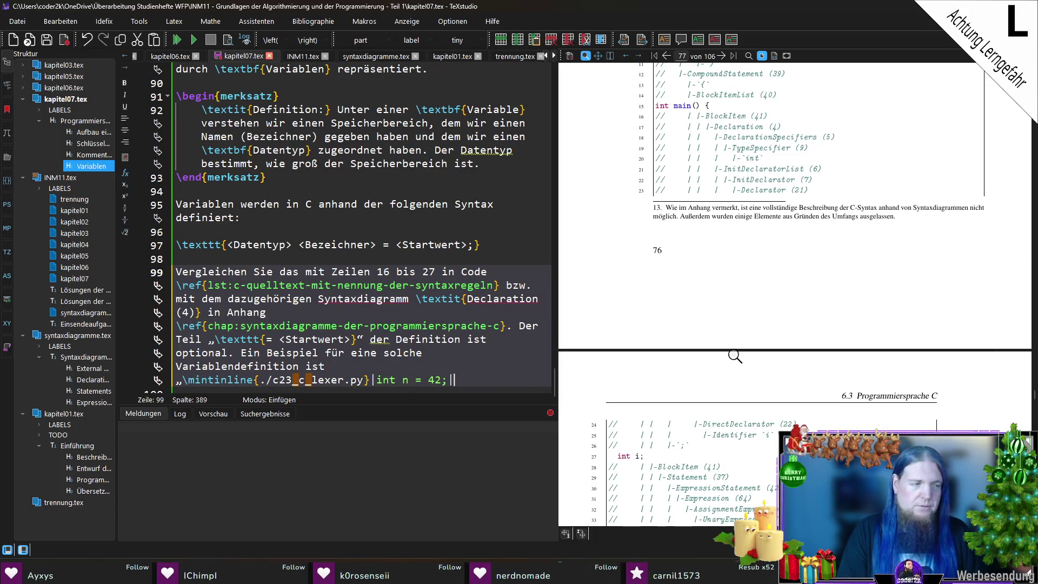
type("“")
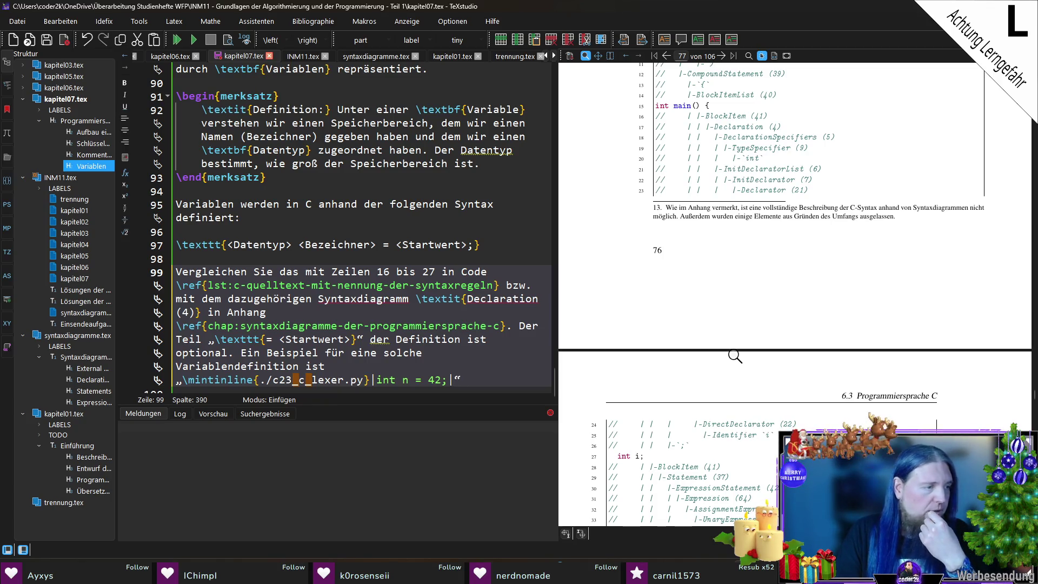
type(".")
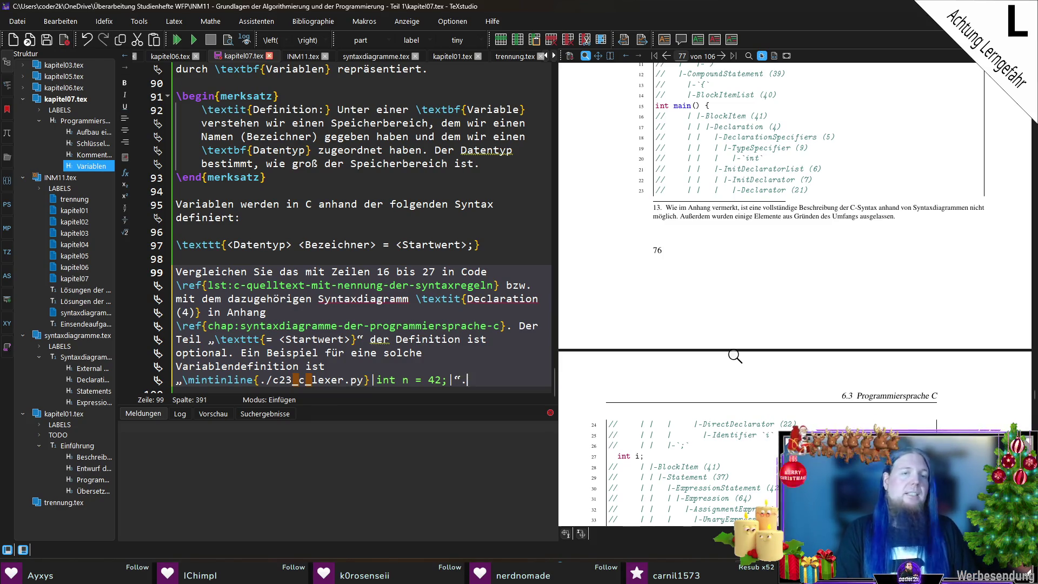
key("Return")
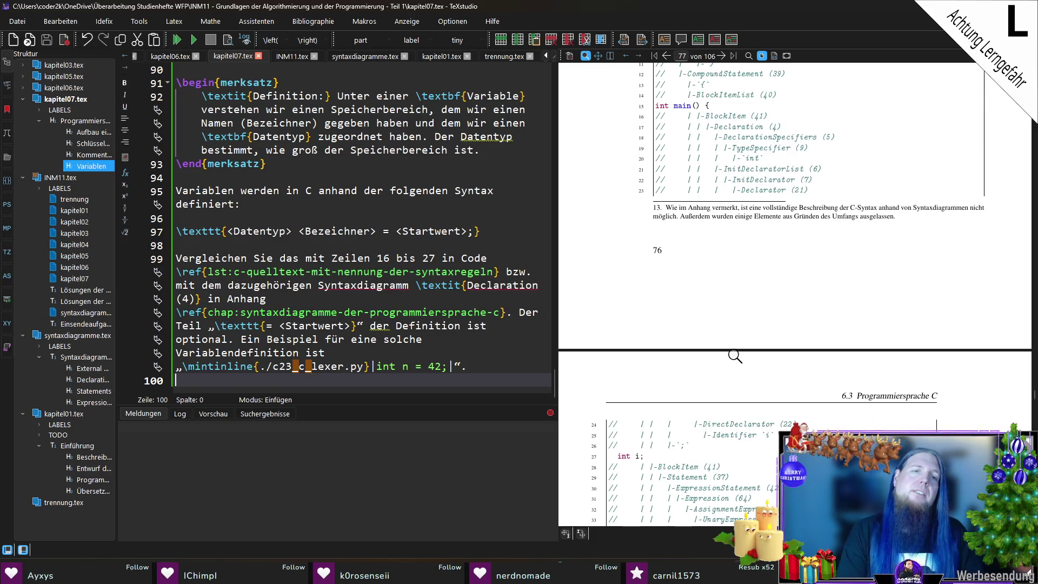
Start a new paragraph calling this not only a \textit{Definition} but also an \textbf{Initialisierung}.
key("Return")
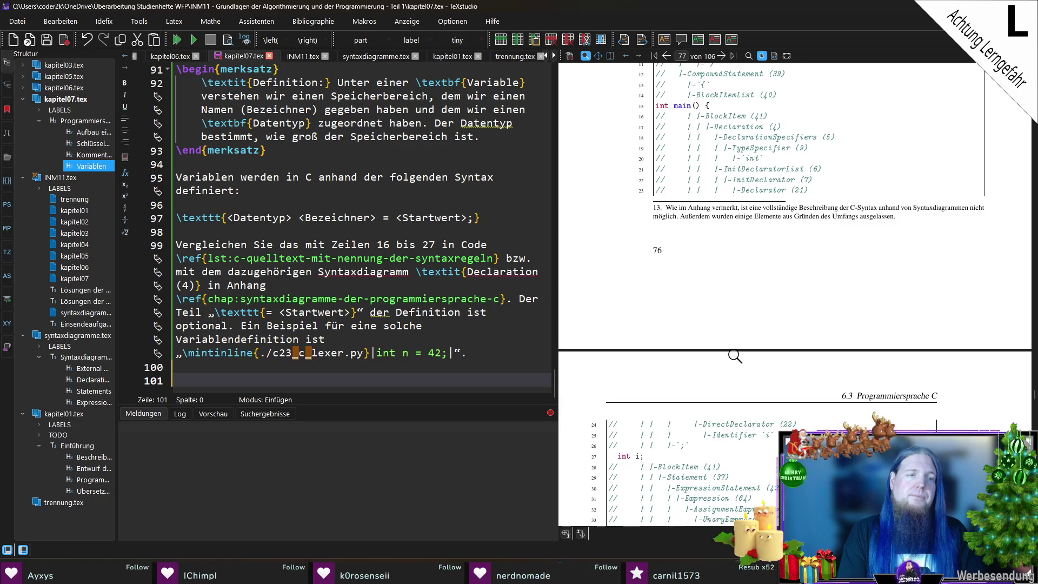
type("Man spricht hier ")
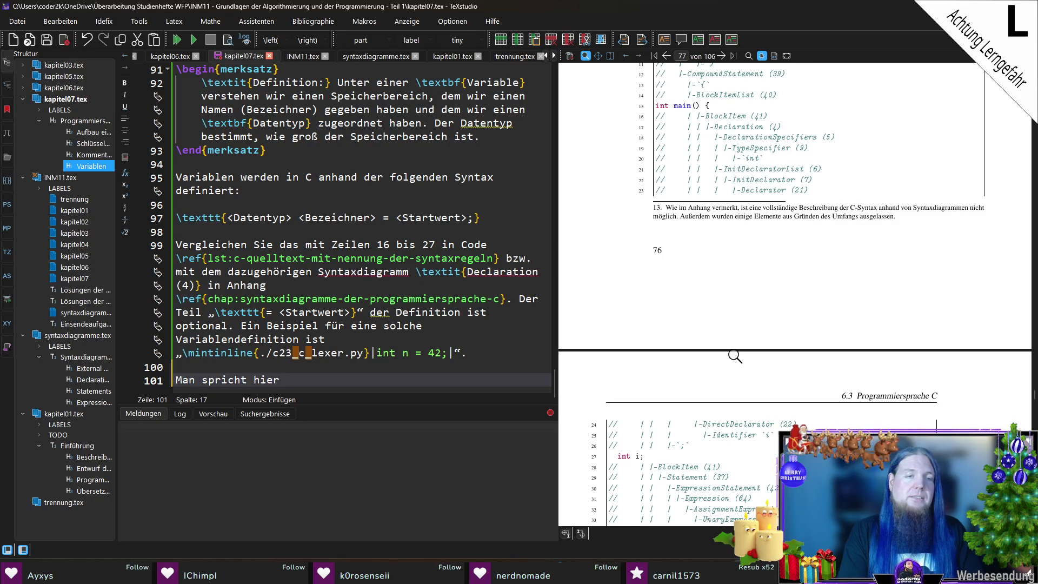
type("neben")
key("BackSpace")
key("BackSpace")
key("BackSpace")
type("nicht nur von einer ")
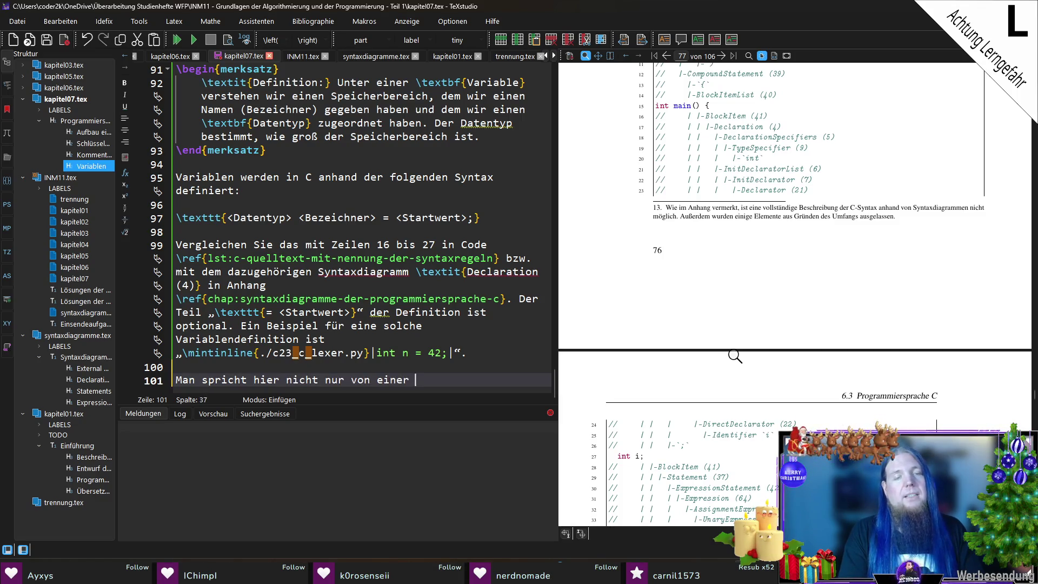
type("\textit{Definition}, so")
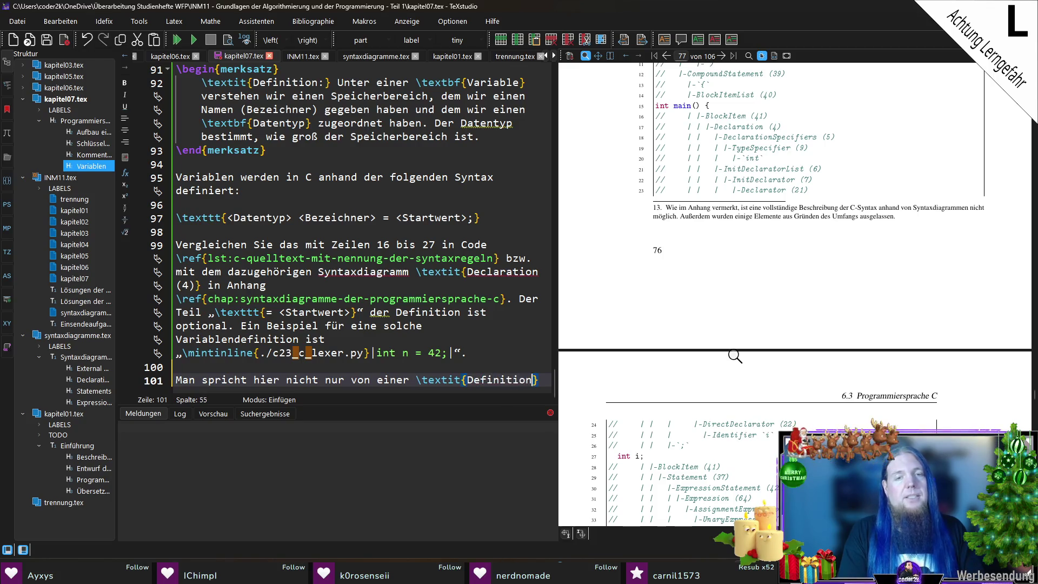
type("ndern auch ein eine")
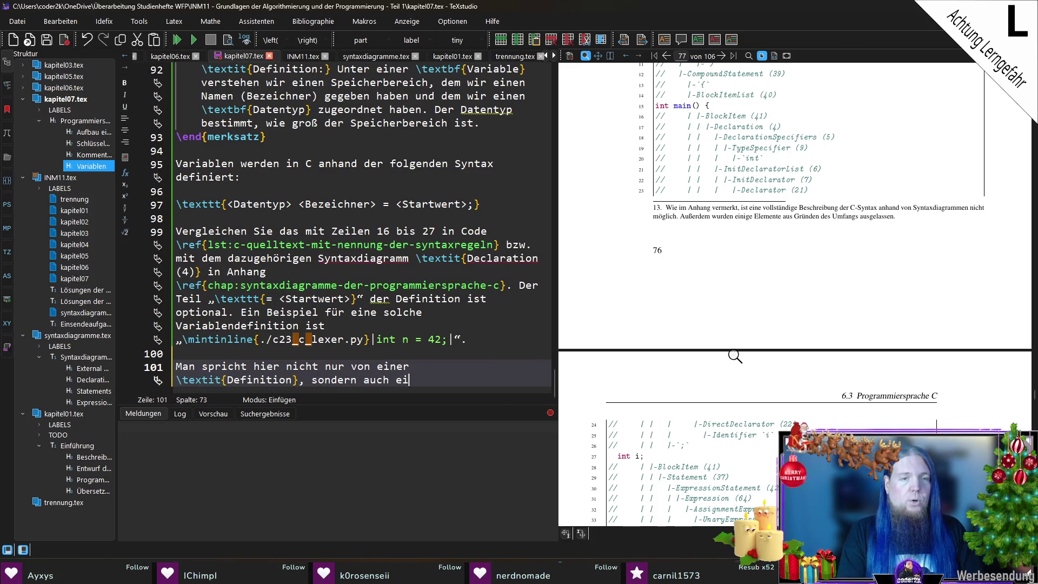
key("BackSpace")
key("BackSpace")
key("BackSpace")
type("von einer")
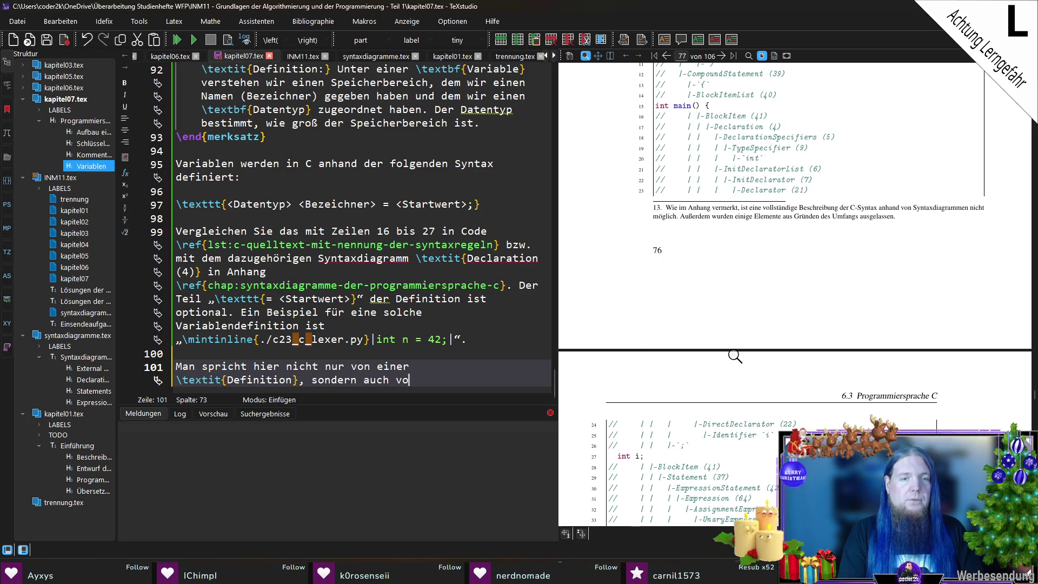
type("\textbf{Initialisierung")
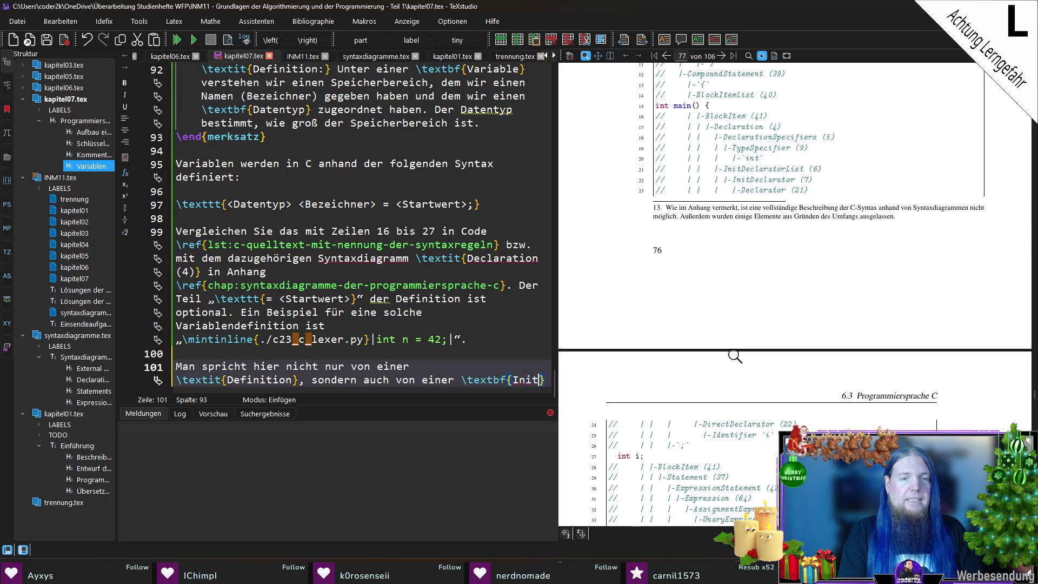
type(": ")
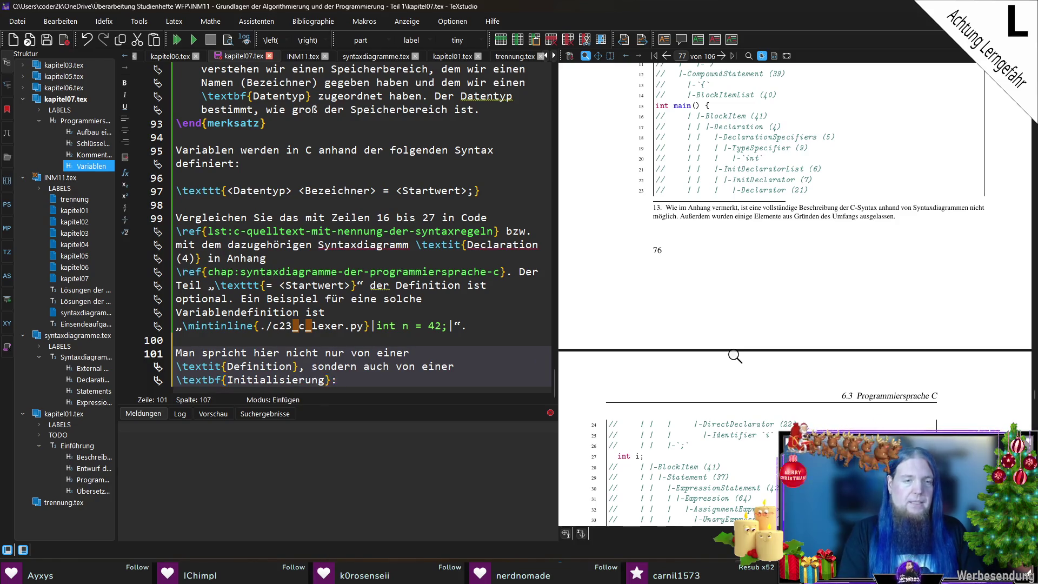
type("Wir ")
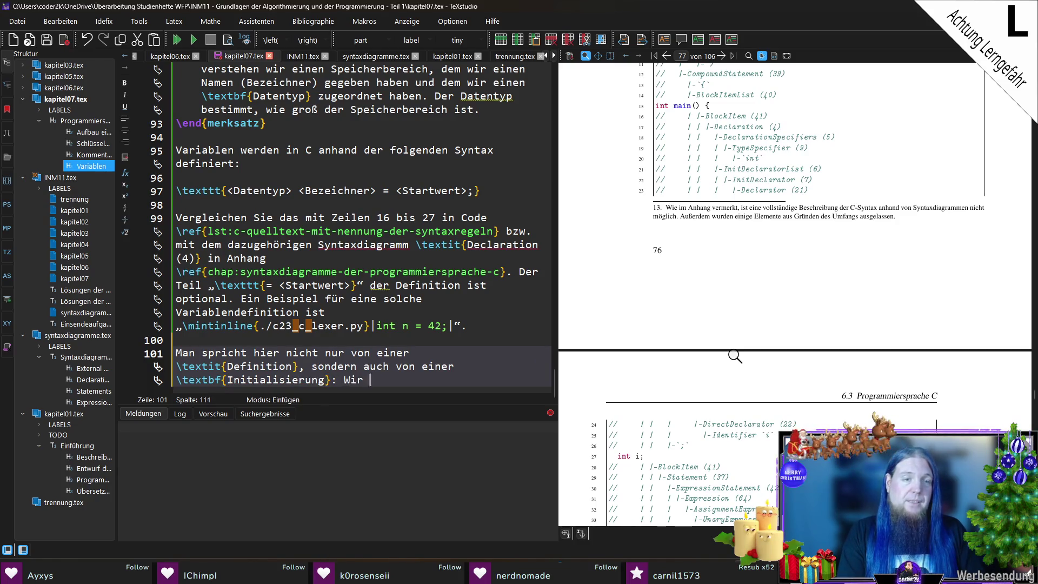
type("„erzeugen“ eine Varia")
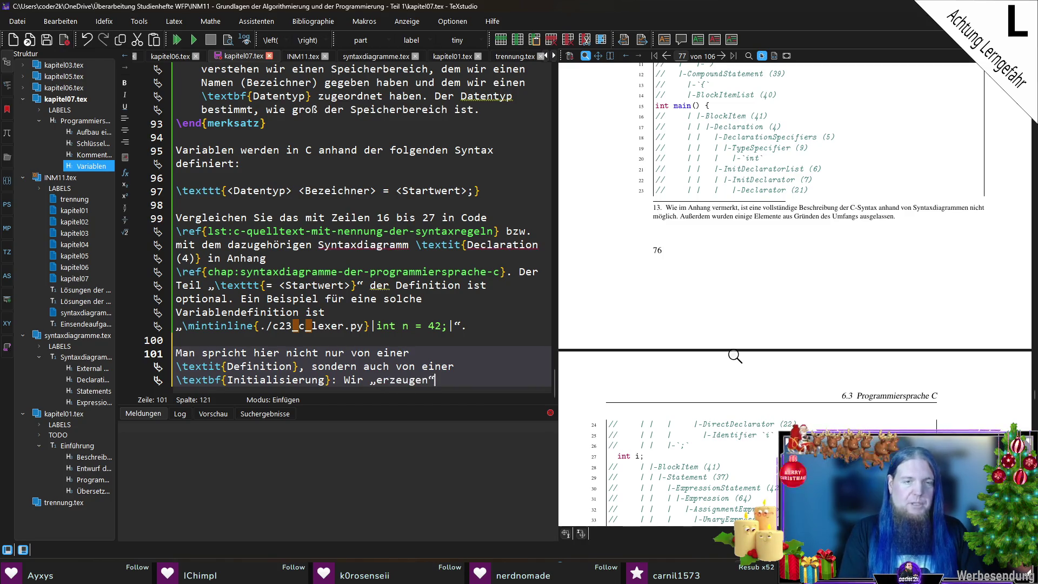
type("ble")
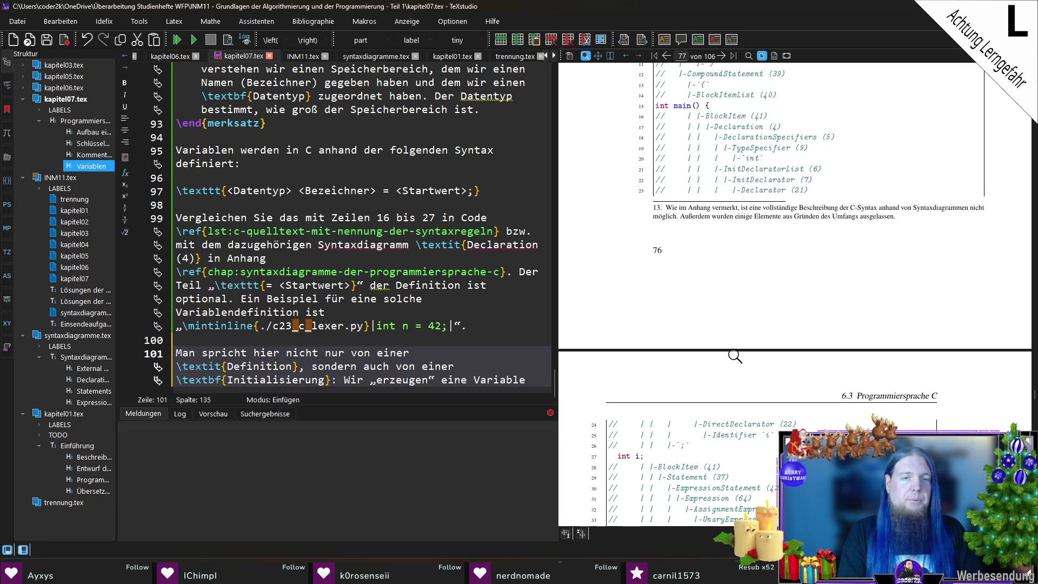
type(" vom Datentyp \\mo")
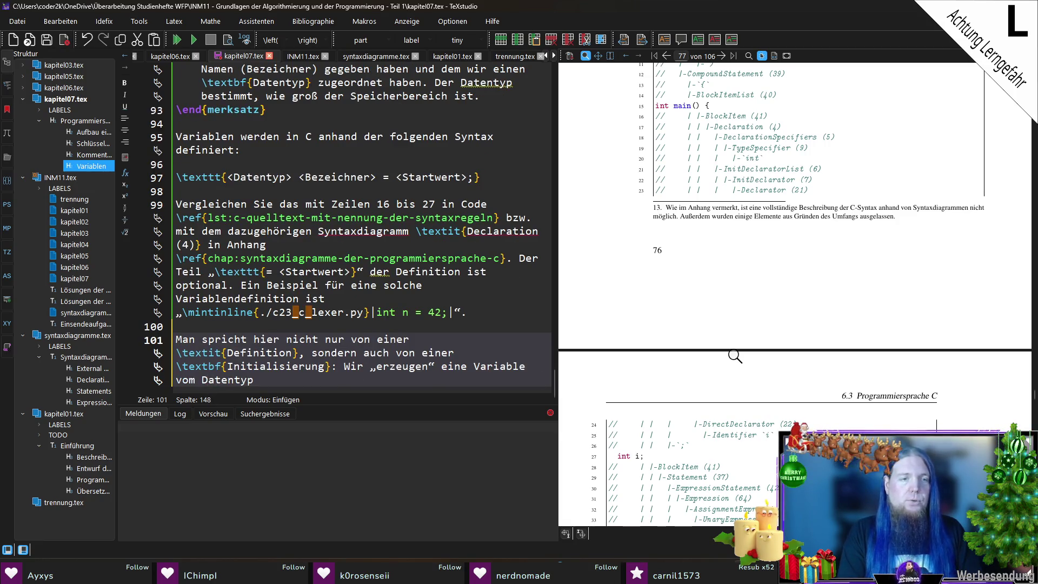
Explain creating n of type int with Anfangswert 42, as inline code, ending with a Semikolon, then compile.
key("BackSpace")
type("i")
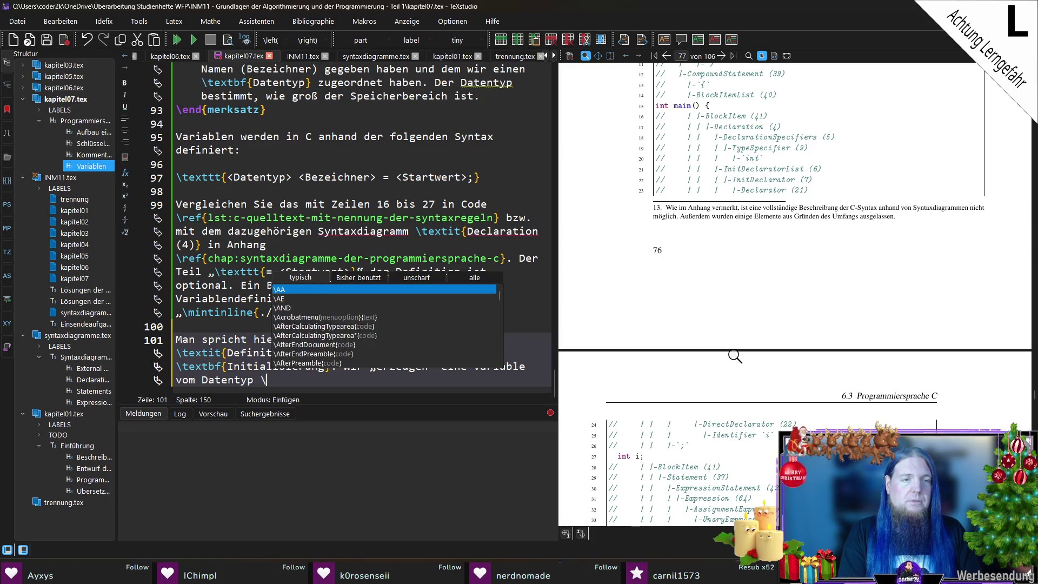
key("Return")
type("int")
type(" (")
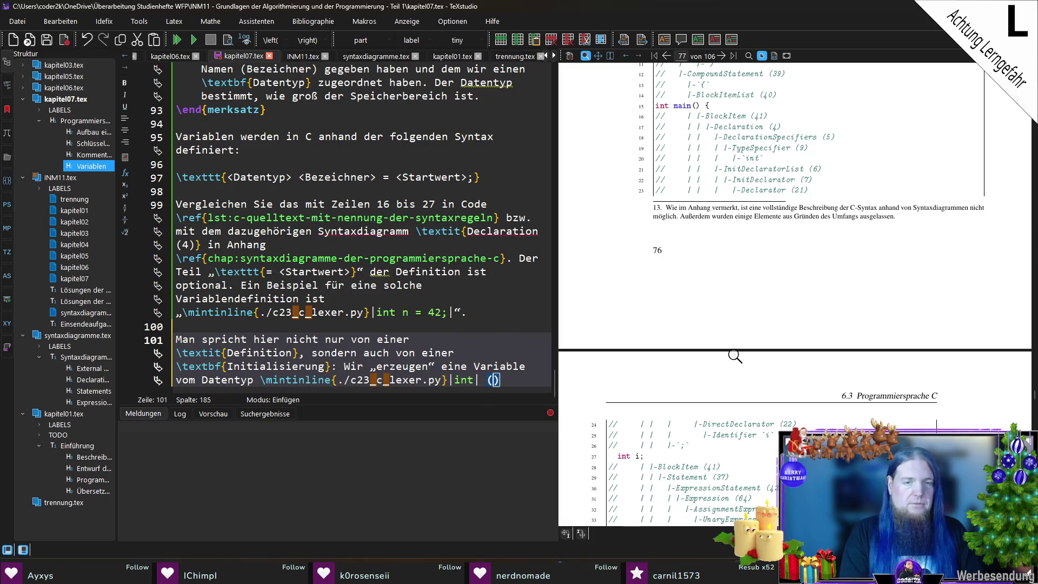
type("vorzeichenbehf")
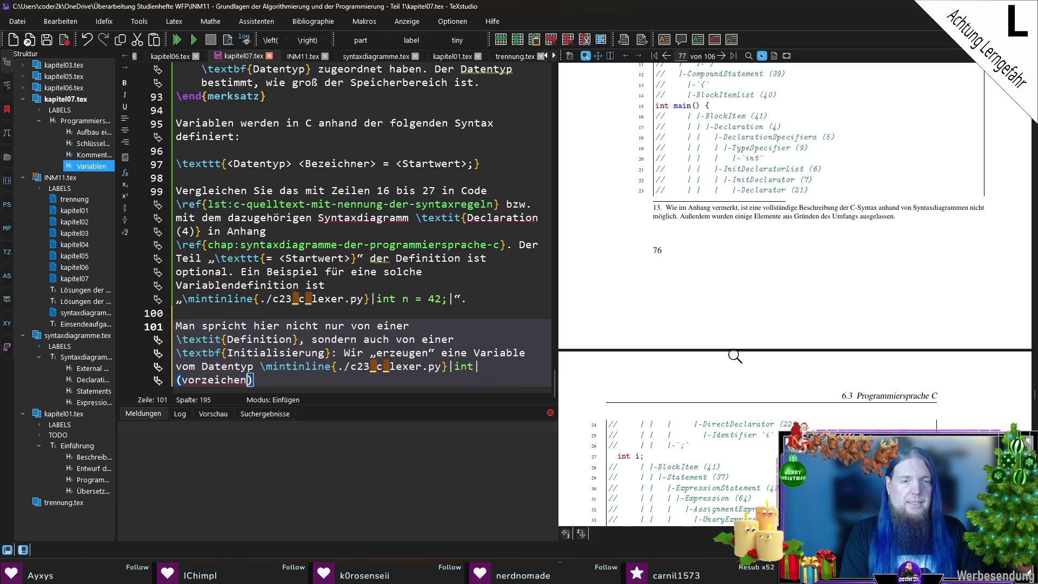
key("BackSpace")
type("aftete Ganzzahl")
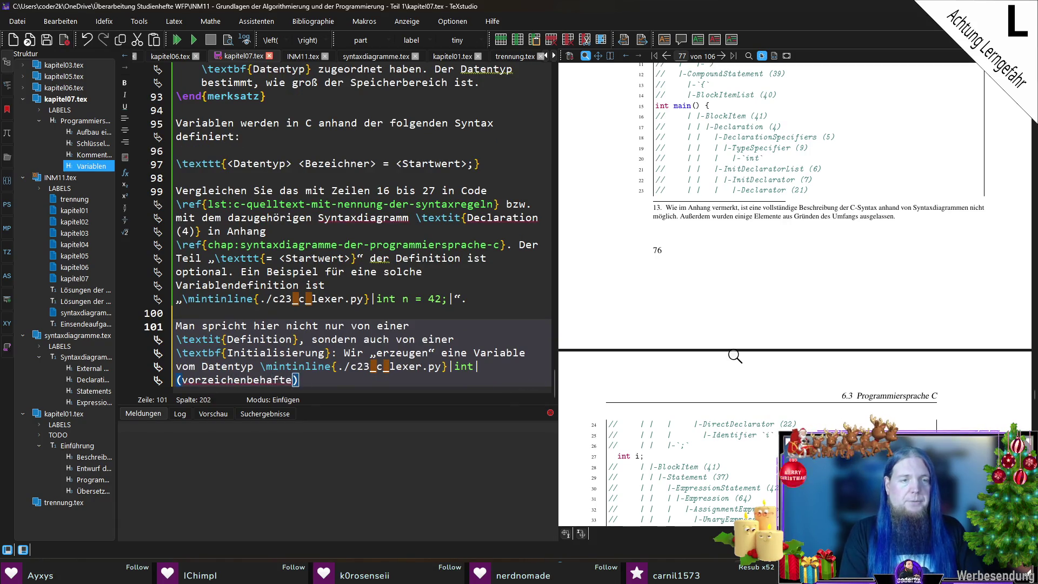
type(") mit dem ")
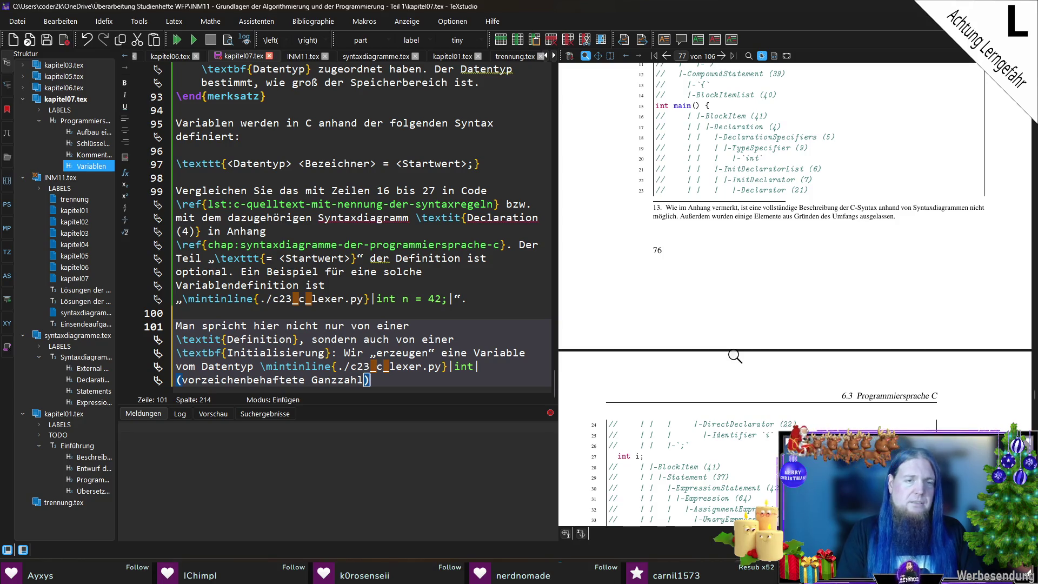
type("Namen \\c")
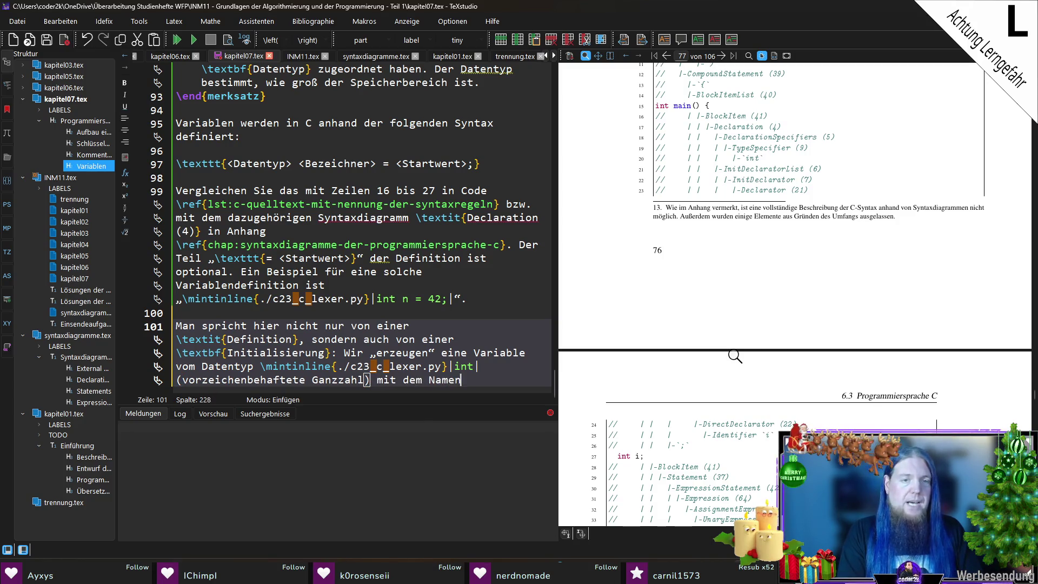
key("shift+F1")
type("n")
type("| und geb")
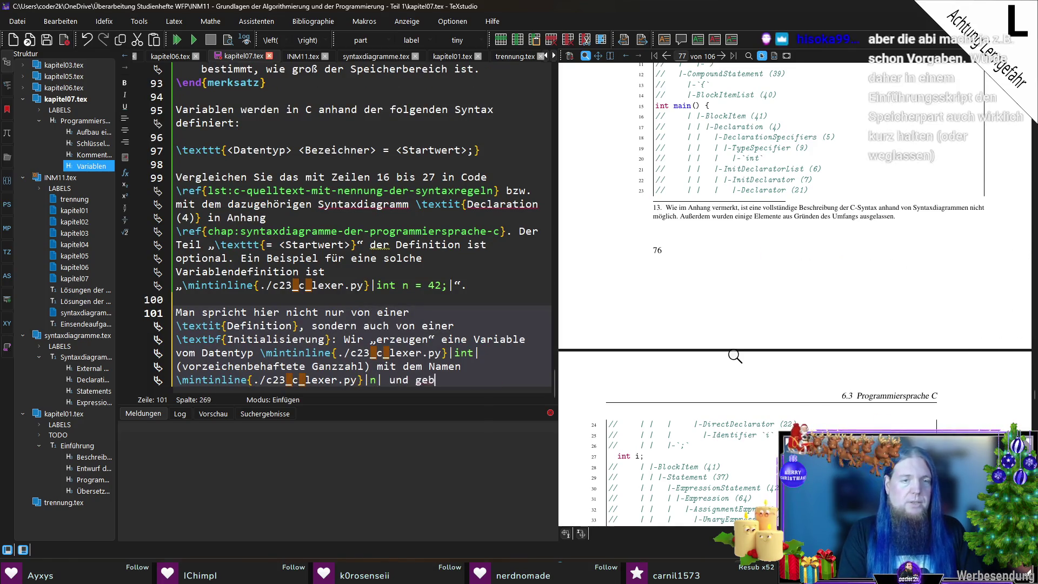
type("en ihr den Anfa")
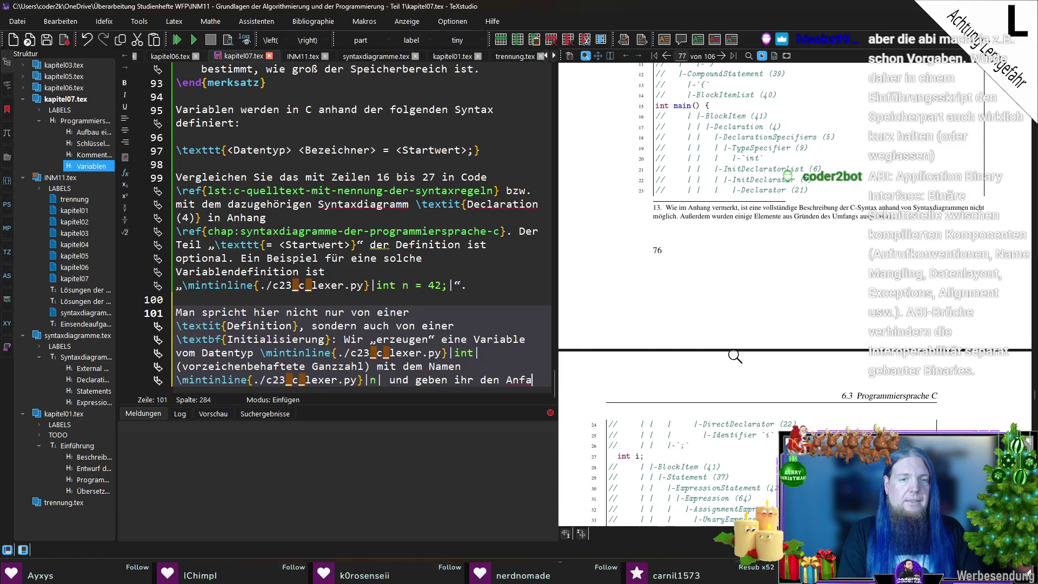
type("ngswert ")
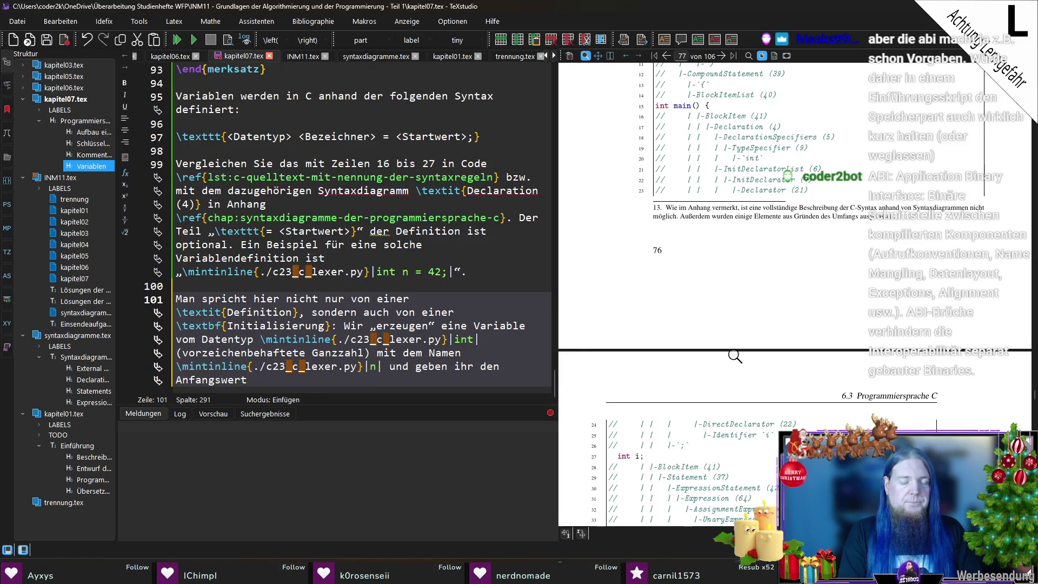
type("\\c")
key("BackSpace")
key("BackSpace")
type("\\mintinline{./c23_c_lexer.py}|")
type("42|")
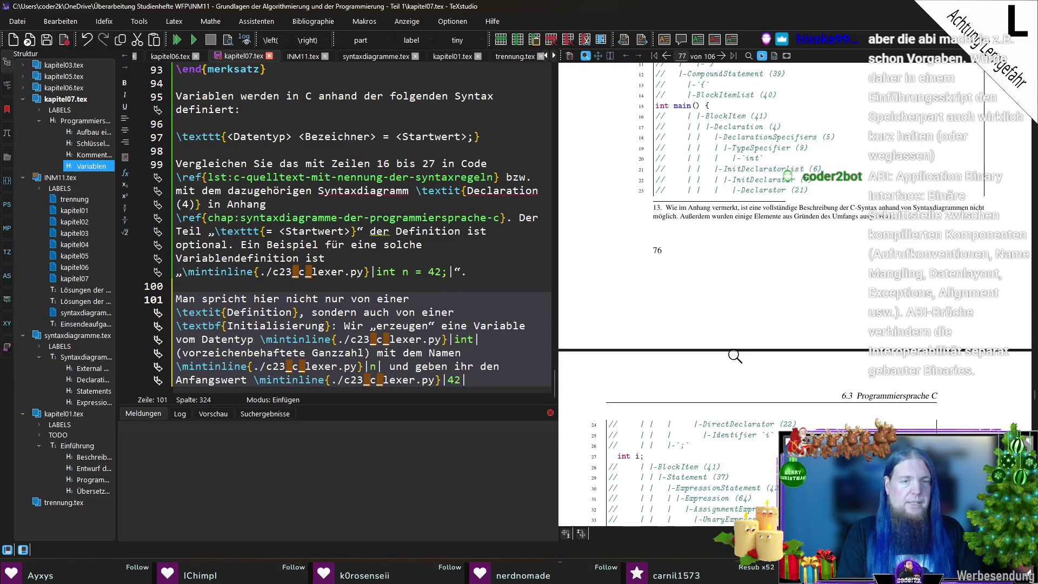
type(". Die")
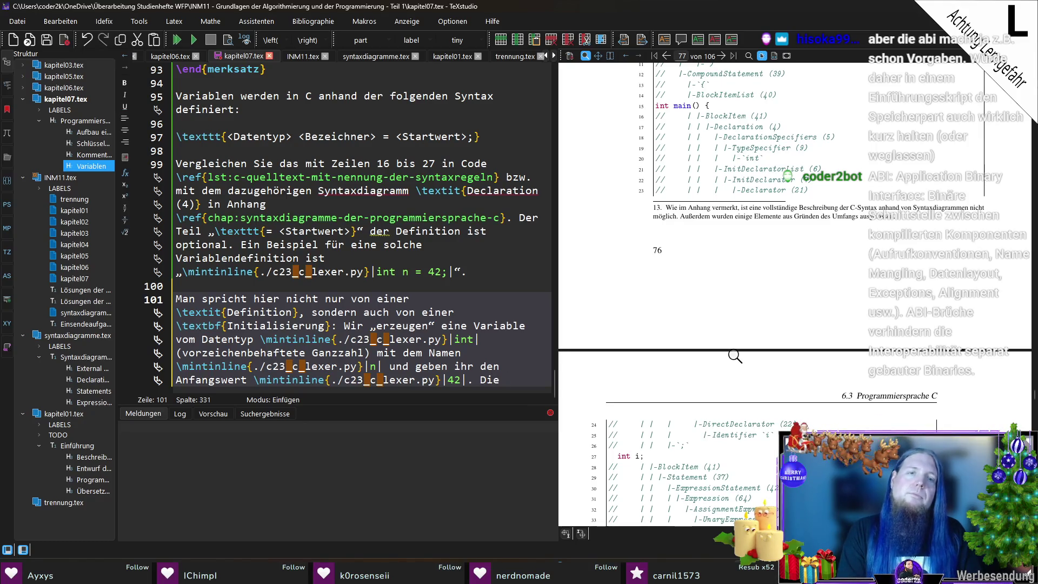
type(" Definiti")
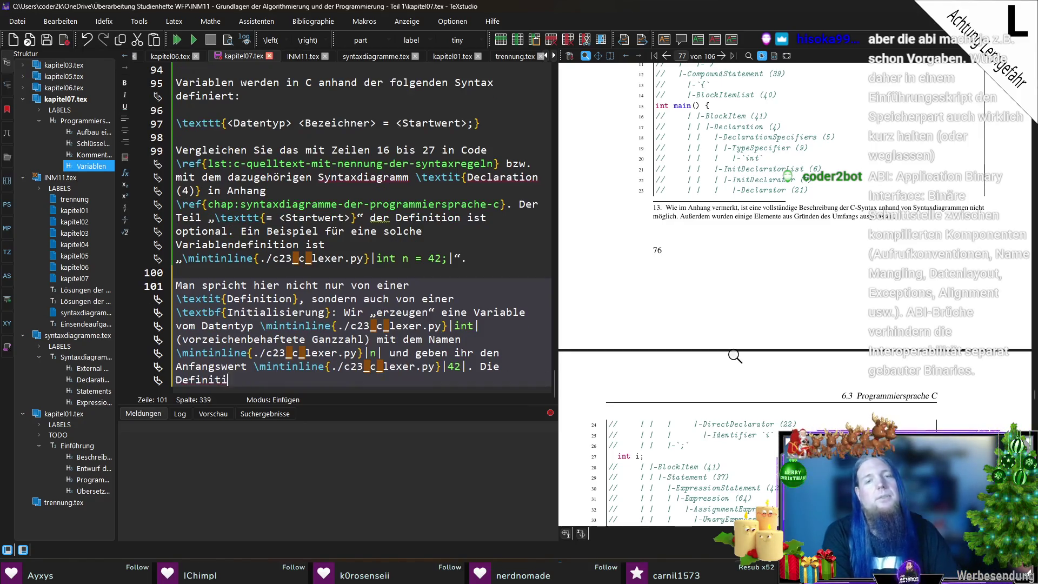
type("on wird mit ein")
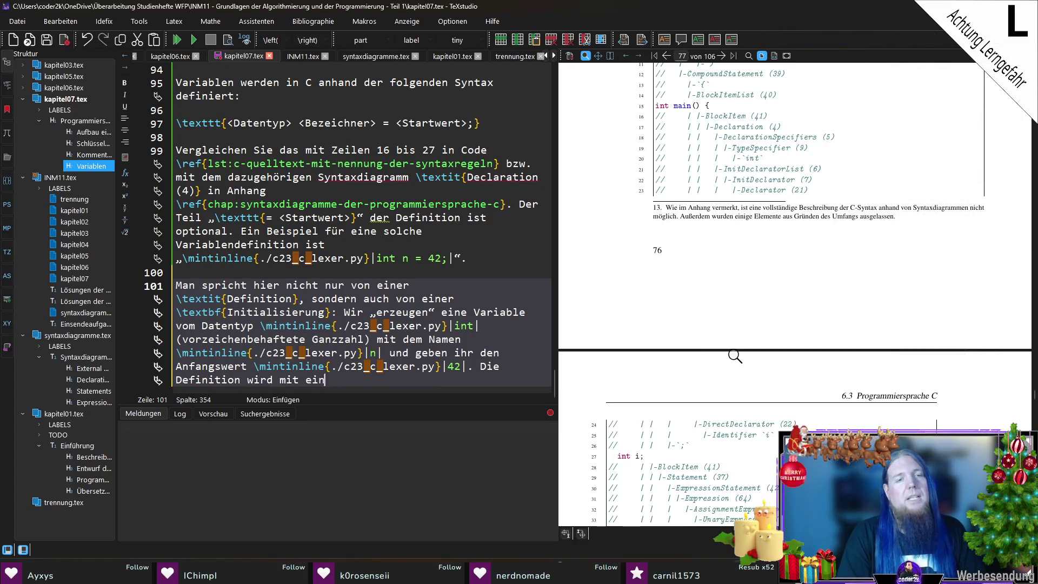
type("em Semikolon abgeschlossen.")
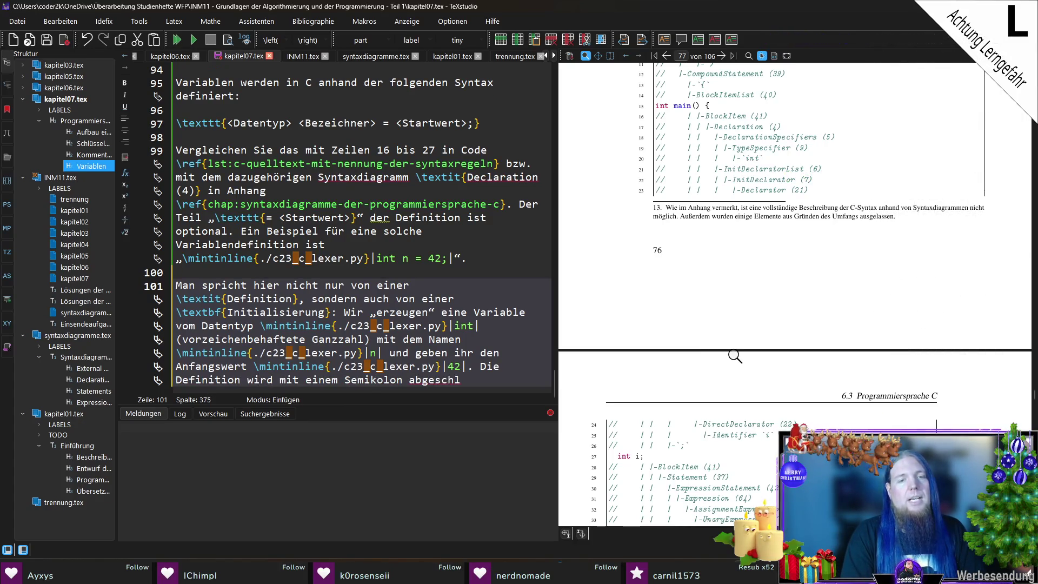
key("Return")
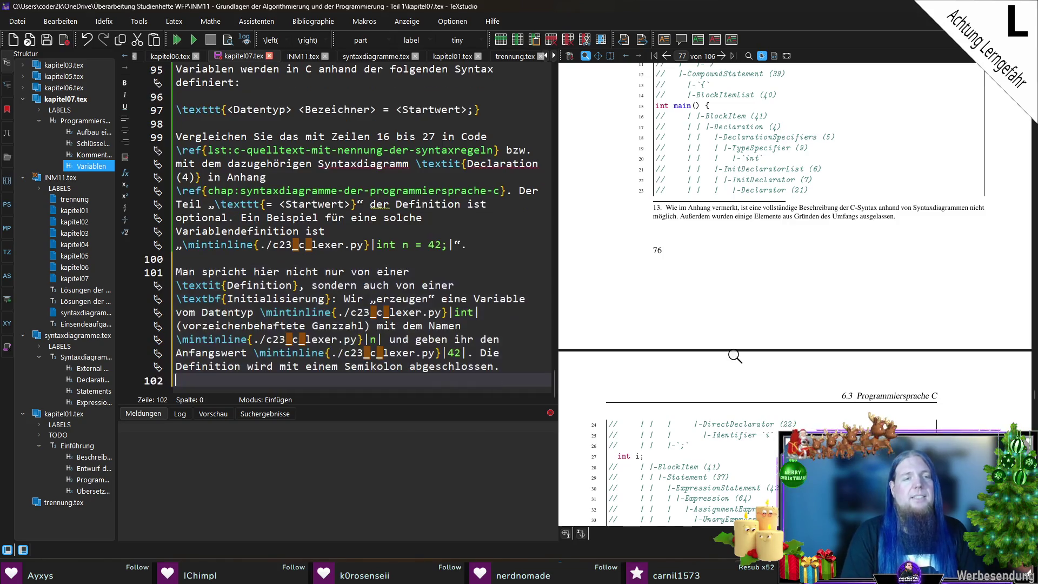
key("F5")
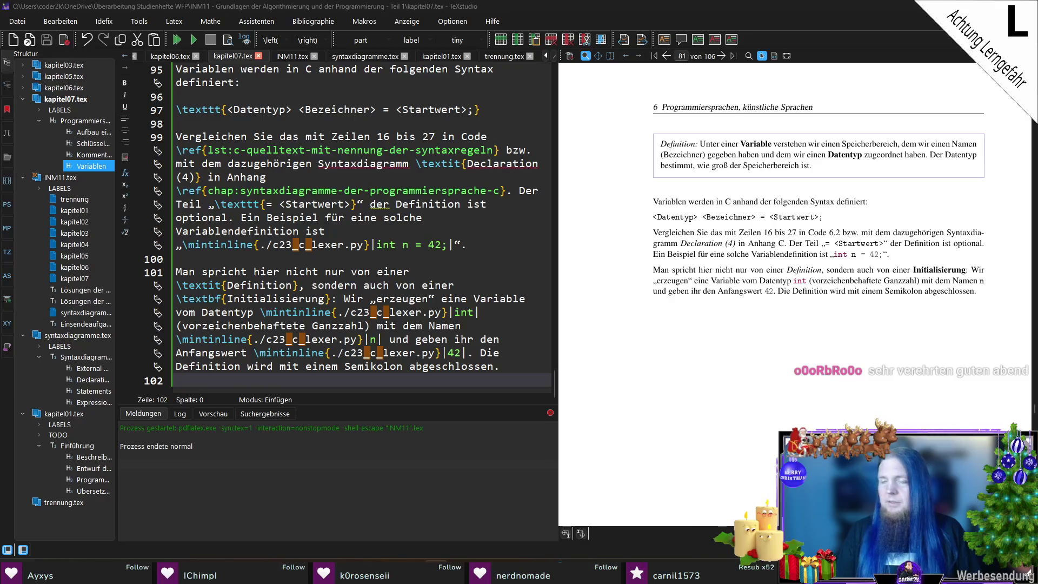
Scroll the PDF preview to check the Initialisierung paragraph with int, n and 42 as inline code.
scroll(190, 319, "up", 1)
Paste the C data-type itemize list after line 102.
scroll(239, 380, "down", 1)
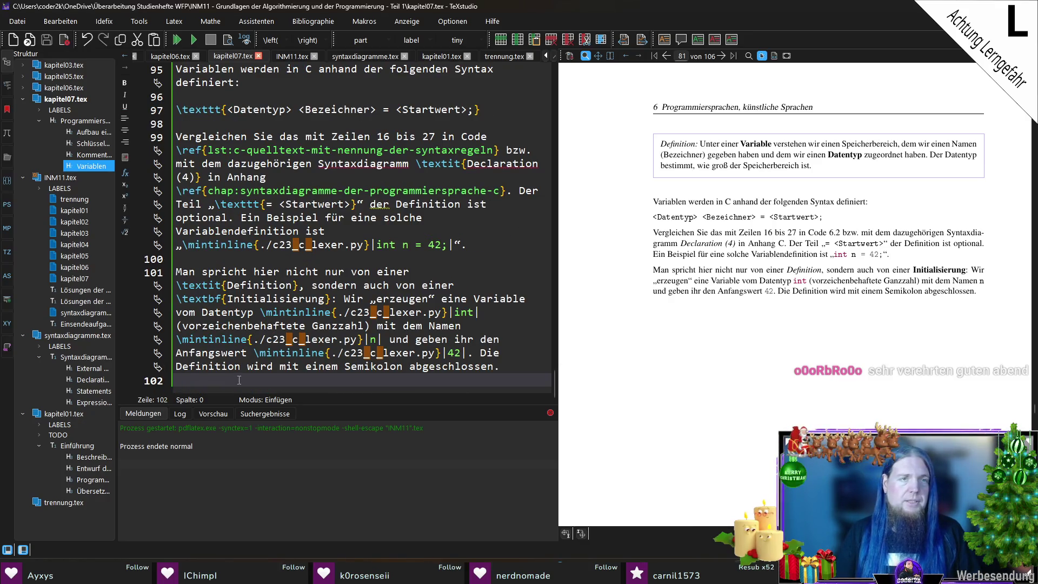
scroll(239, 380, "down", 1)
key("ctrl+v")
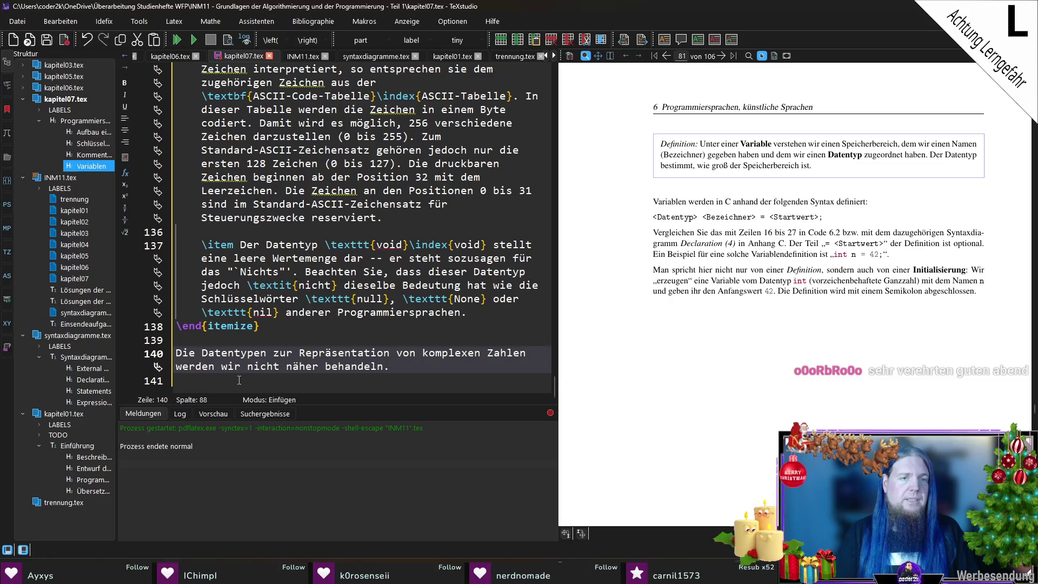
scroll(264, 237, "up", 7)
scroll(264, 236, "up", 18)
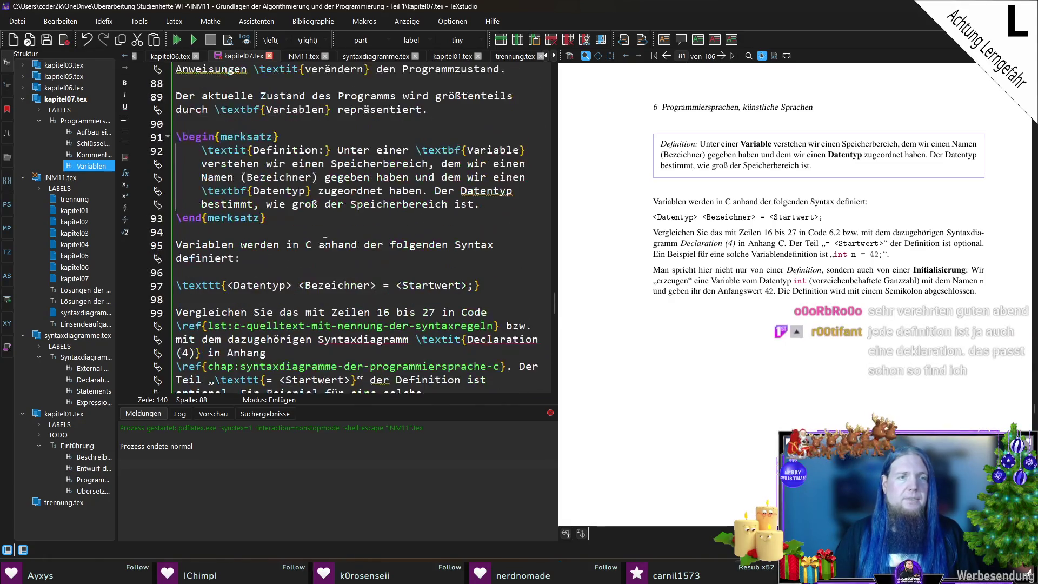
scroll(364, 259, "up", 6)
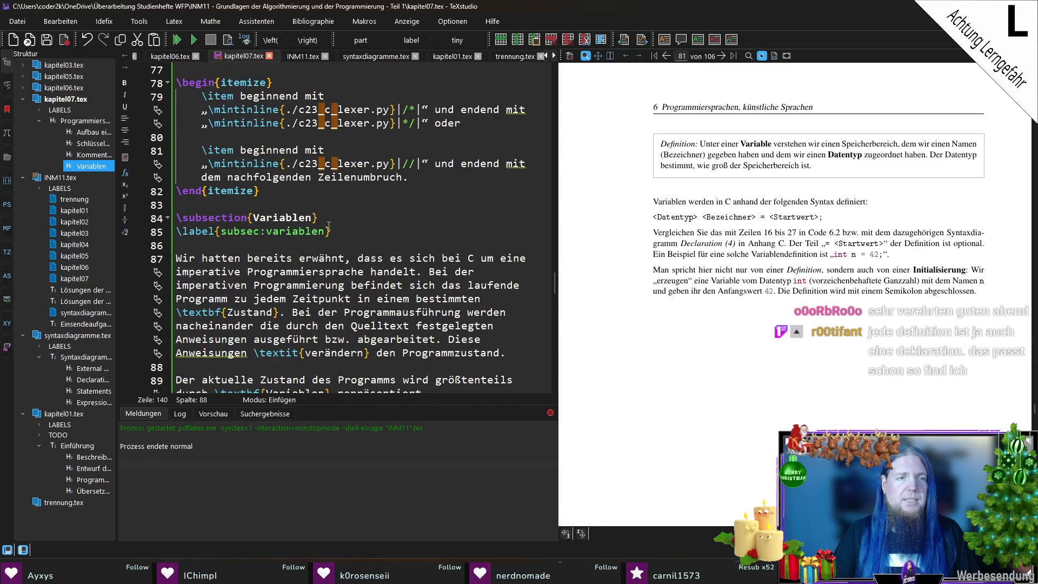
Retitle the subsection 'Variablen und Datentypen', change the label to subsec:variablen-und-datentypen, and compile.
left_click(312, 217)
type("und Datent")
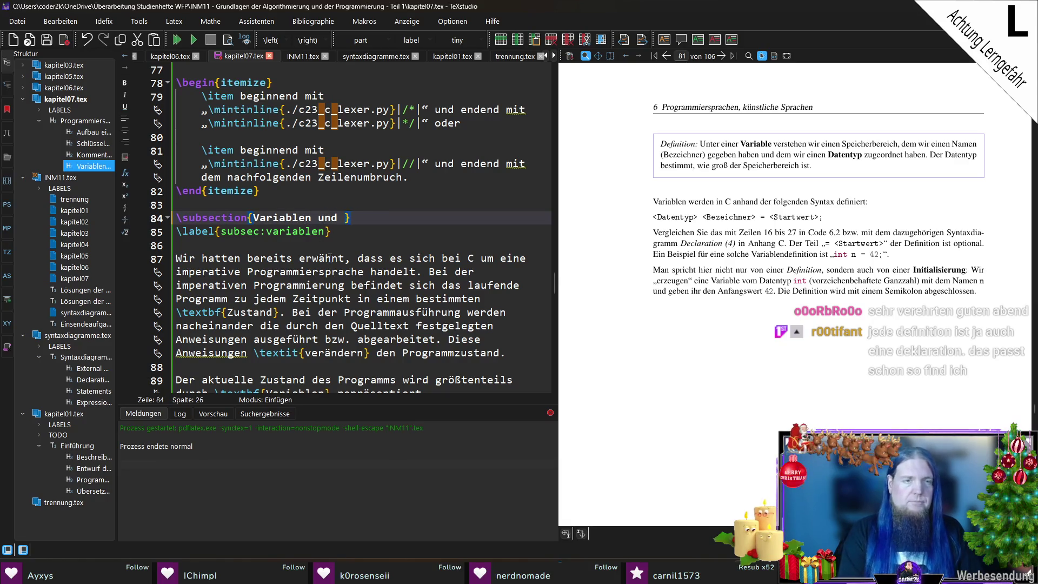
type("ypen")
key("Down")
key("Left")
type("-und-datent")
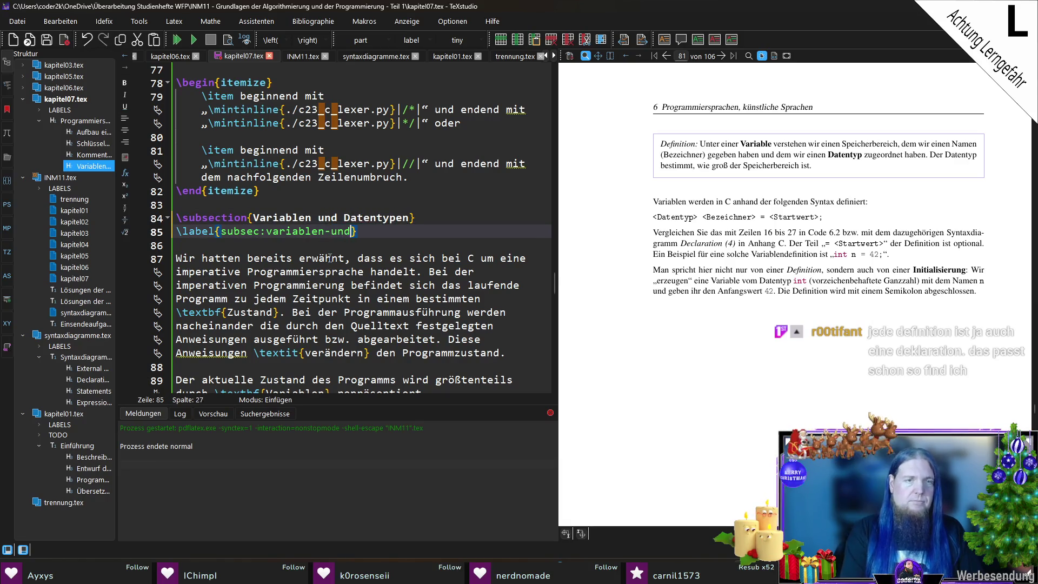
type("ypen")
key("F5")
key("Page_Down")
key("Page_Down")
key("Page_Down")
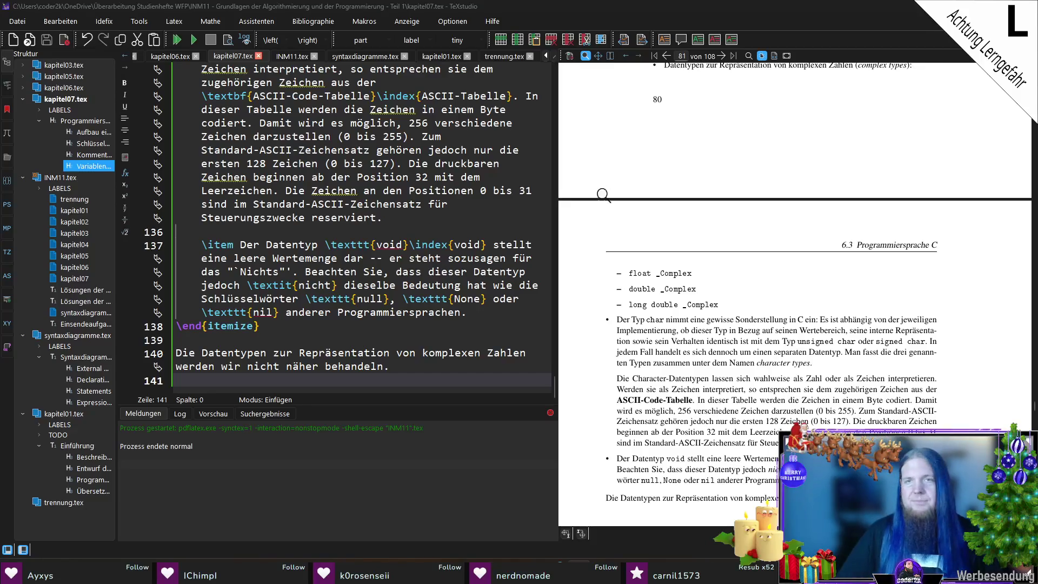
Add 'Die wichtigsten Datentypen von C sind:' on its own line before the data-type list and save.
scroll(873, 320, "up", 8)
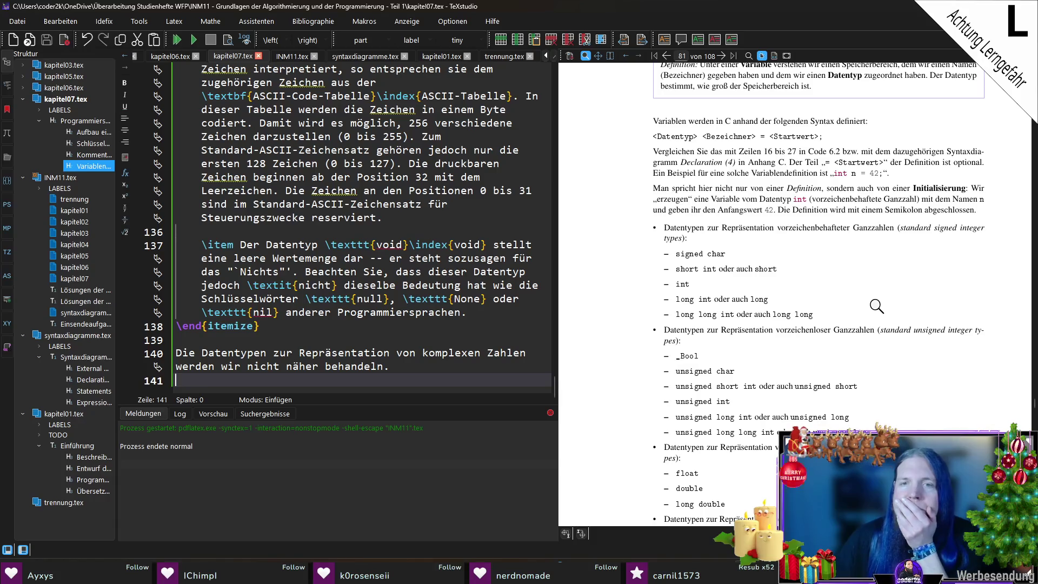
scroll(697, 292, "down", 2)
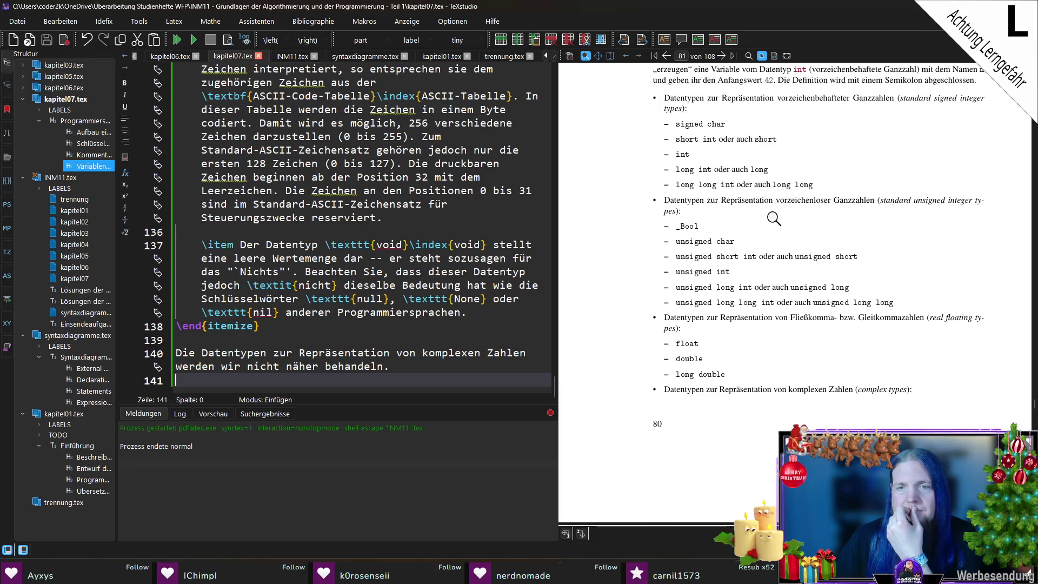
scroll(774, 225, "down", 5)
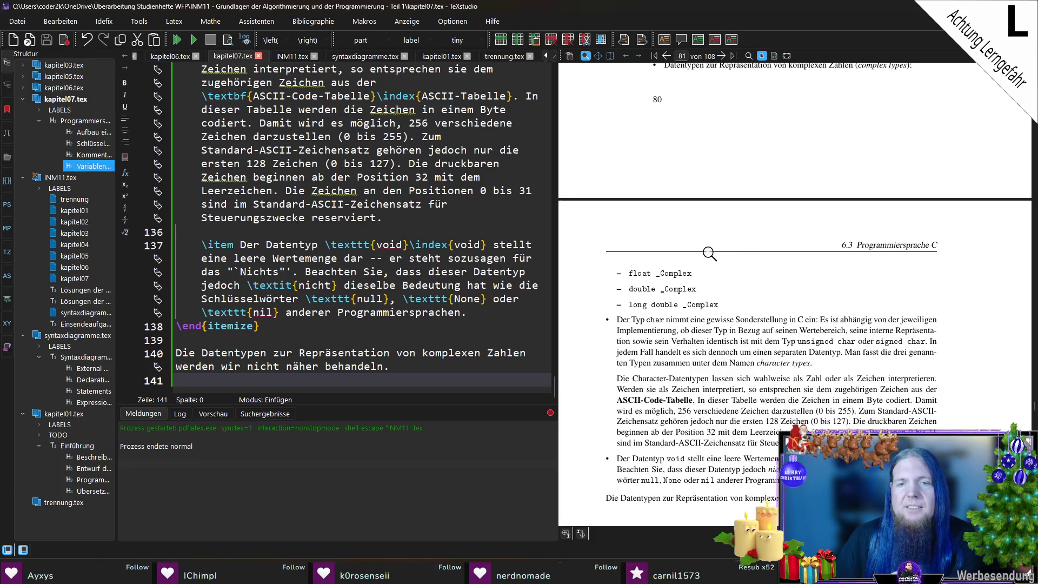
scroll(734, 249, "up", 5)
scroll(733, 250, "up", 1)
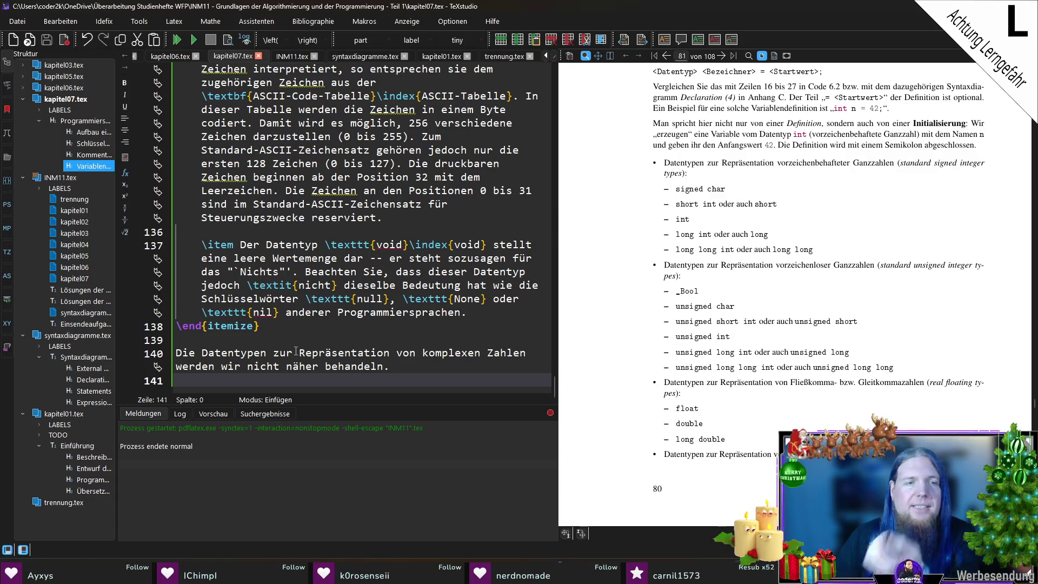
scroll(304, 358, "up", 12)
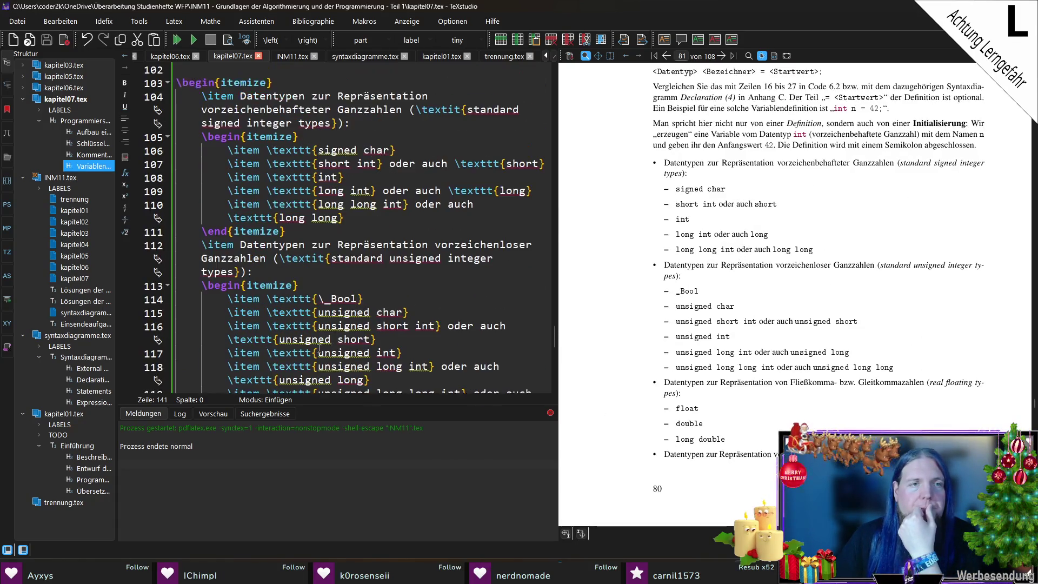
left_click(275, 234)
key("Return")
key("Return")
key("Up")
type("Die wichtigsten Datentypen")
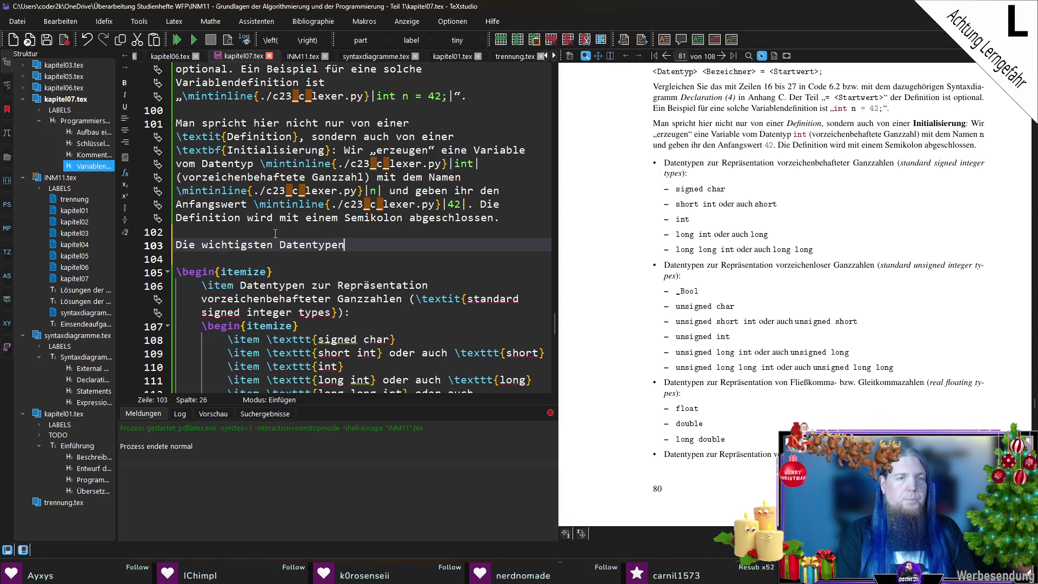
type(" von C sind:")
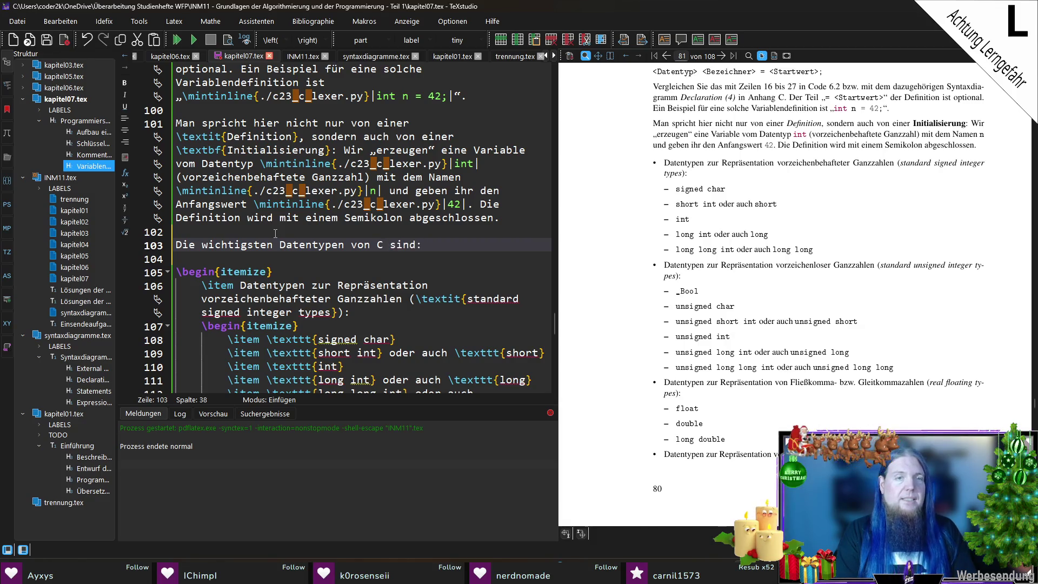
key("ctrl+s")
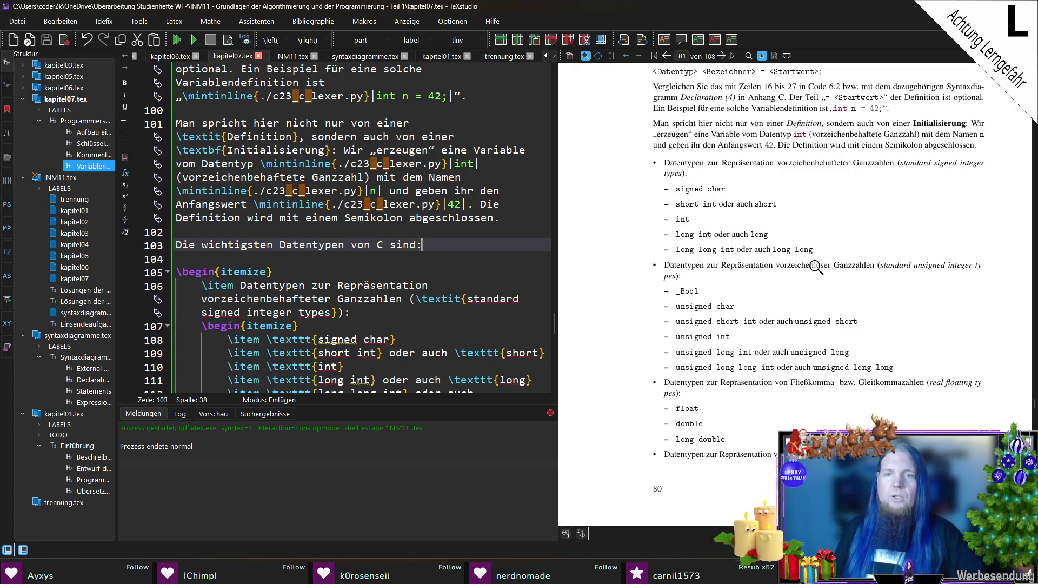
scroll(827, 263, "down", 1)
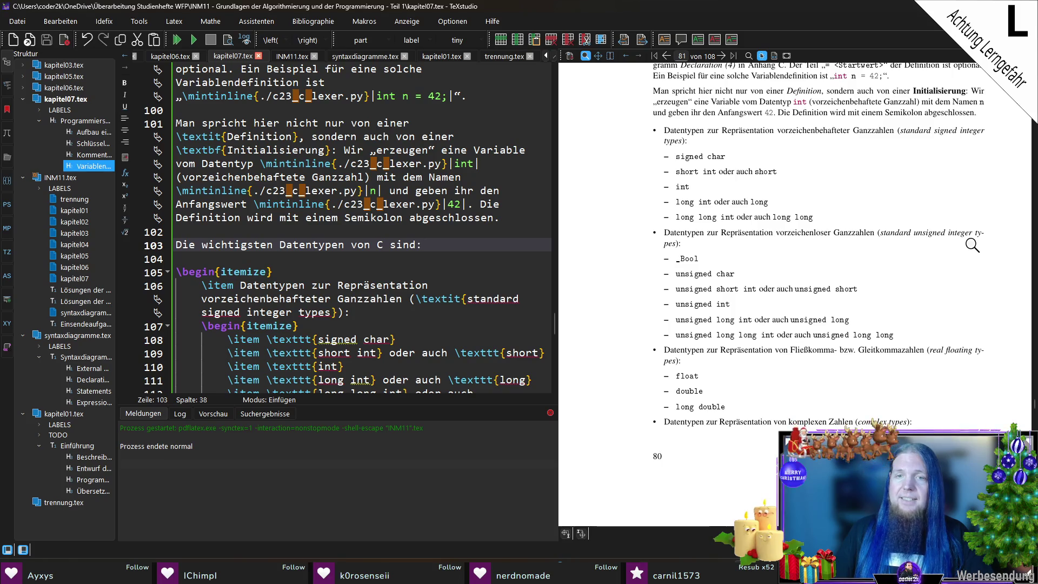
Replace \_Bool with bool in the first unsigned-type item and save.
scroll(359, 252, "down", 7)
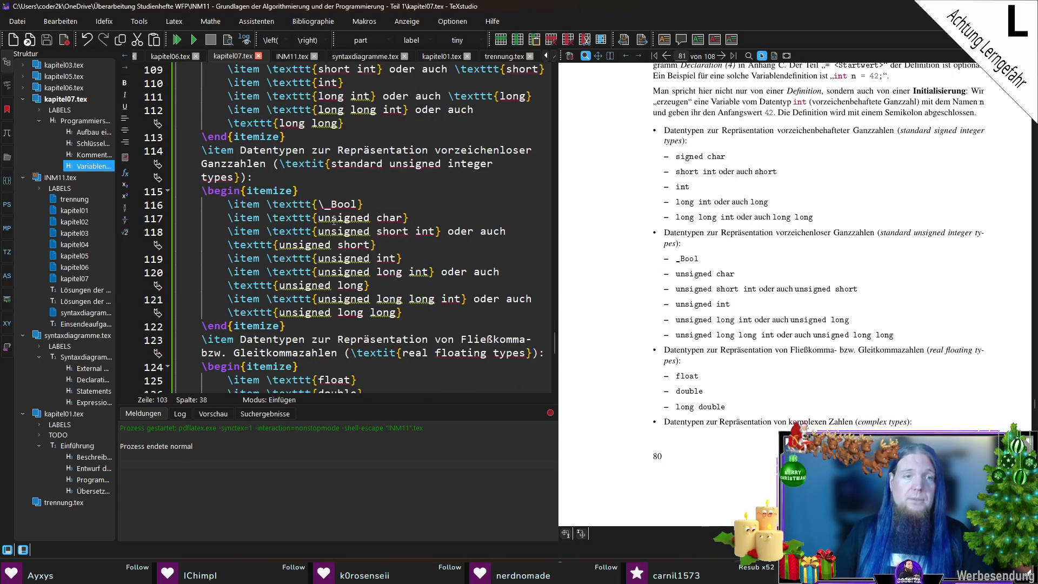
left_click_drag(319, 204, 362, 204)
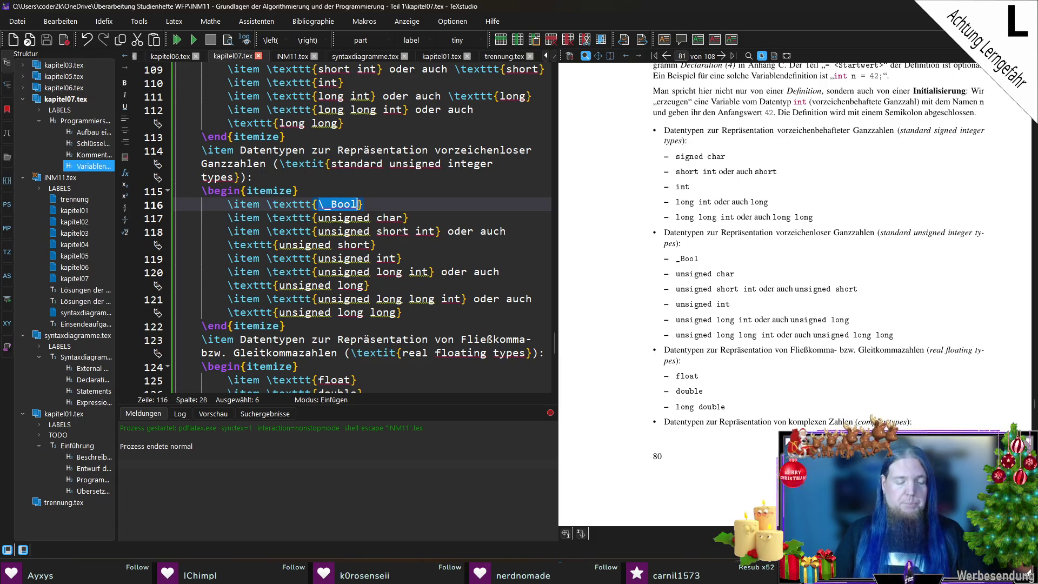
type("bool")
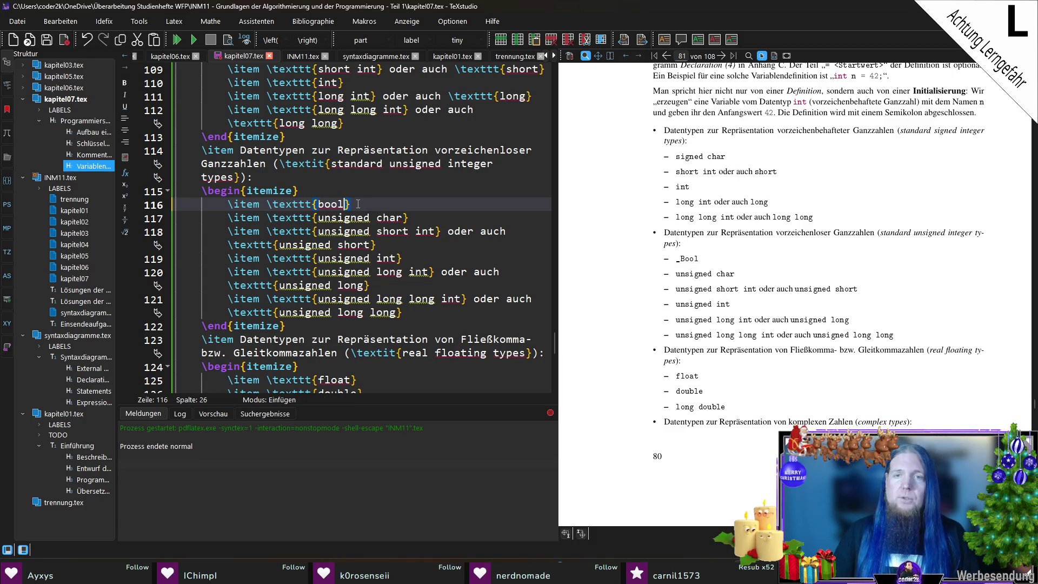
key("ctrl+s")
scroll(685, 266, "down", 3)
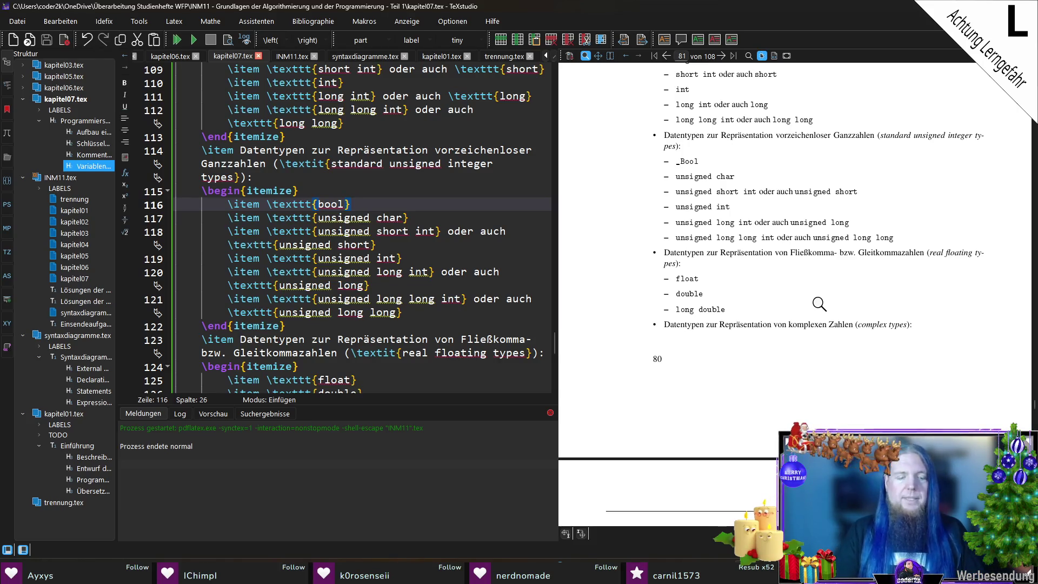
Restore \_Bool and append 'bzw. \texttt{bool} (ab C23)' to the item, then save.
key("BackSpace")
key("BackSpace")
key("BackSpace")
type("\\_Bool}")
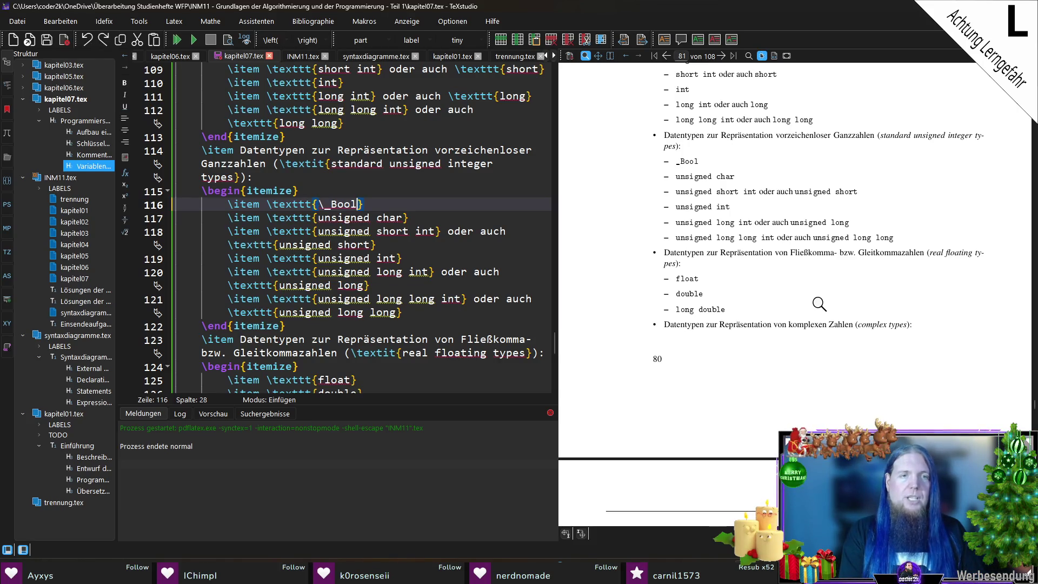
type(" bzw. ")
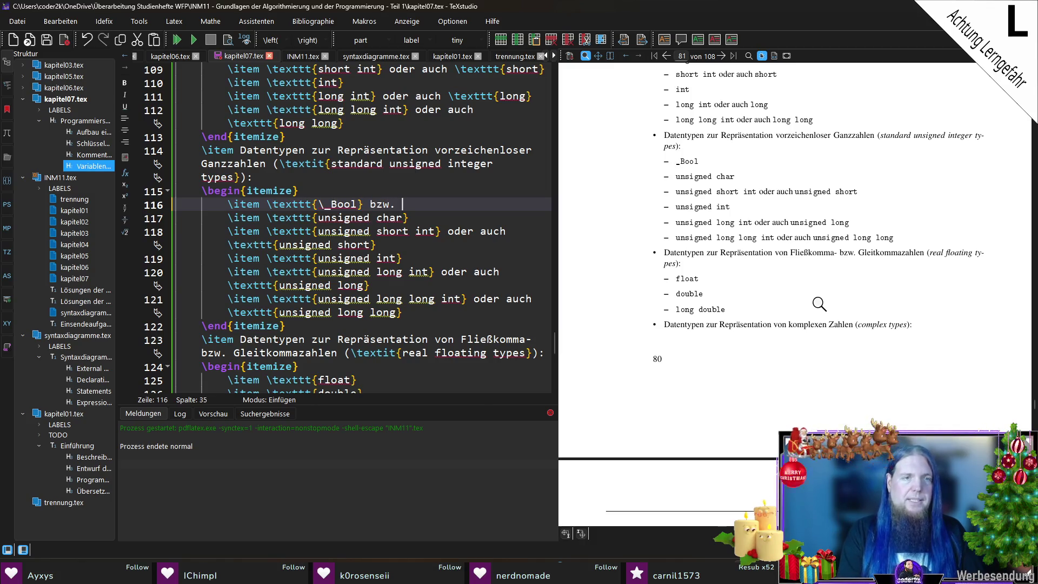
type("\\te")
key("Return")
type("bool")
key("Right")
type("(ab C23)")
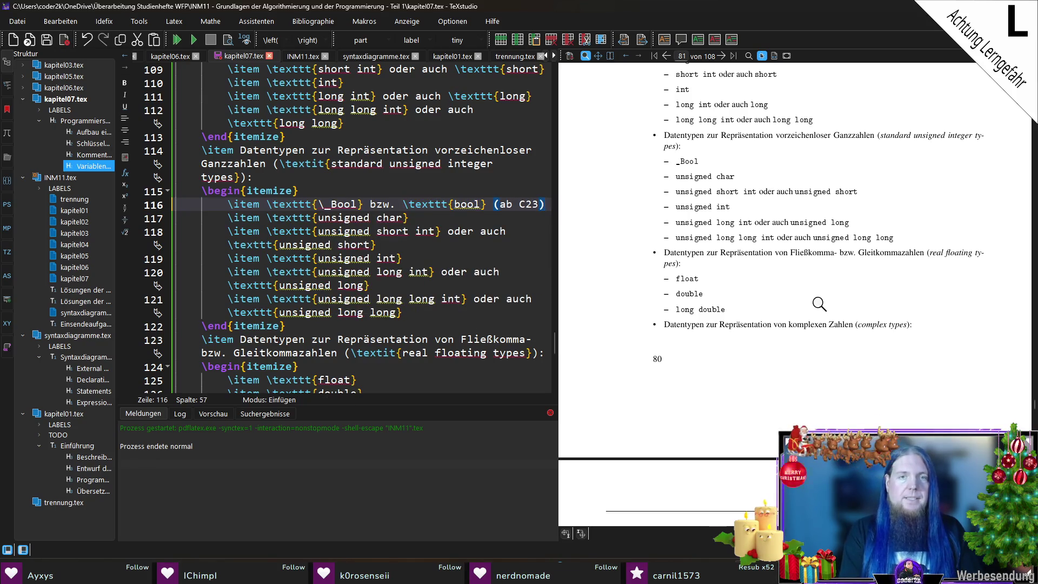
key("ctrl+s")
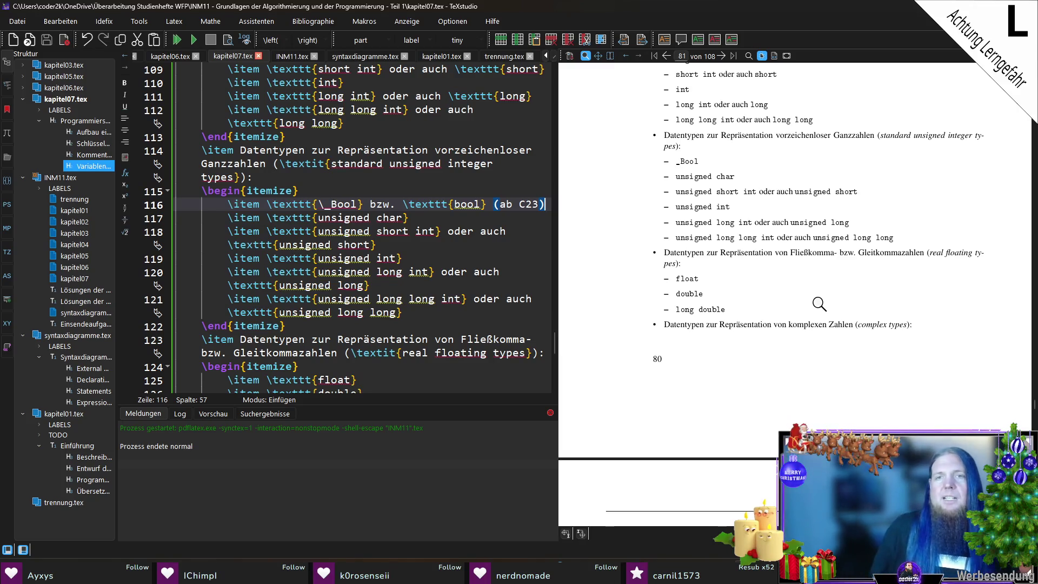
scroll(327, 316, "up", 4)
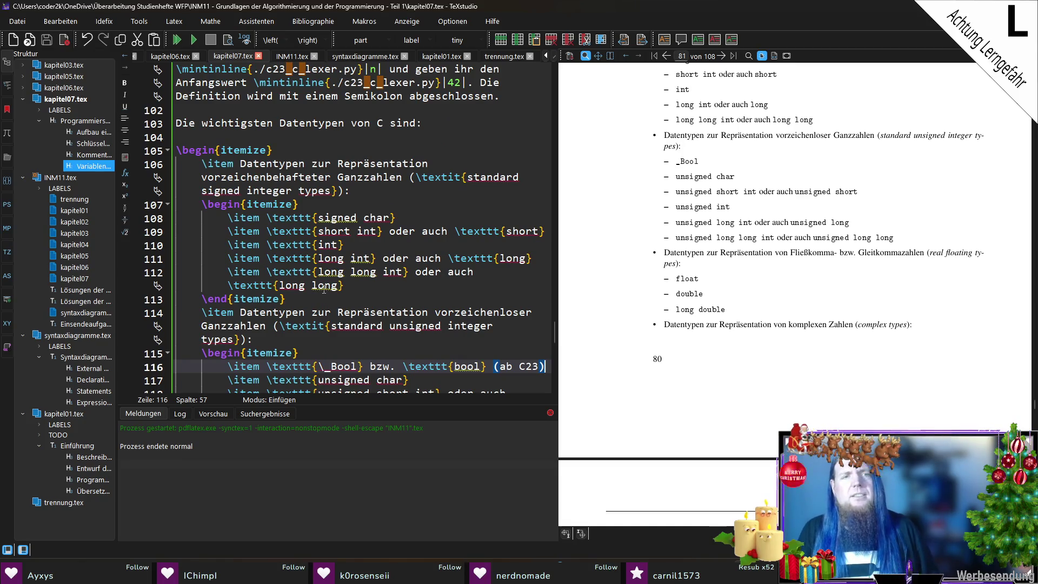
Paste the \mintinline{./c23_c_lexer.py}| prefix over every \texttt{ in the signed-integer items.
scroll(302, 130, "up", 1)
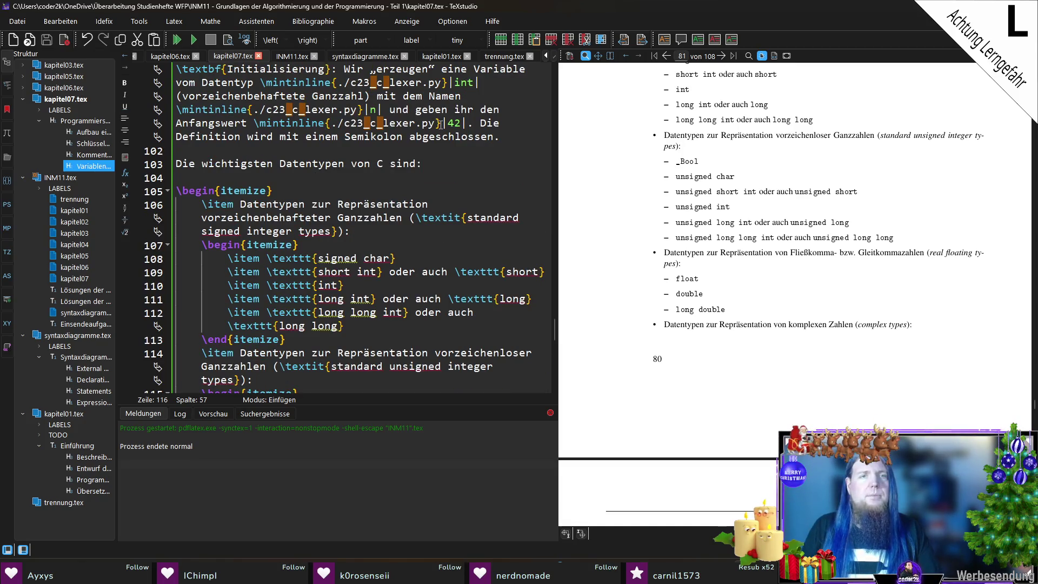
left_click_drag(444, 123, 254, 123)
key("ctrl+c")
mouse_move(319, 258)
left_mouse_down()
mouse_move(267, 258)
mouse_move(267, 272)
left_mouse_up()
key("ctrl+v")
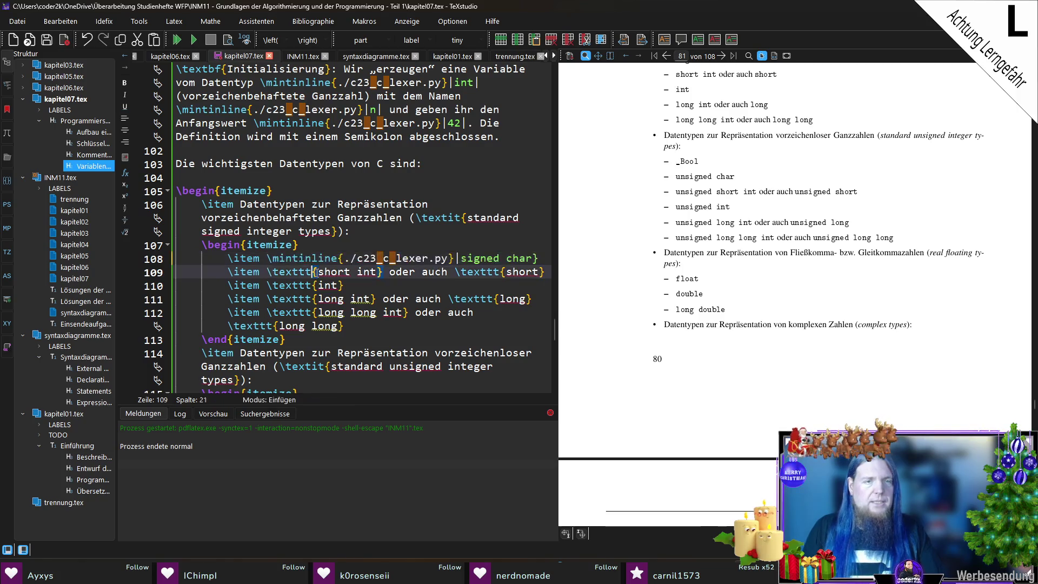
key("ctrl+v")
mouse_move(318, 299)
left_mouse_down()
mouse_move(267, 299)
mouse_move(266, 312)
left_mouse_up()
key("ctrl+v")
left_click(318, 312)
key("ctrl+v")
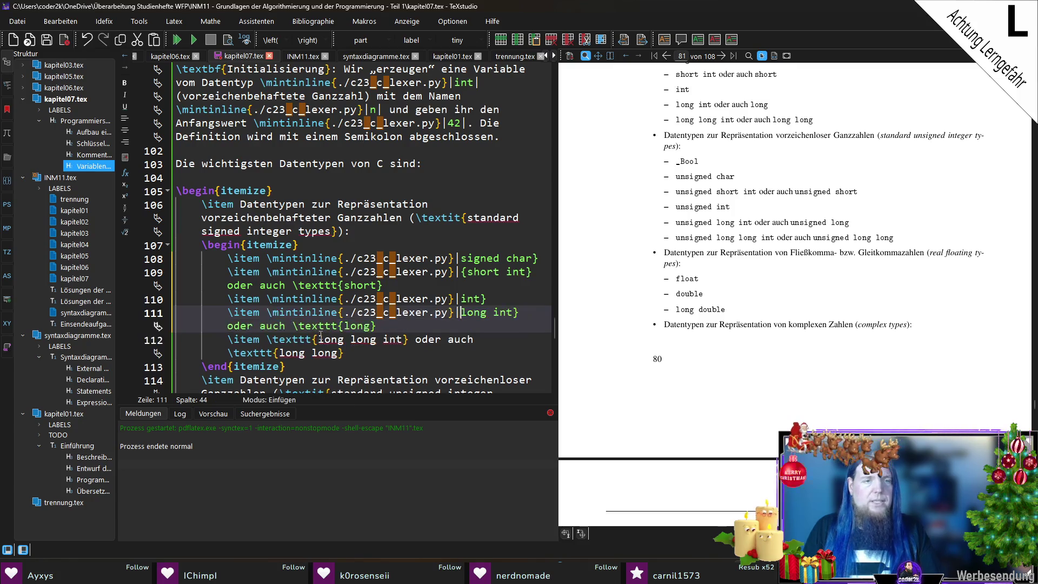
left_click_drag(319, 340, 261, 339)
key("ctrl+v")
scroll(263, 340, "down", 2)
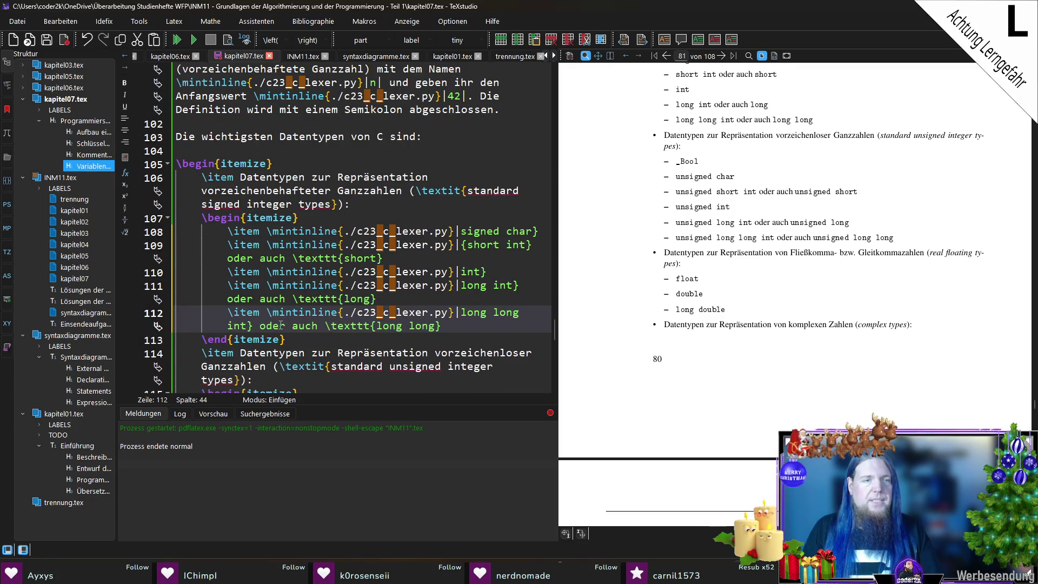
scroll(412, 317, "down", 3)
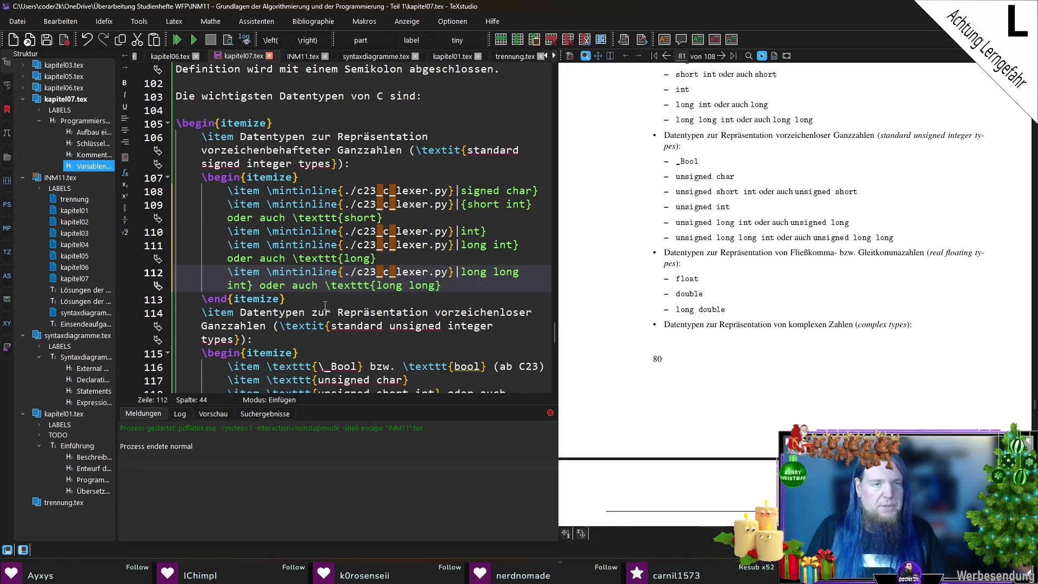
left_click_drag(374, 287, 327, 286)
key("ctrl+v")
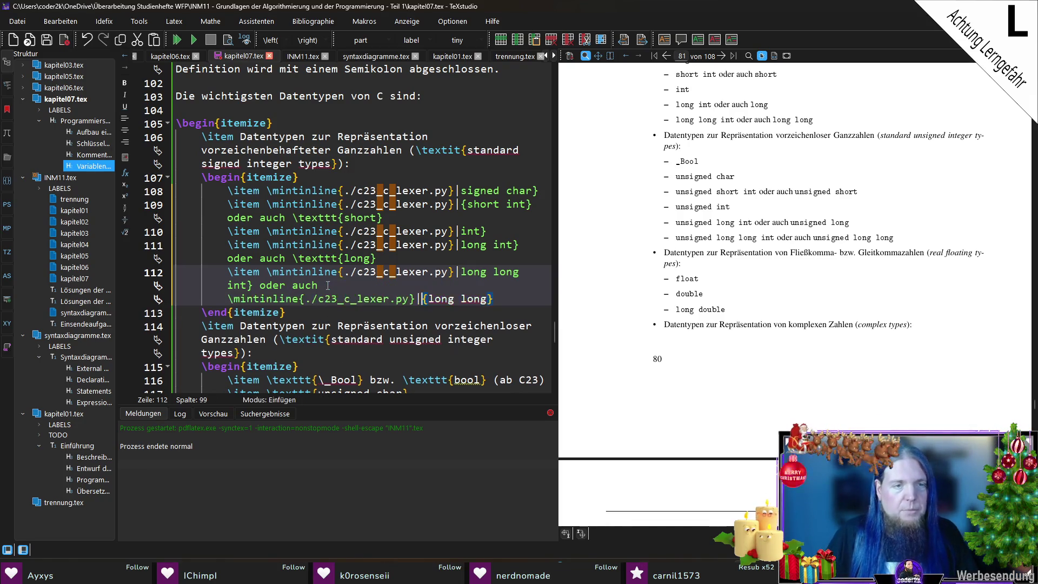
Replace the closing braces with pipes for signed char, short int and int, removing leftover braces.
left_click(537, 192)
key("BackSpace")
type("|")
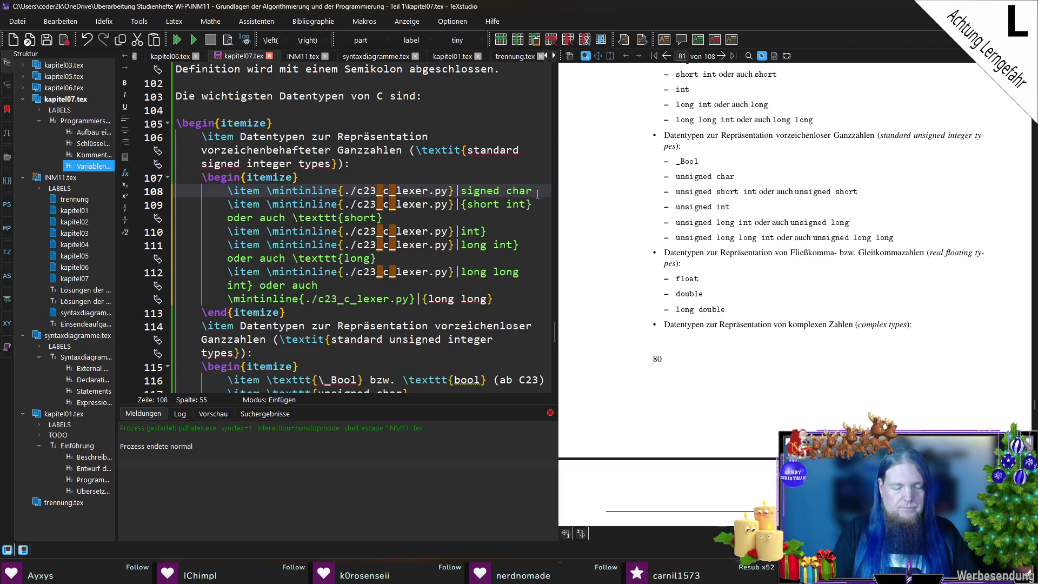
key("Down")
key("BackSpace")
type("|")
key("ctrl+Left")
key("ctrl+Left")
key("BackSpace")
key("Down")
key("Delete")
key("End")
key("BackSpace")
type("|")
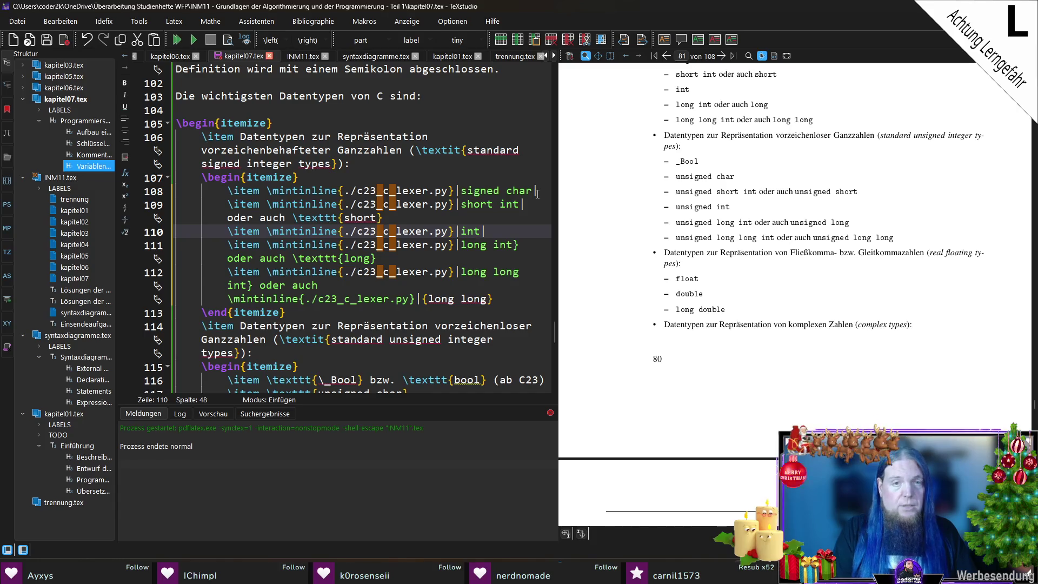
Convert long int and its alternative long to pipe-delimited \mintinline code.
key("Down")
key("End")
key("BackSpace")
type("|")
key("Right")
key("End")
key("Left")
key("ctrl+Left")
key("Left")
key("ctrl+shift+Left")
key("ctrl+v")
key("End")
key("BackSpace")
type("|")
Convert long long int and long long to pipe-delimited \mintinline code and save kapitel07.tex.
key("Down")
key("Down")
key("ctrl+Left")
key("ctrl+Left")
key("Left")
key("BackSpace")
type("|")
key("Down")
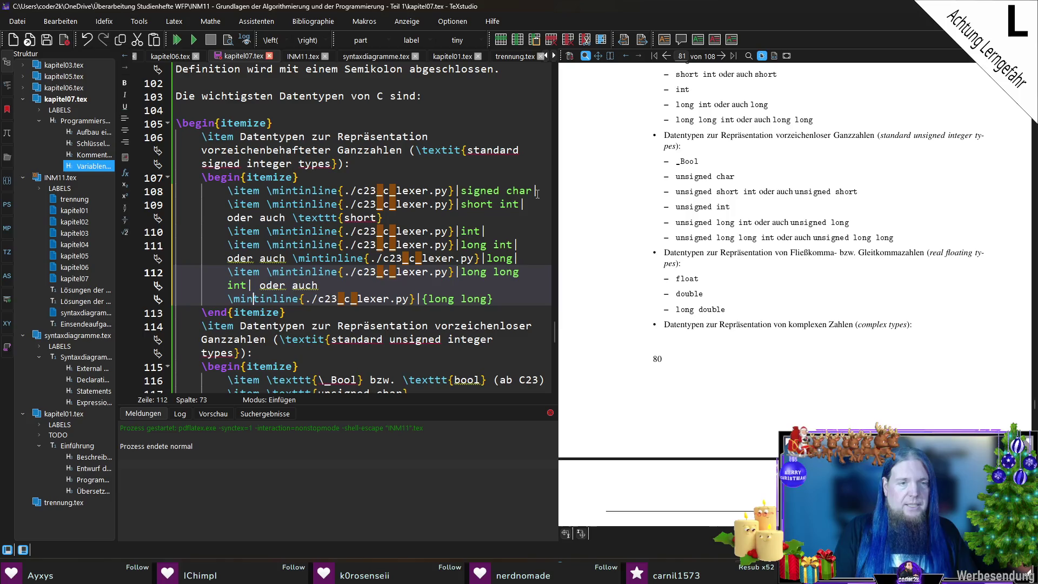
key("End")
key("BackSpace")
type("|")
key("ctrl+Left")
key("ctrl+Left")
key("BackSpace")
key("End")
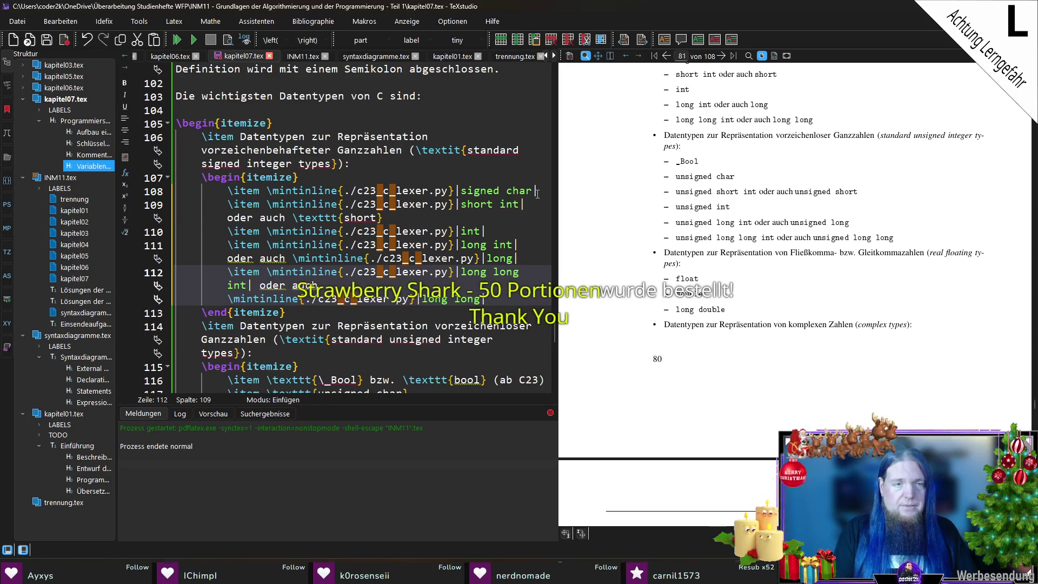
key("ctrl+s")
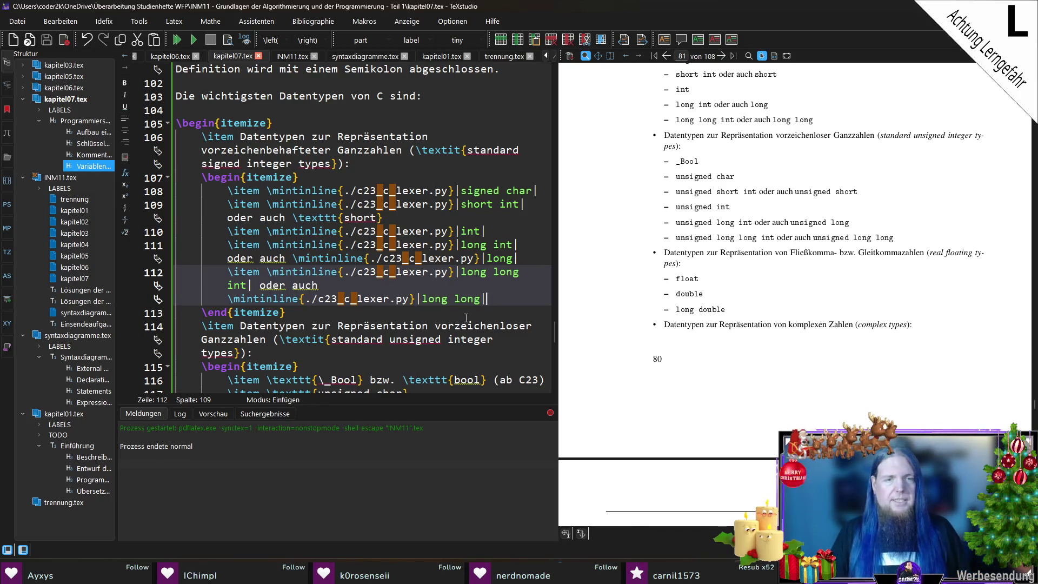
key("Down")
scroll(446, 295, "down", 4)
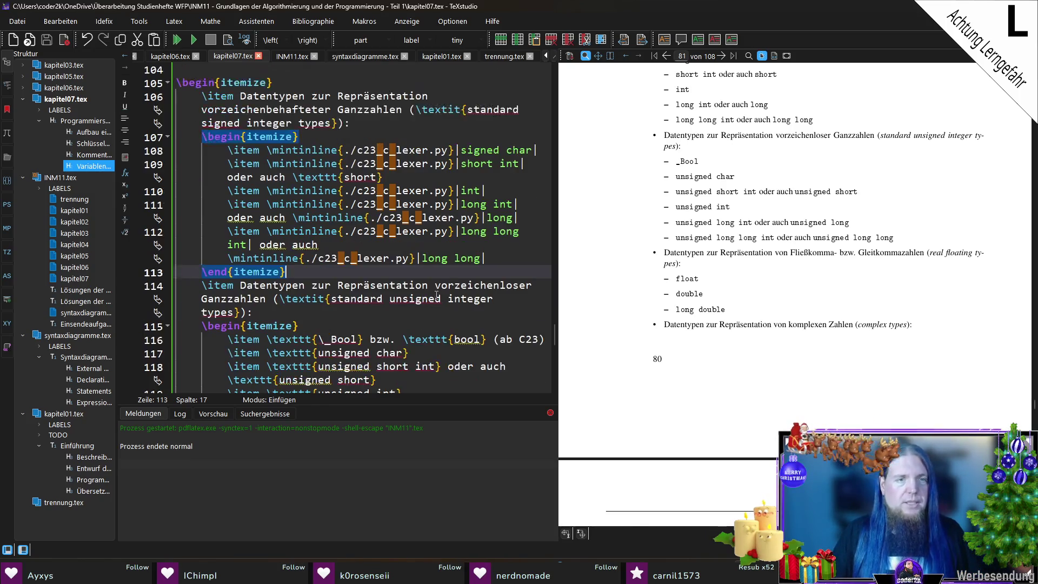
Replace \texttt{ with the \mintinline{./c23_c_lexer.py} prefix for \_Bool, unsigned char, unsigned short int and unsigned int.
left_click(320, 217)
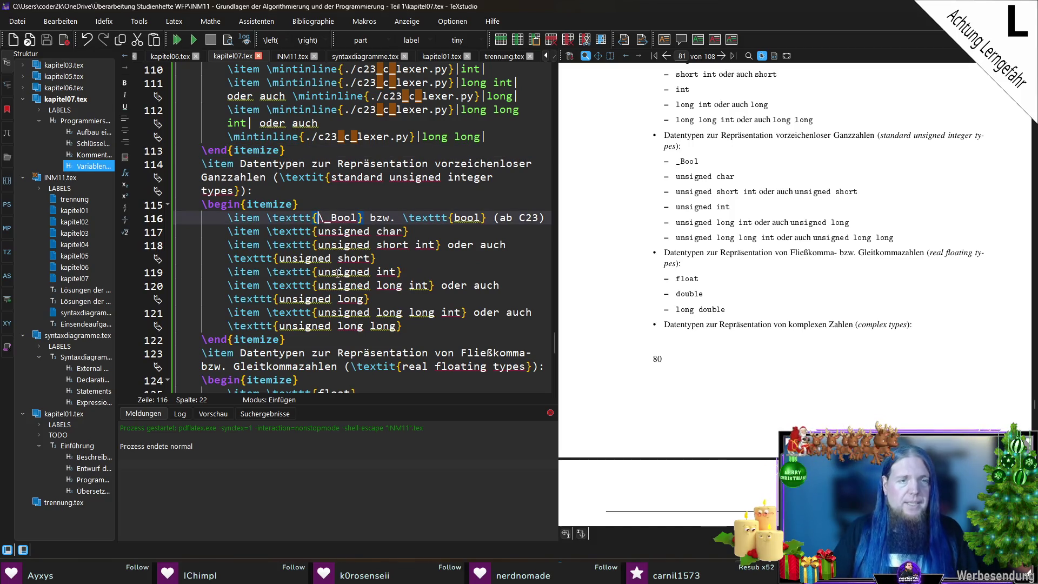
left_click_drag(316, 218, 266, 218)
key("ctrl+v")
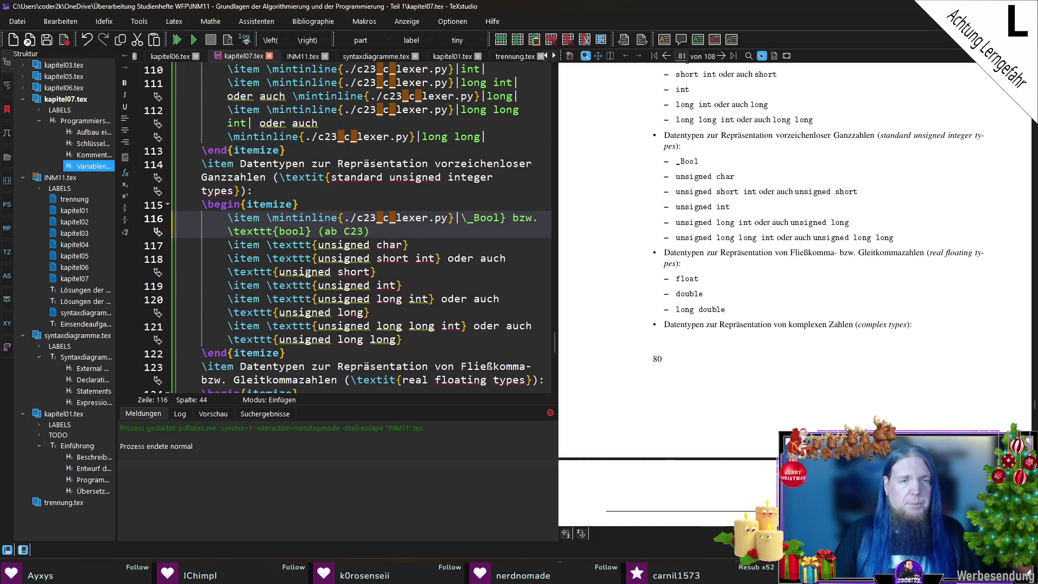
left_click_drag(317, 244, 266, 244)
key("ctrl+v")
left_click(319, 272)
left_click_drag(318, 271, 266, 271)
key("ctrl+v")
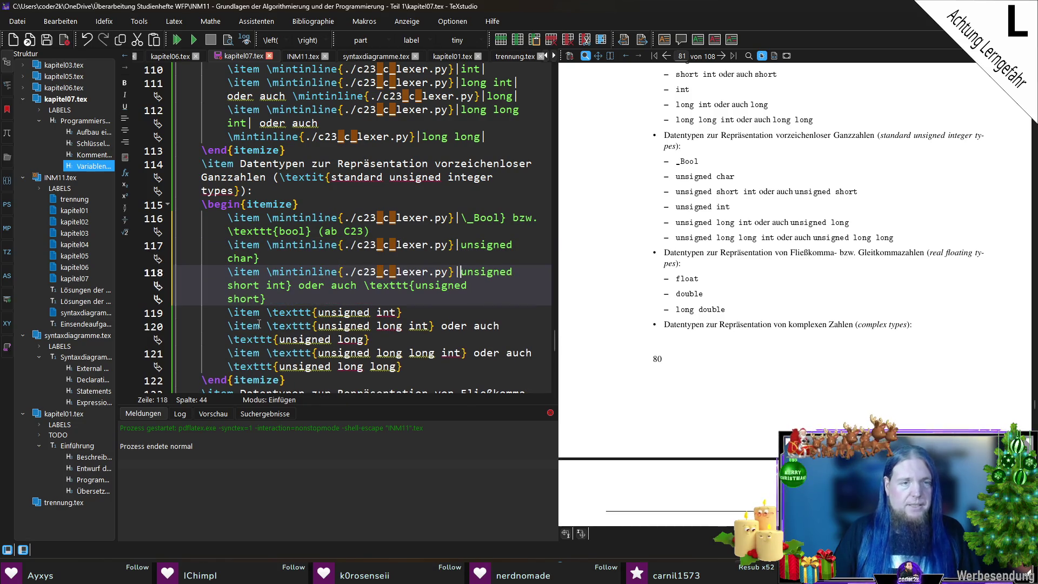
left_click_drag(318, 312, 264, 312)
key("ctrl+v")
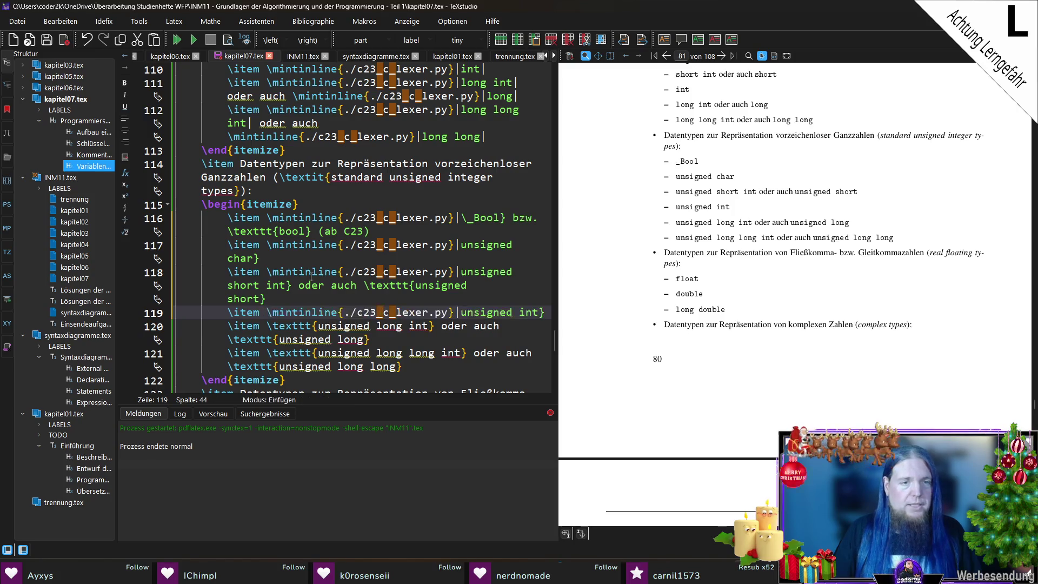
Apply the \mintinline prefix to unsigned long int, unsigned long long int and the unsigned long long alternative.
scroll(303, 270, "down", 2)
left_click_drag(318, 244, 268, 245)
key("ctrl+v")
left_click_drag(318, 271, 266, 271)
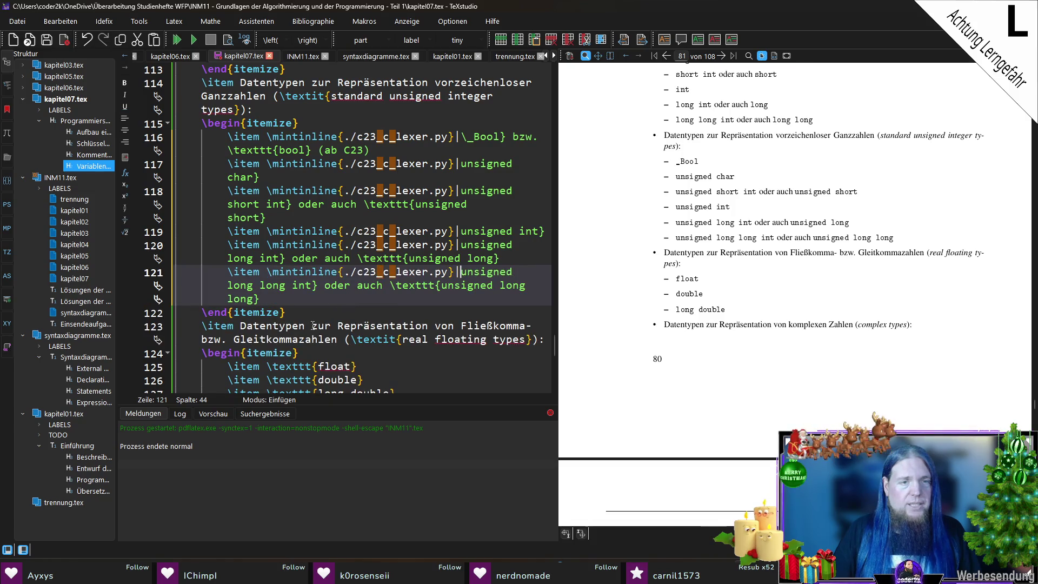
left_click_drag(443, 287, 392, 286)
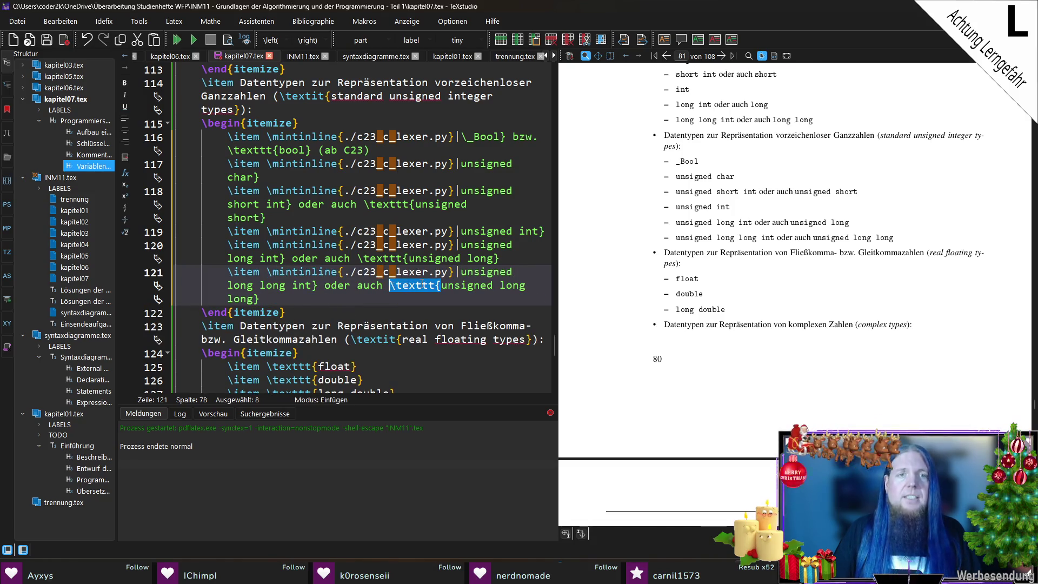
key("ctrl+v")
Close \_Bool and unsigned char with pipes, and rewrite \texttt{bool} as \mintinline{./c23_c_lexer.py}|bool|.
left_click(503, 138)
key("BackSpace")
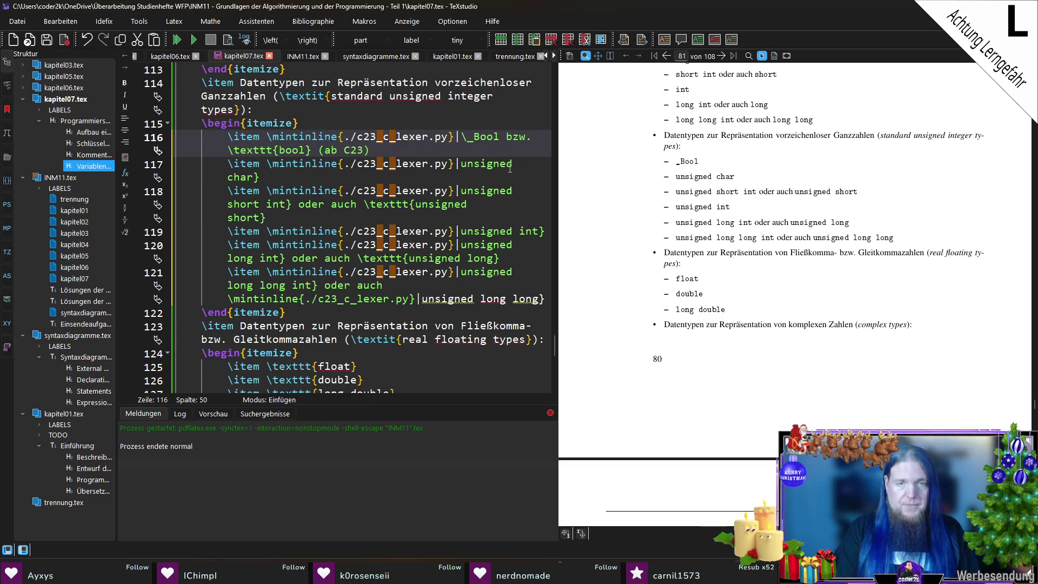
type("|")
left_click_drag(281, 154, 228, 152)
key("ctrl+v")
key("Right")
key("Right")
key("Right")
key("Delete")
type("|bool|")
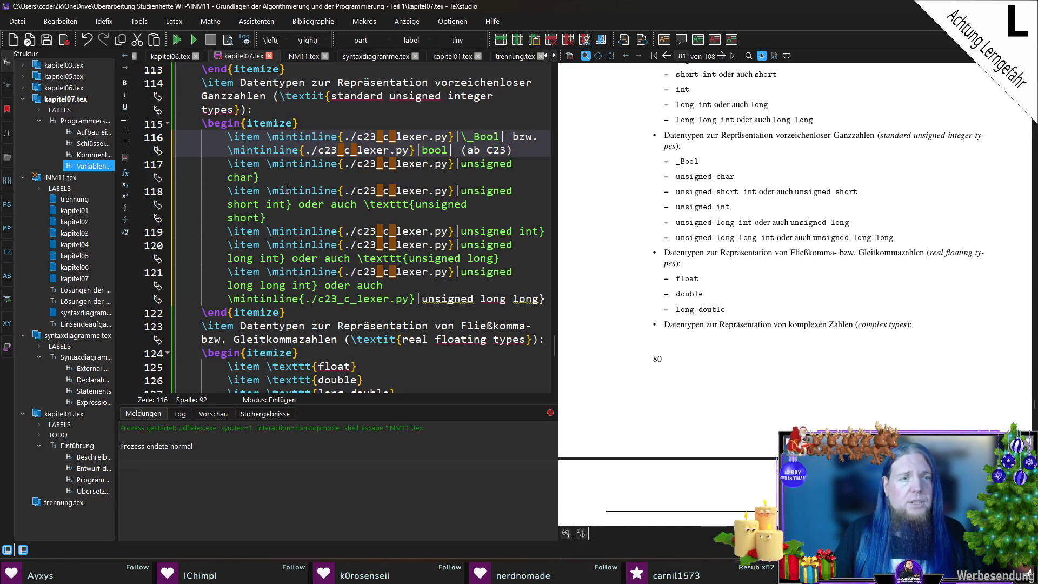
left_click(287, 176)
key("BackSpace")
type("|")
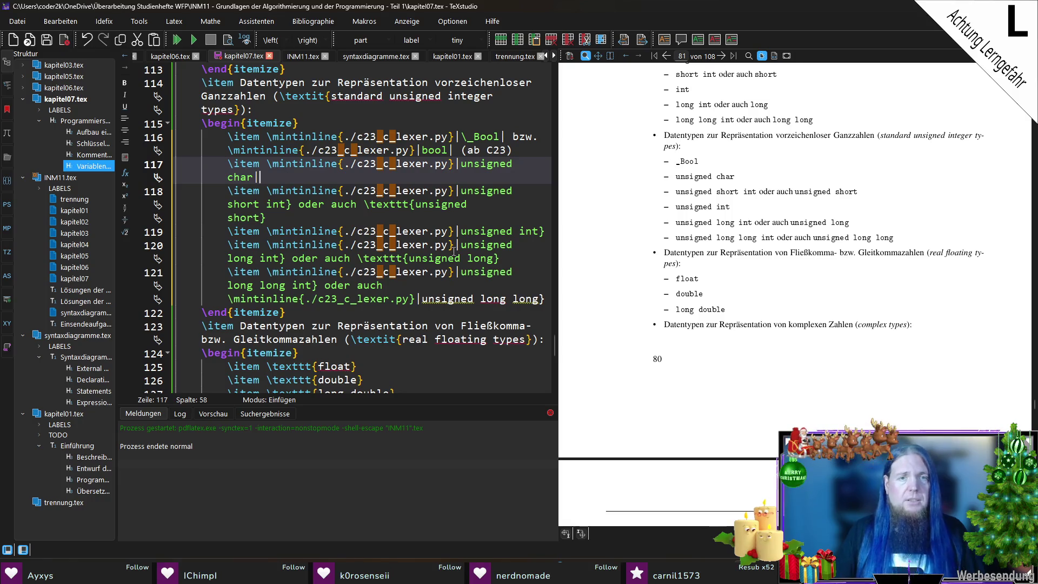
Convert unsigned short to \mintinline and replace closing braces with pipes for unsigned short/int/long int entries.
left_click(295, 209)
key("BackSpace")
type("|")
left_click_drag(415, 204, 363, 204)
key("ctrl+v")
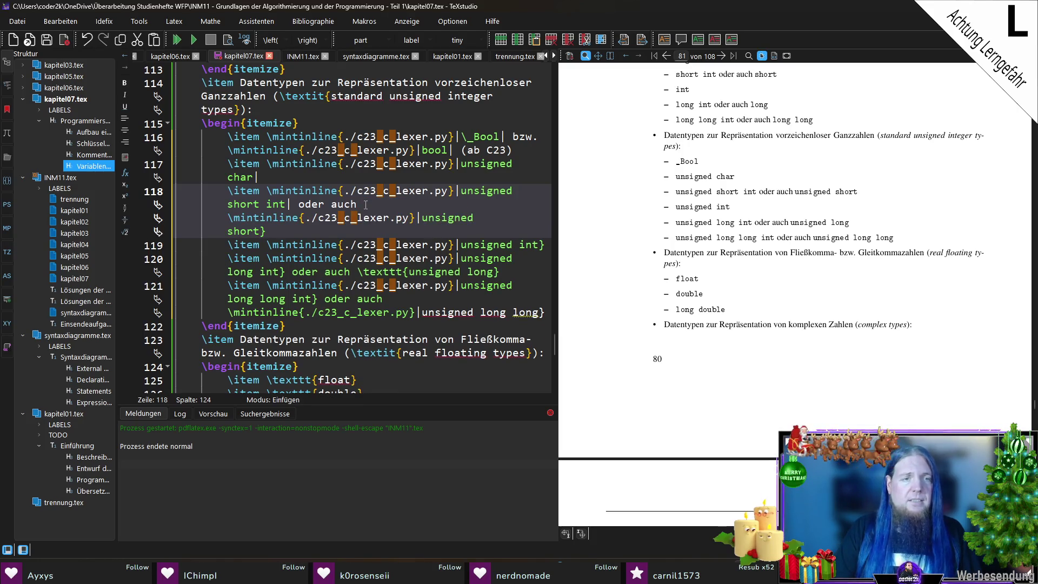
key("BackSpace")
key("BackSpace")
key("BackSpace")
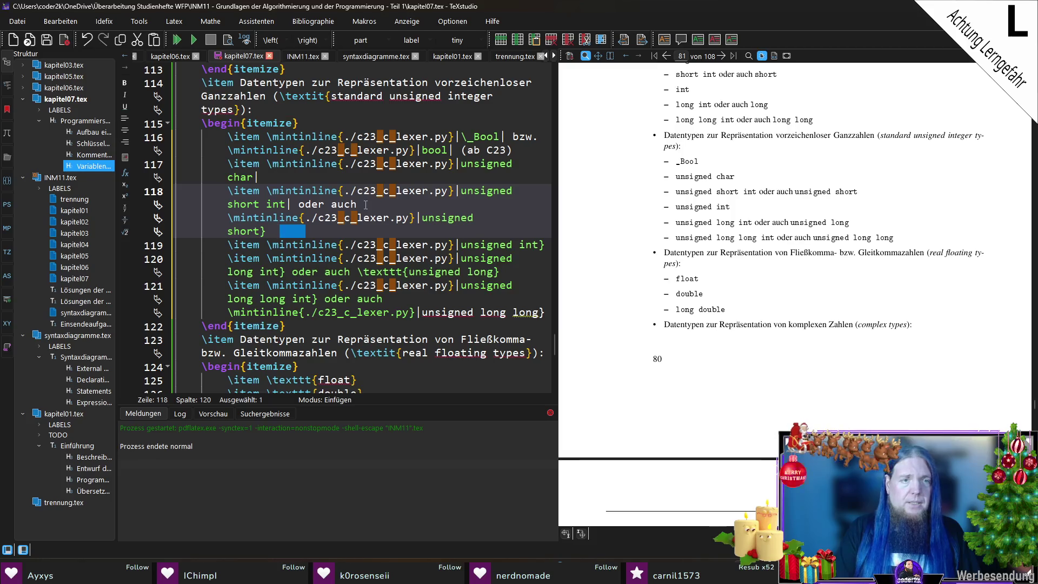
type("|")
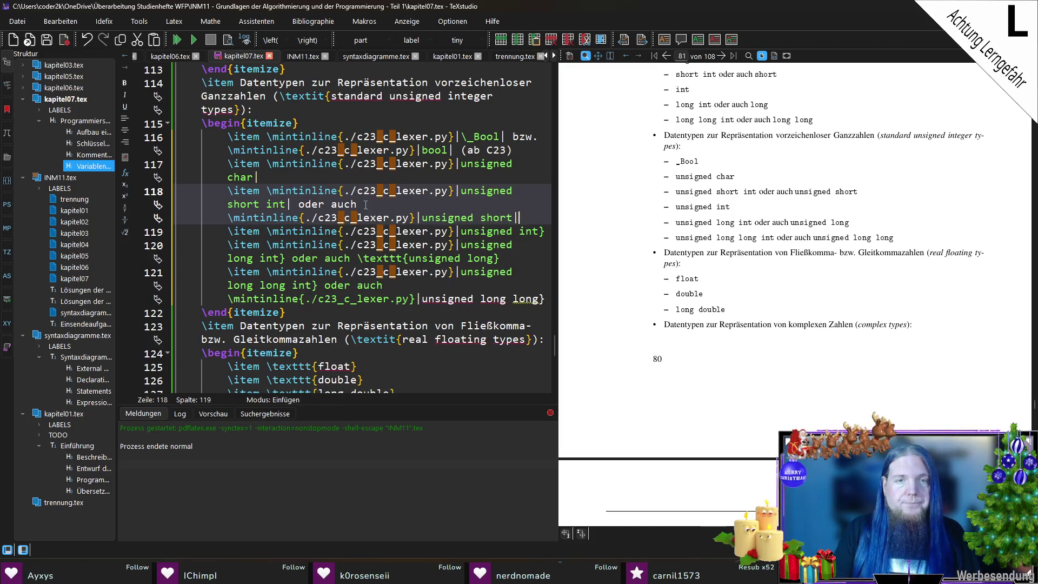
key("Down")
key("End")
key("BackSpace")
key("Down")
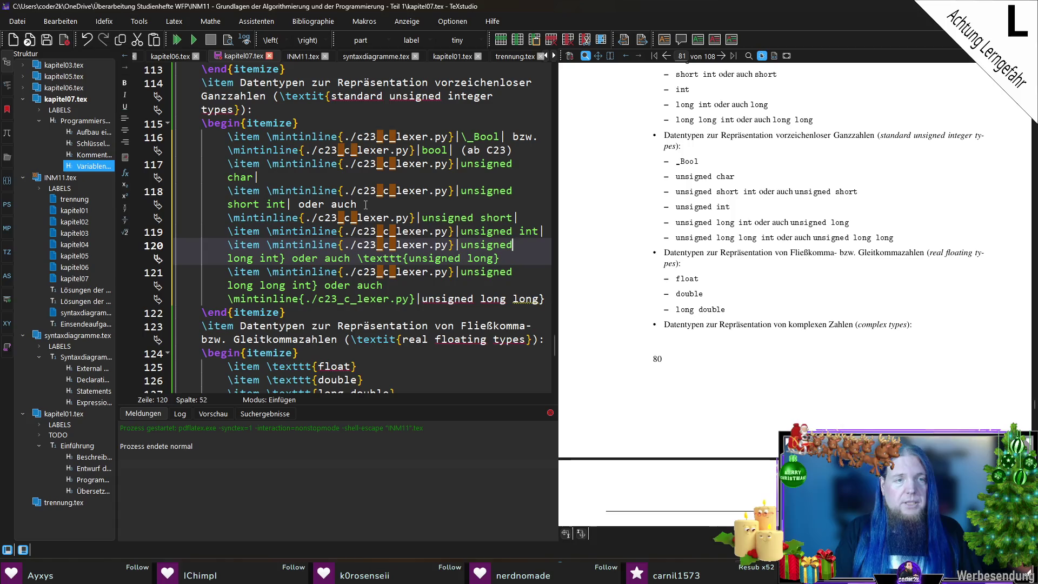
key("ctrl+Right")
key("ctrl+Right")
key("Delete")
type("|")
Convert the unsigned long alternative, pipe-close the unsigned long long entries, and save kapitel07.tex.
key("Right")
key("ctrl+shift+Right")
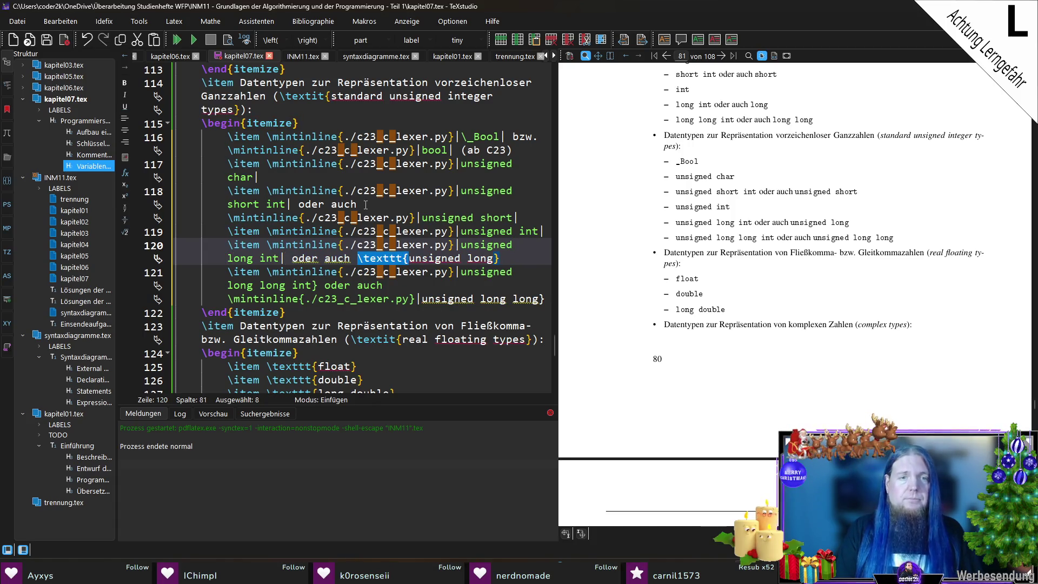
type("\\mintinline{./c23_c_lexer.py}|")
key("End")
key("BackSpace")
type("|")
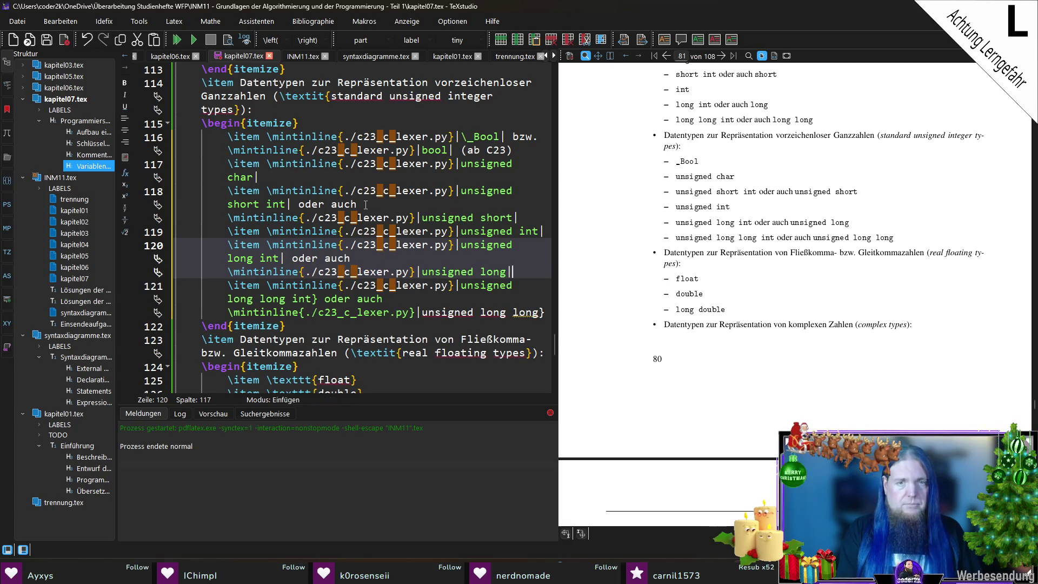
key("Down")
key("Down")
key("Left")
key("BackSpace")
type("|")
key("End")
key("BackSpace")
key("ctrl+s")
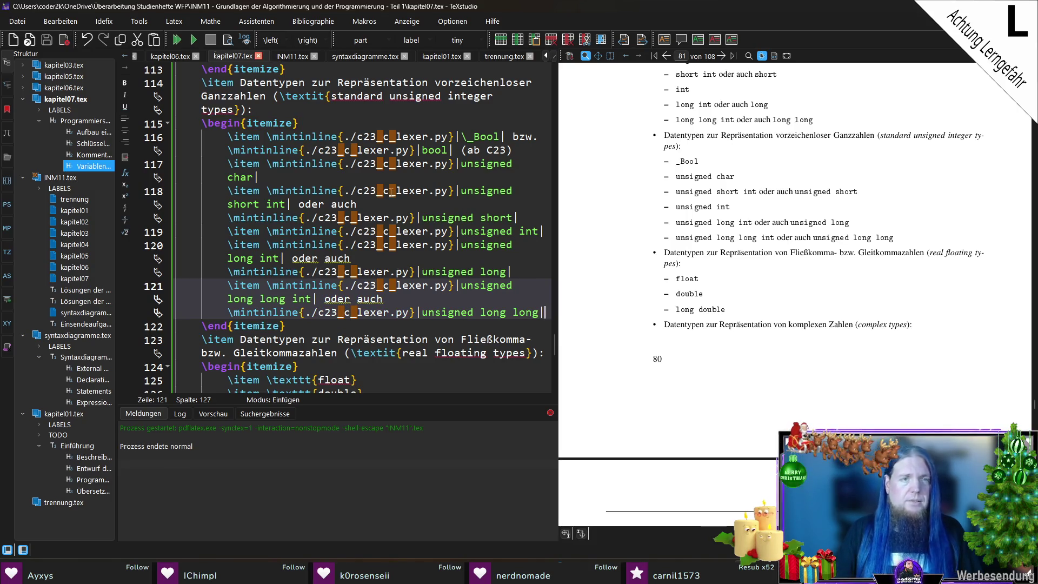
scroll(413, 218, "up", 3)
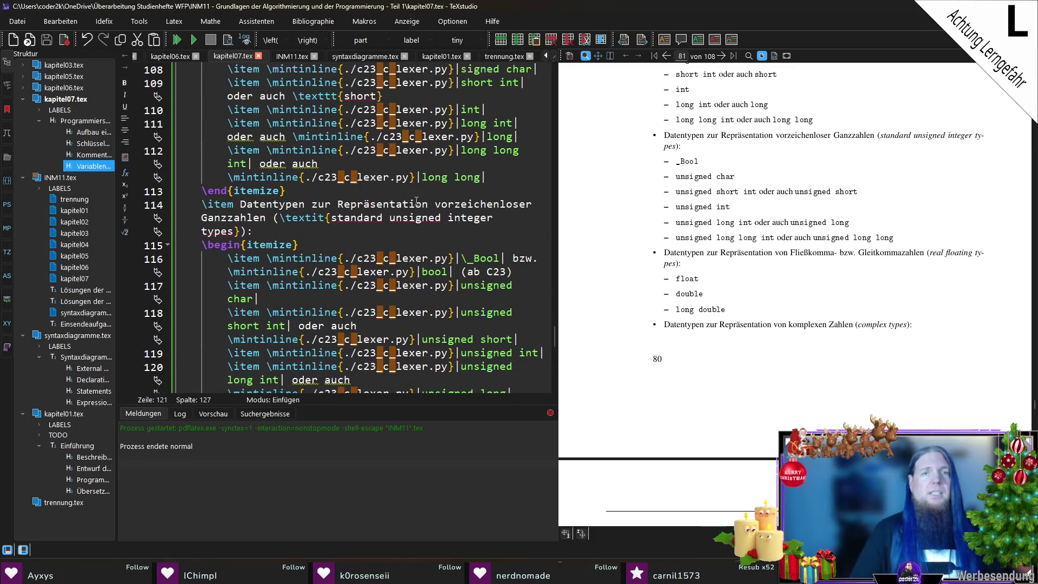
Replace \texttt{ with the \mintinline prefix in float, double and long double \_Complex entries.
scroll(416, 191, "down", 6)
key("ctrl+z")
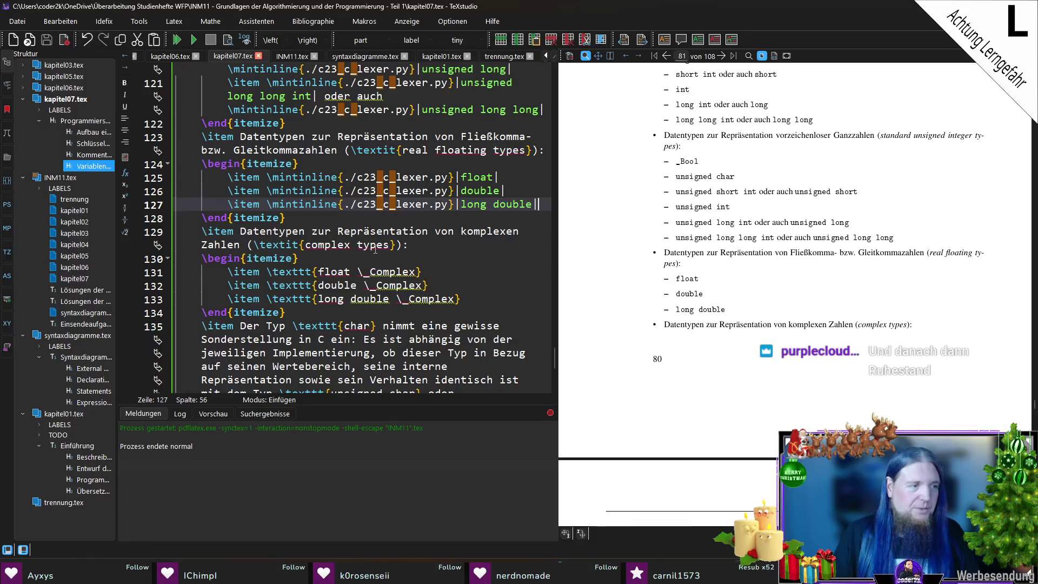
scroll(319, 229, "down", 1)
left_click_drag(320, 230, 273, 231)
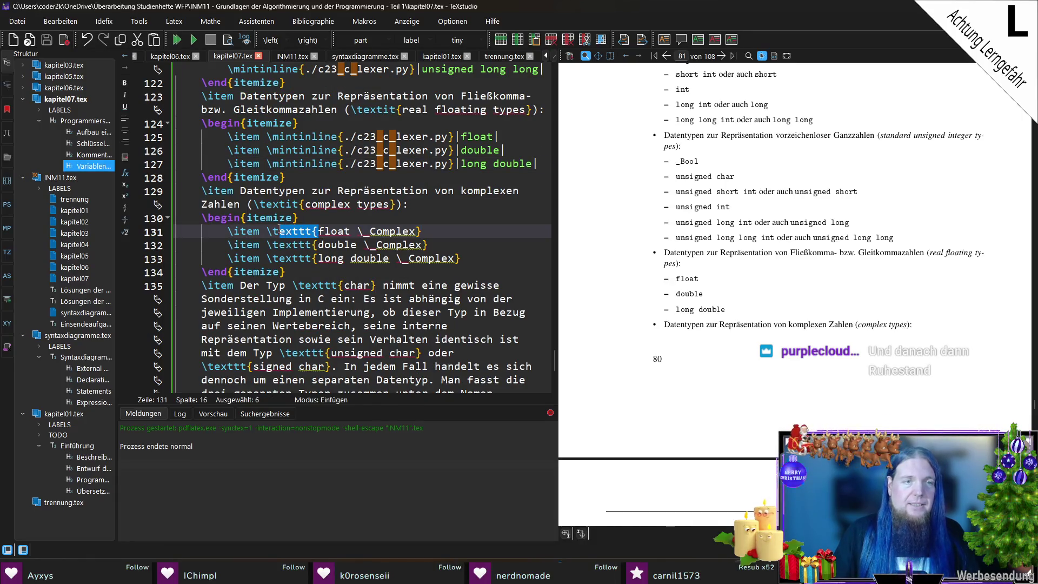
type("\\mintinline{./c23_c_lexer.py}|")
left_click_drag(318, 258, 266, 259)
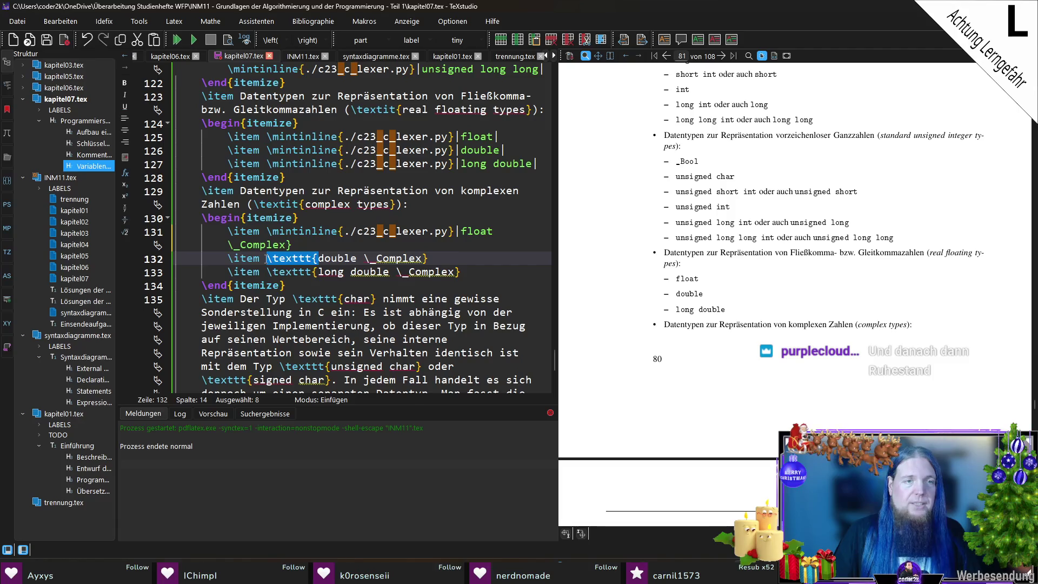
type("\\mintinline{./c23_c_lexer.py}|")
left_click_drag(318, 285, 265, 285)
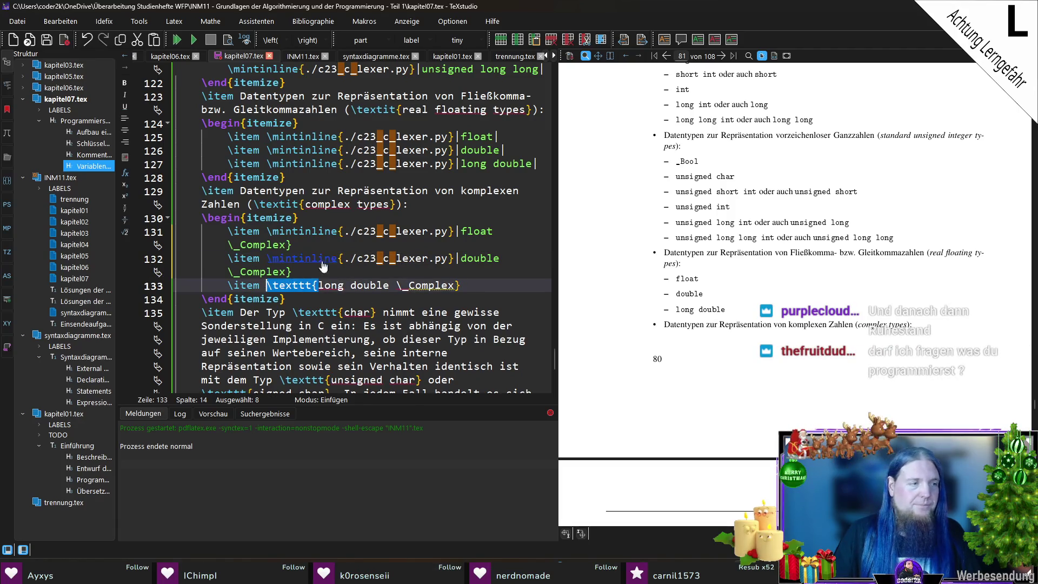
type("\\mintinline{./c23_c_lexer.py}|")
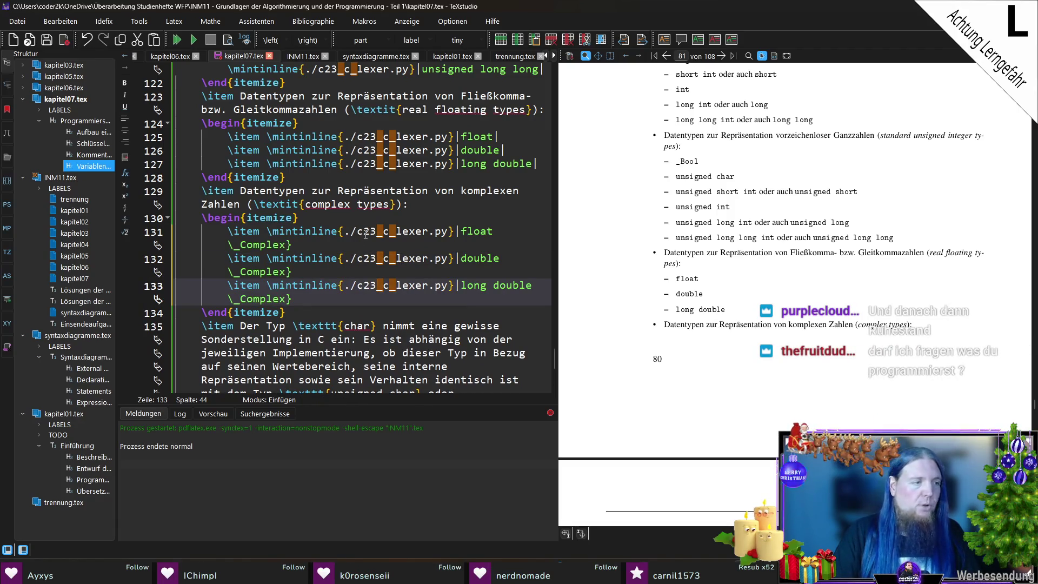
Replace the three \_Complex closing braces with pipes, save kapitel07.tex, and compile with F5.
key("End")
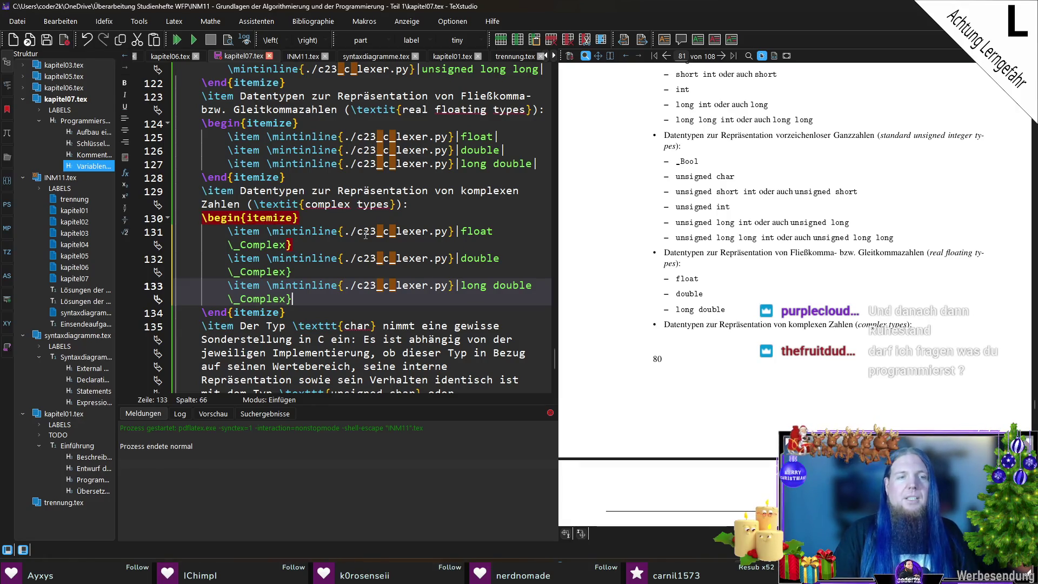
type("|")
key("Up")
key("BackSpace")
type("|")
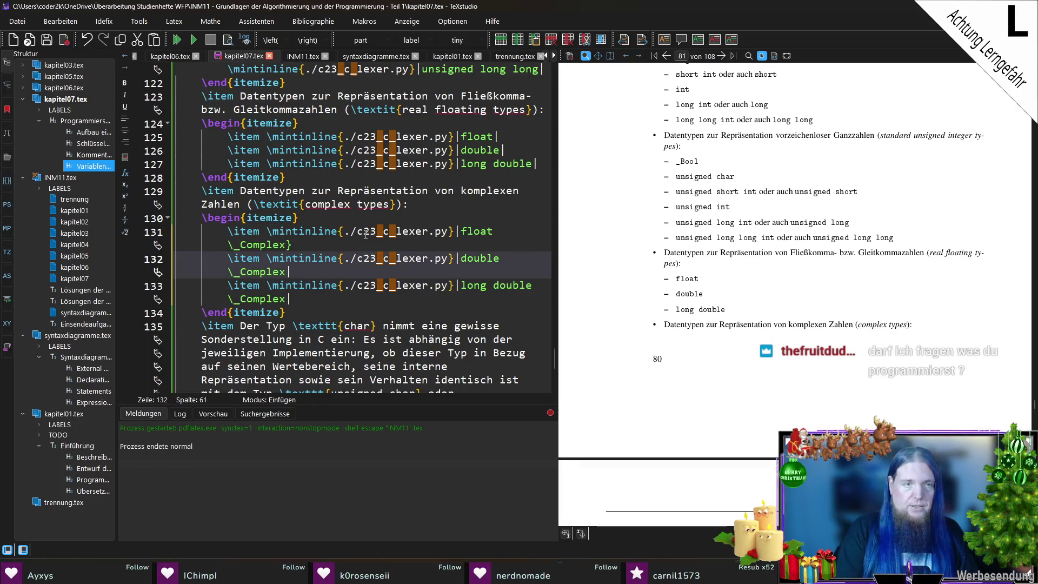
key("Up")
key("BackSpace")
key("ctrl+s")
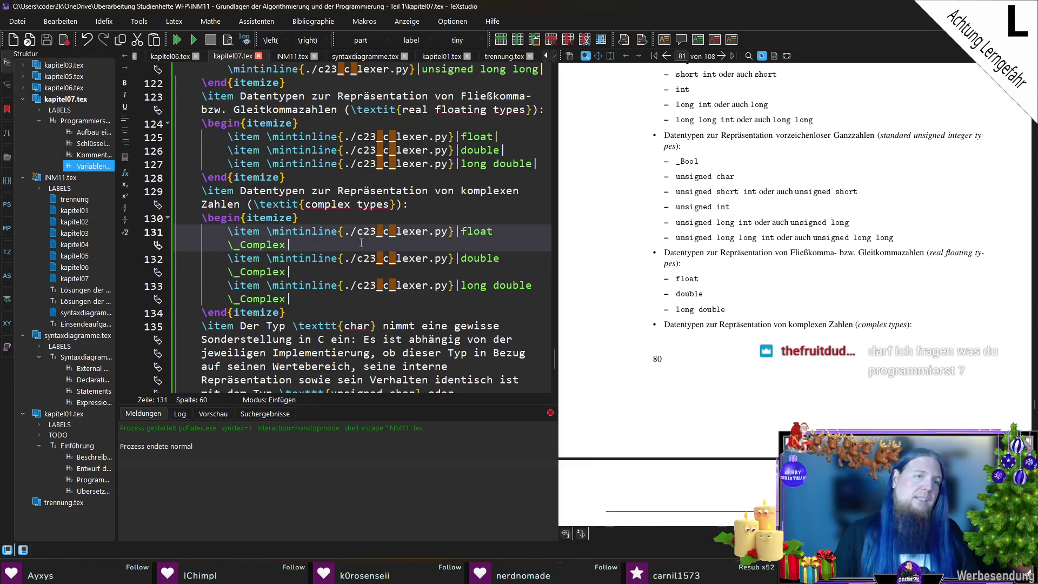
scroll(386, 291, "down", 6)
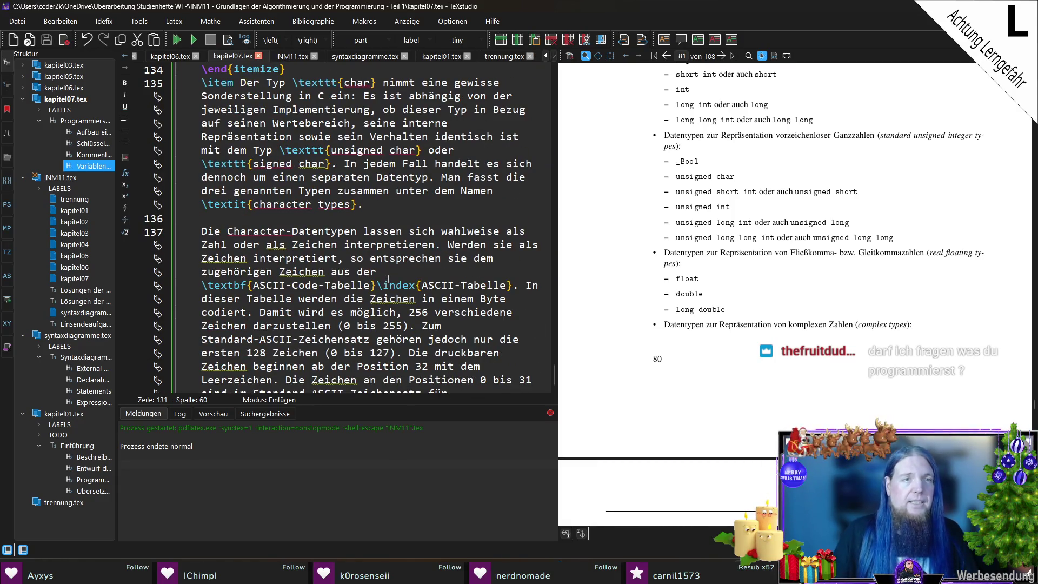
scroll(387, 278, "up", 2)
scroll(388, 278, "down", 7)
scroll(386, 277, "up", 7)
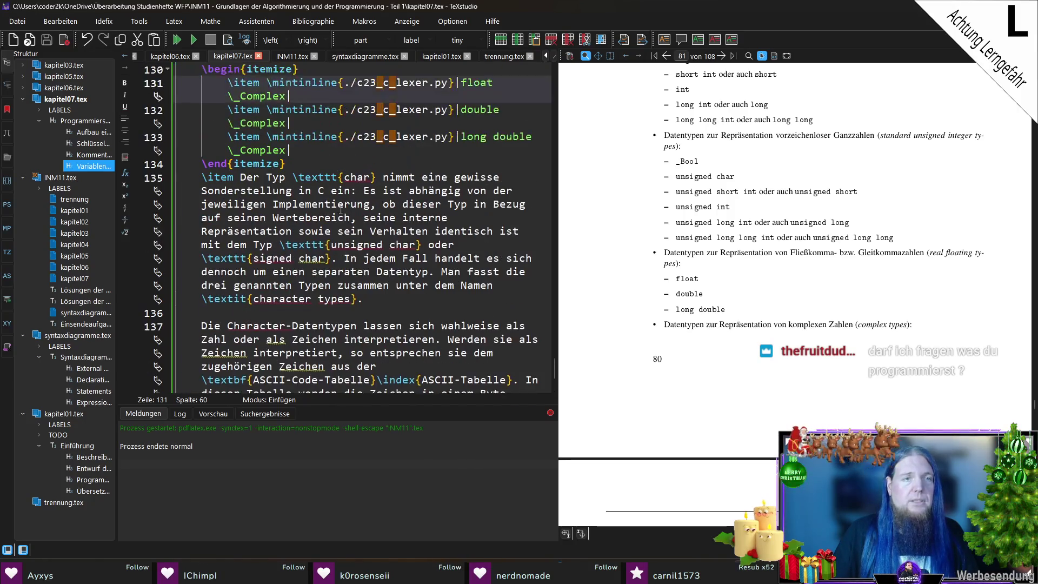
left_click(326, 163)
key("F5")
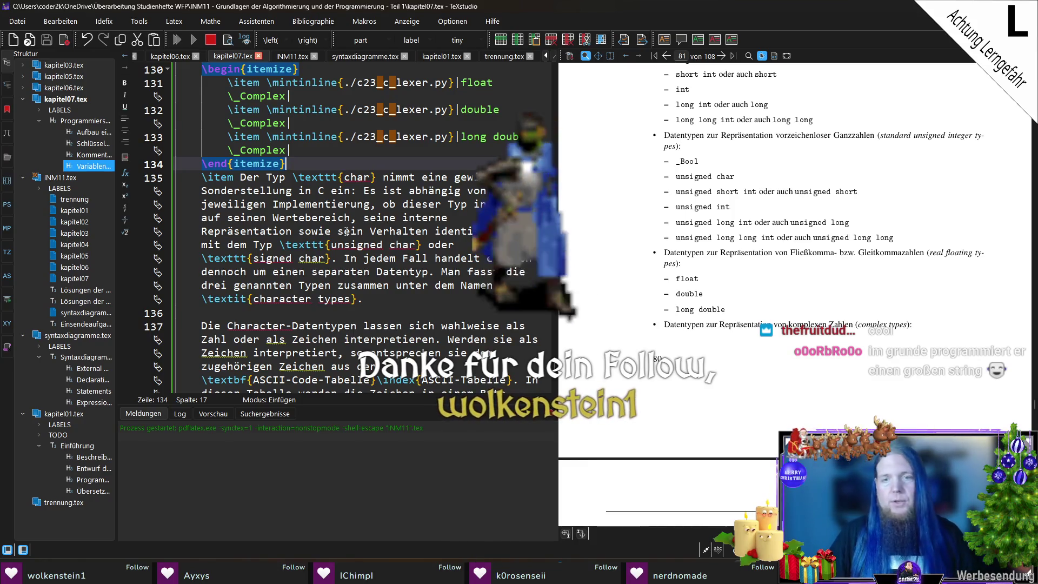
Delete the escaping backslash before _Complex in the float, double and long double entries, then save.
left_click_drag(324, 150, 415, 301)
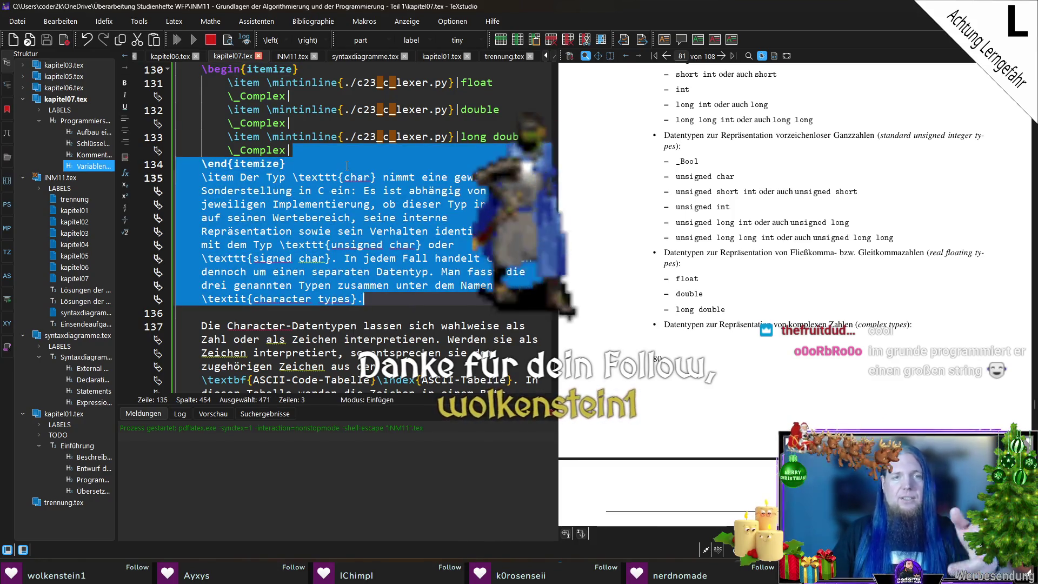
left_click(347, 165)
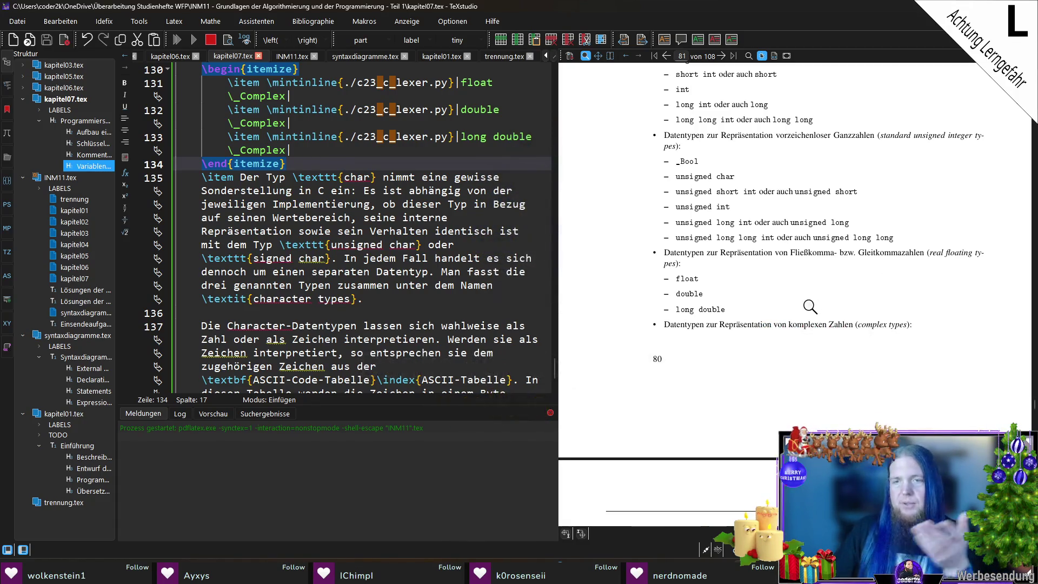
scroll(711, 281, "down", 1)
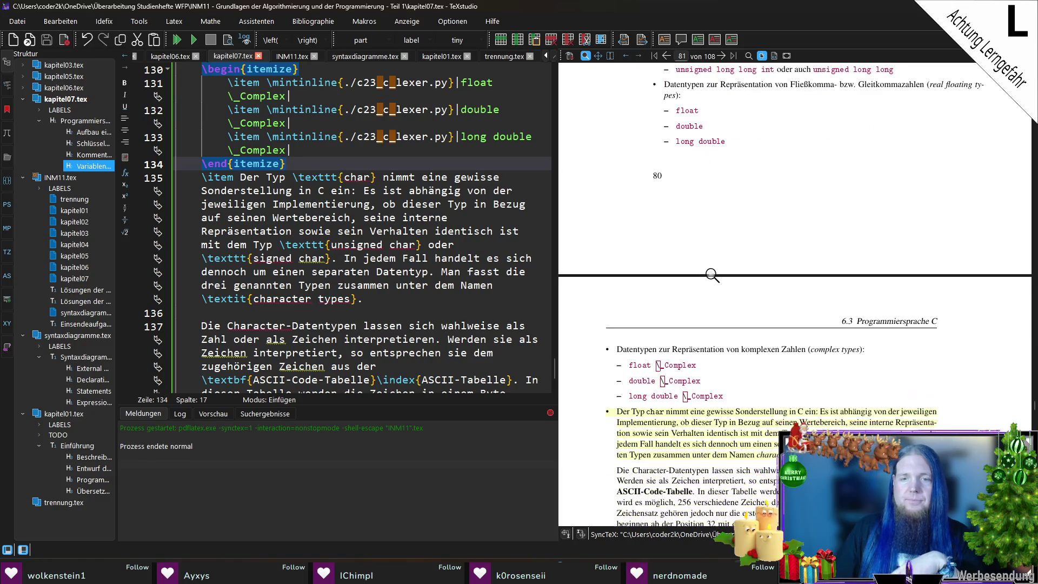
left_click(645, 350, "ctrl")
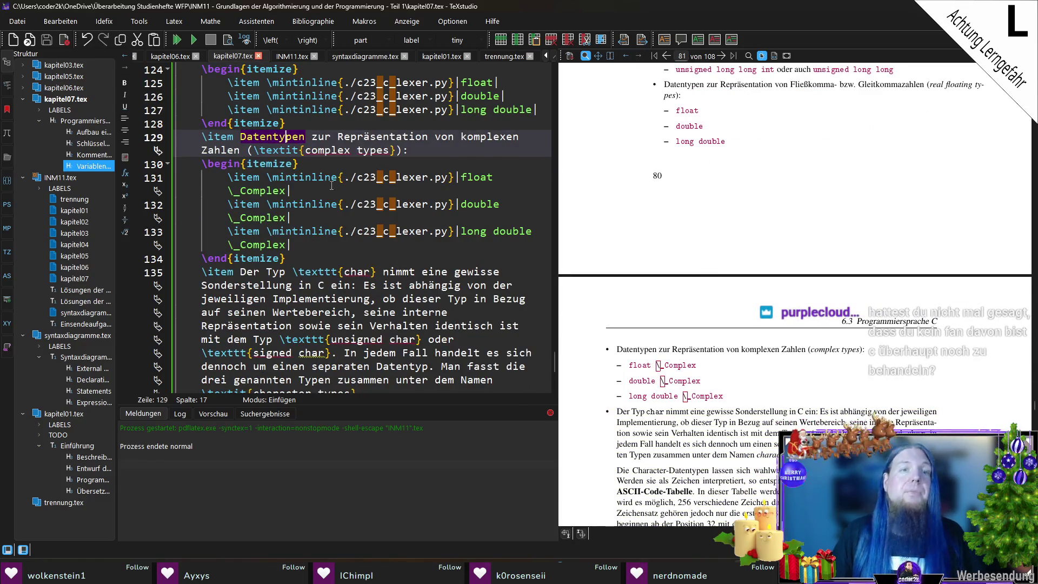
scroll(387, 190, "up", 1)
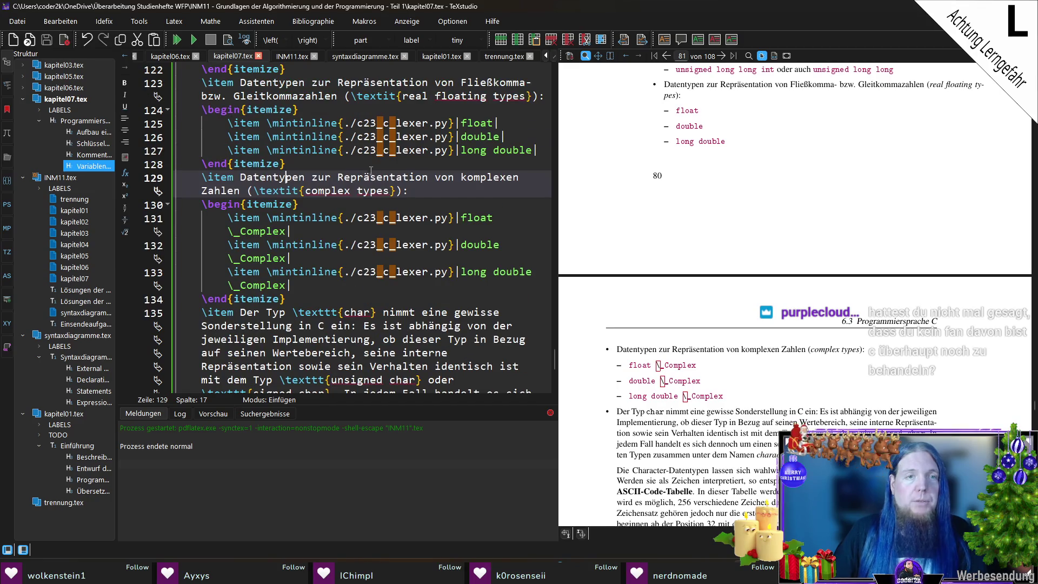
left_click(234, 232)
key("BackSpace")
left_click(235, 259)
key("BackSpace")
left_click(234, 286)
key("BackSpace")
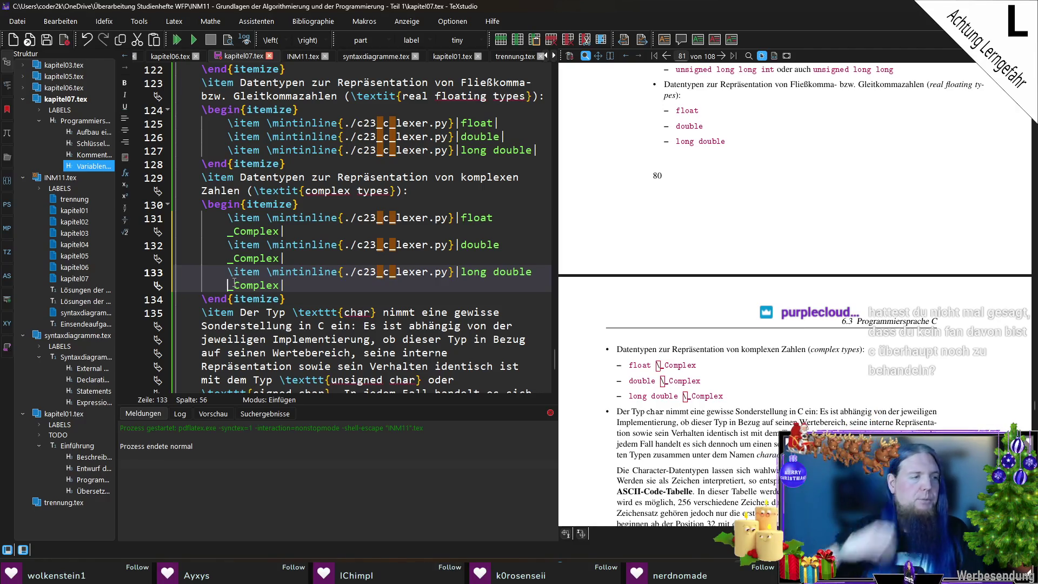
key("ctrl+s")
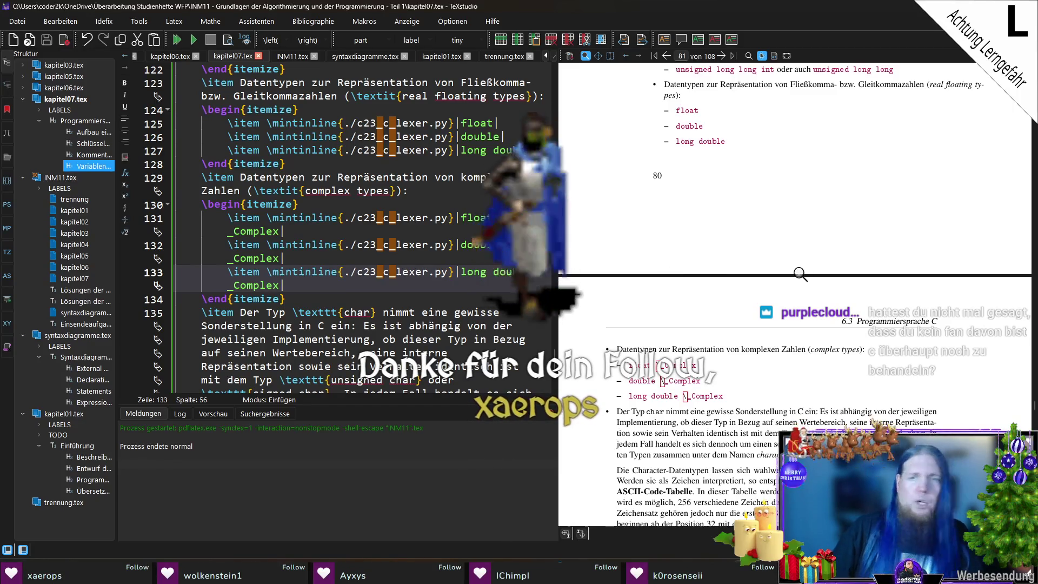
Remove the backslash before _Bool in the unsigned integer list and save the file.
scroll(808, 281, "up", 2)
scroll(682, 205, "up", 1)
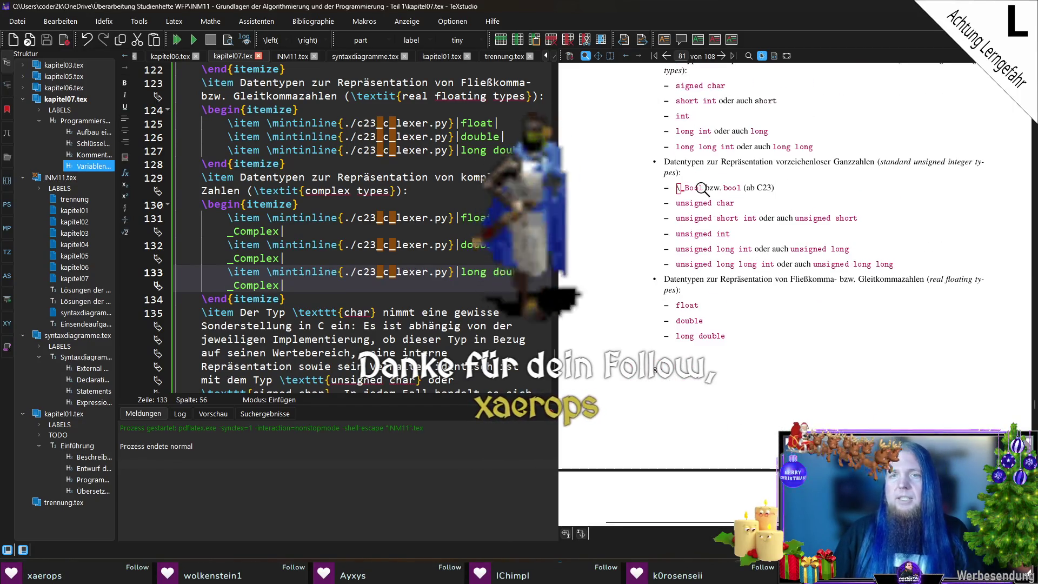
left_click(682, 198, "ctrl")
left_click(460, 190)
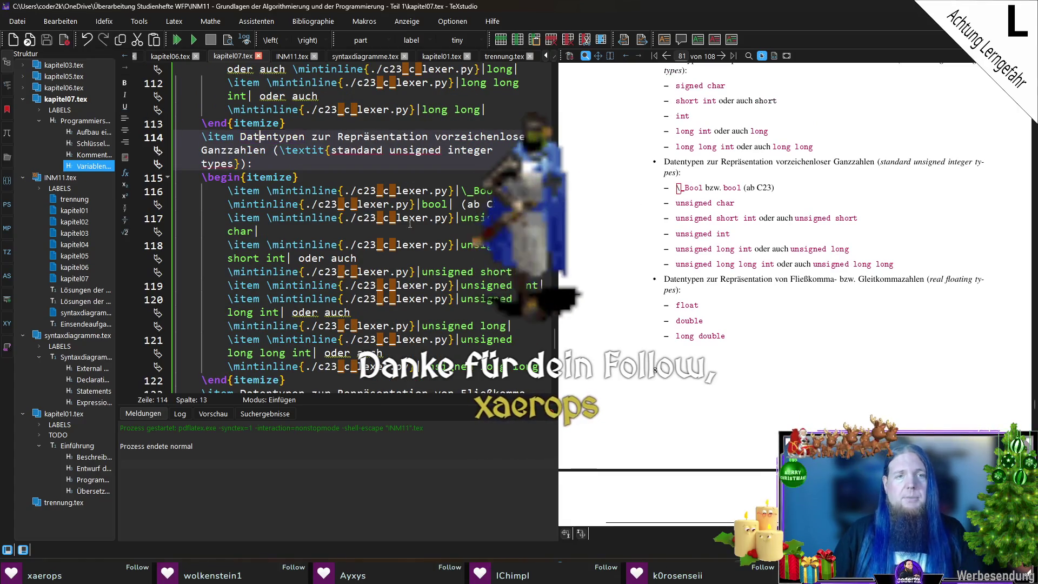
key("Delete")
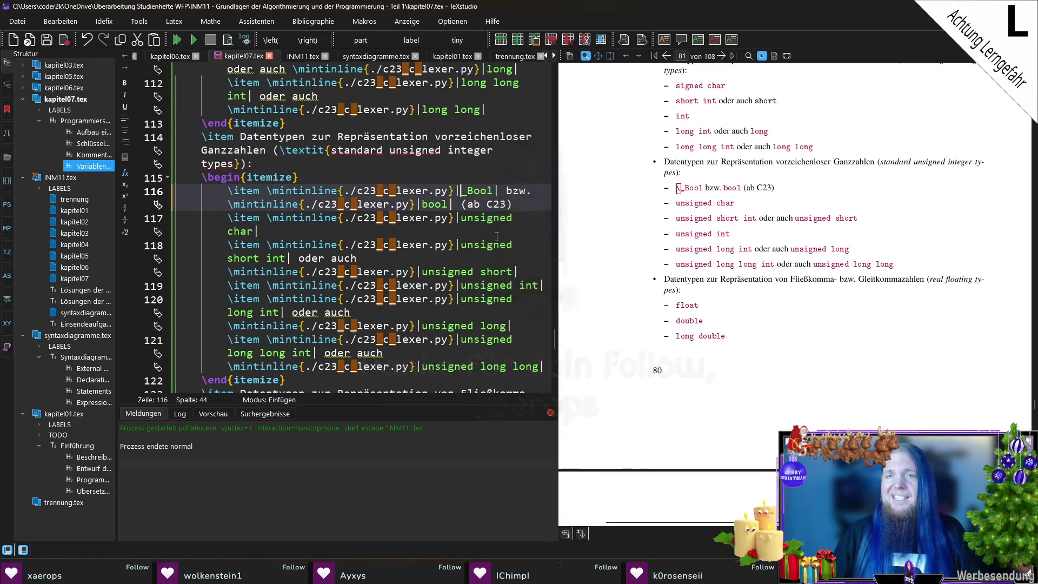
key("ctrl+s")
scroll(756, 248, "up", 3)
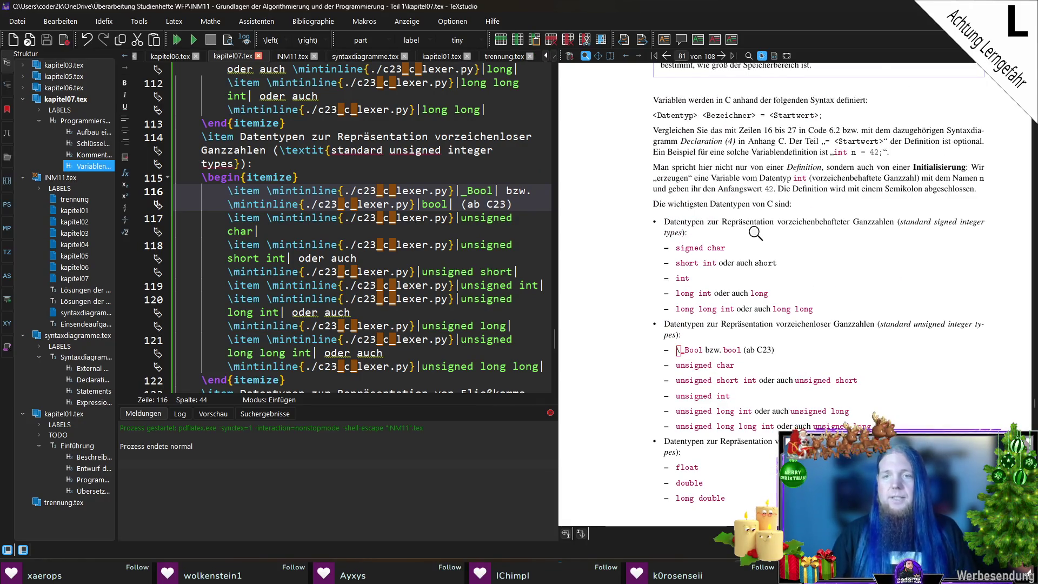
scroll(756, 233, "down", 3)
scroll(762, 218, "down", 3)
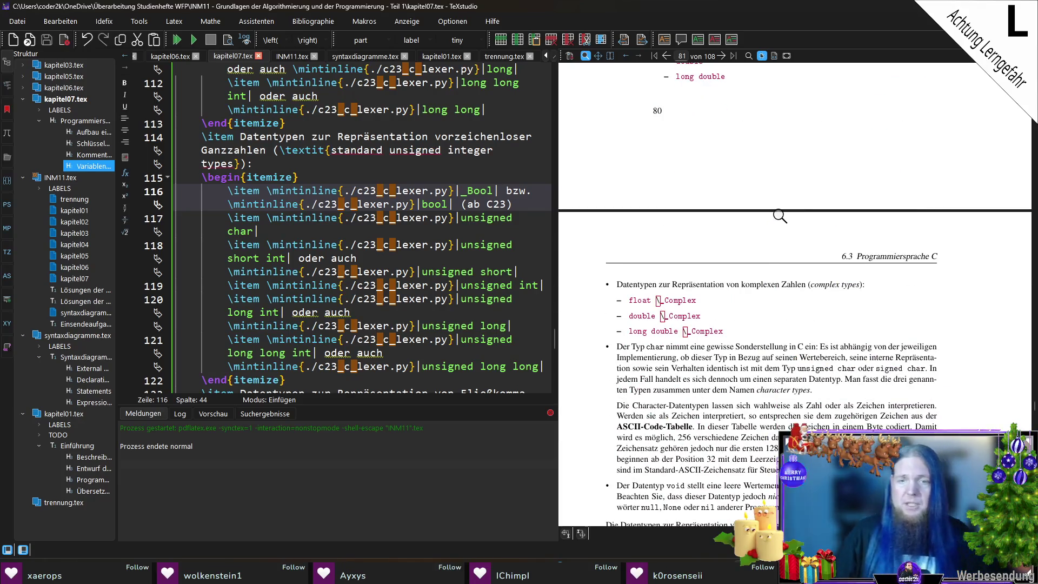
scroll(779, 218, "down", 1)
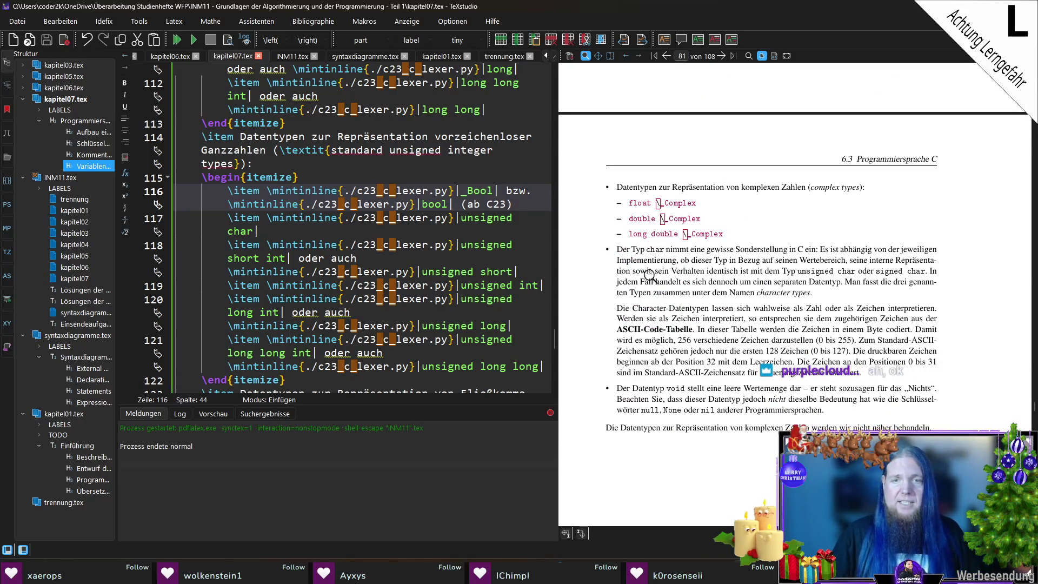
left_click(622, 250, "ctrl")
scroll(272, 331, "down", 3)
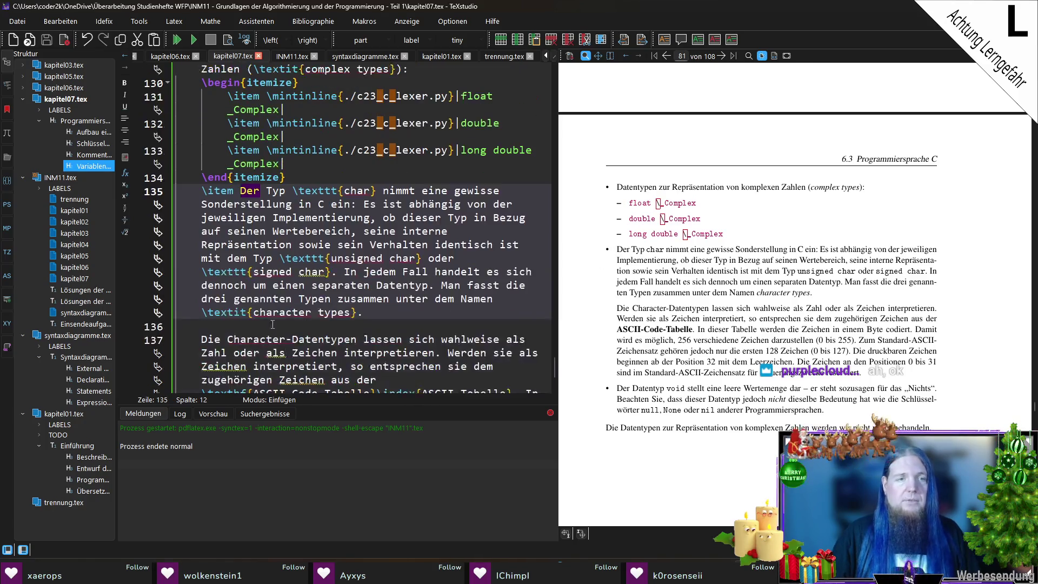
Reformat char and unsigned char in the char paragraph as \mintinline{./c23_c_lexer.py}|...|.
key("ctrl+shift+Left")
type("\\mintinline{./c23_c_lexer.py}|")
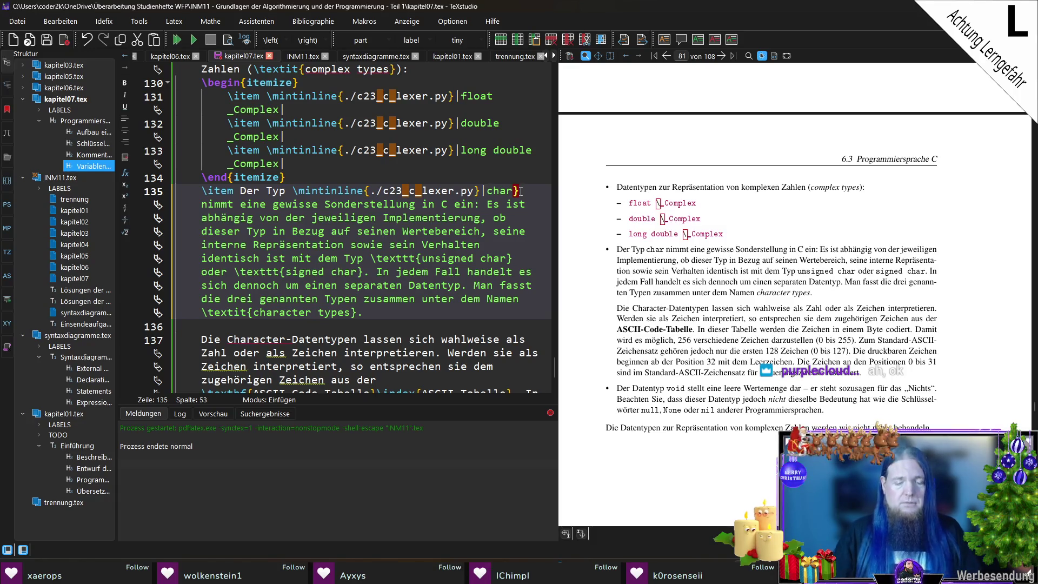
type("|")
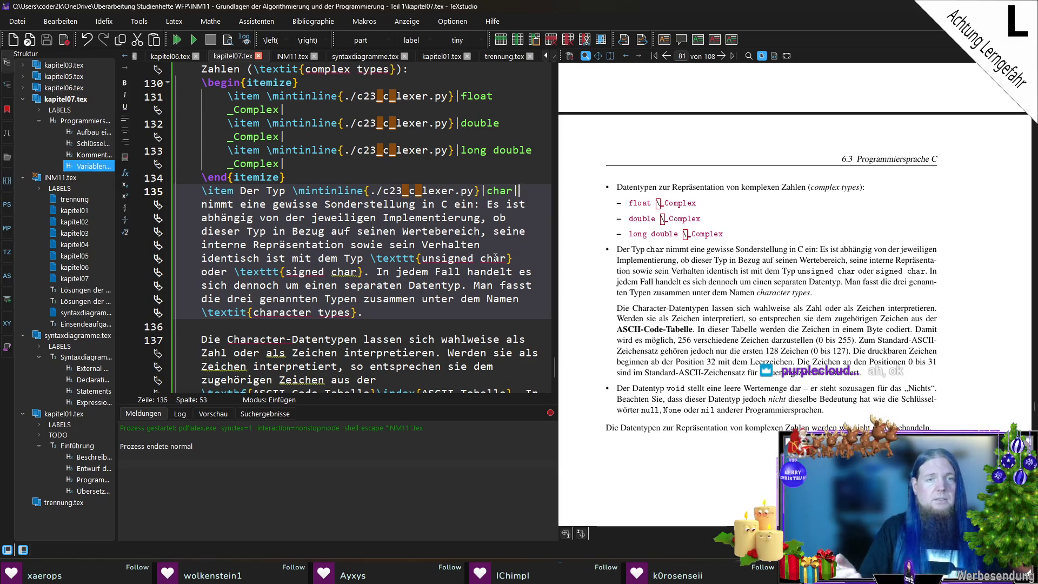
left_click(452, 314)
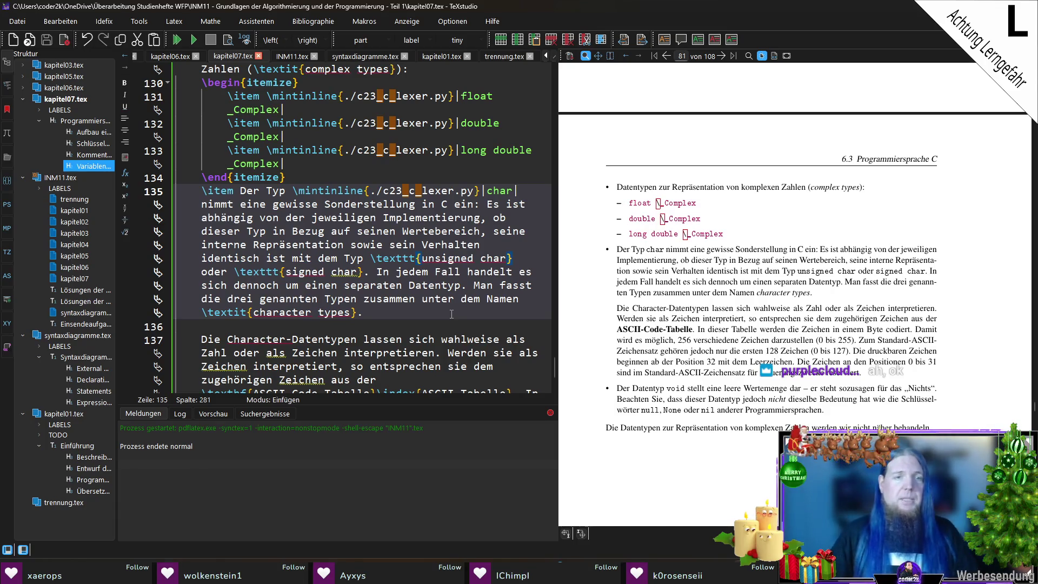
key("shift+Left")
key("shift+Left")
key("shift+Left")
type("\\mintinline{./c23_c_lexer.py}|")
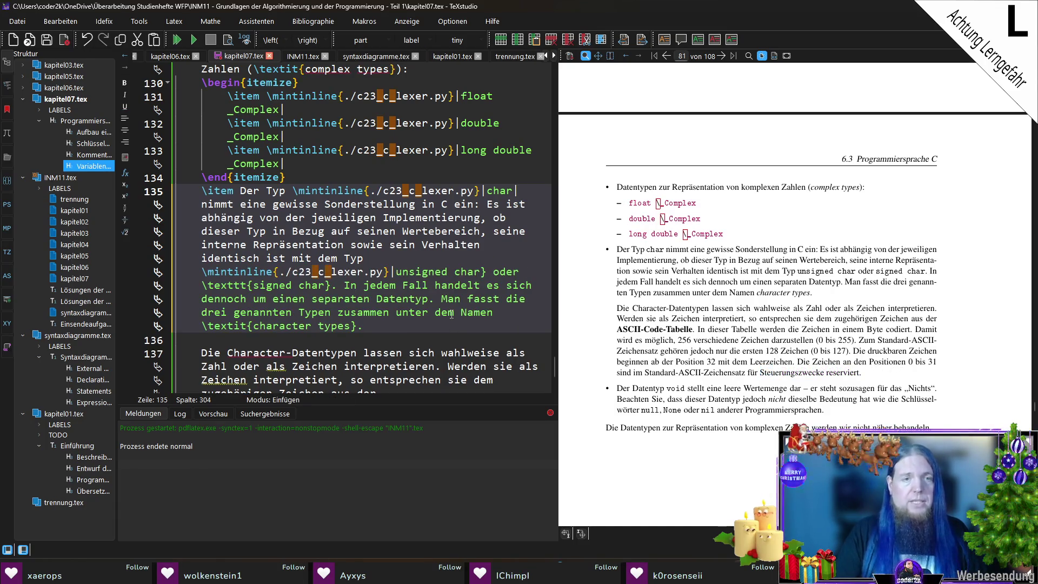
key("Delete")
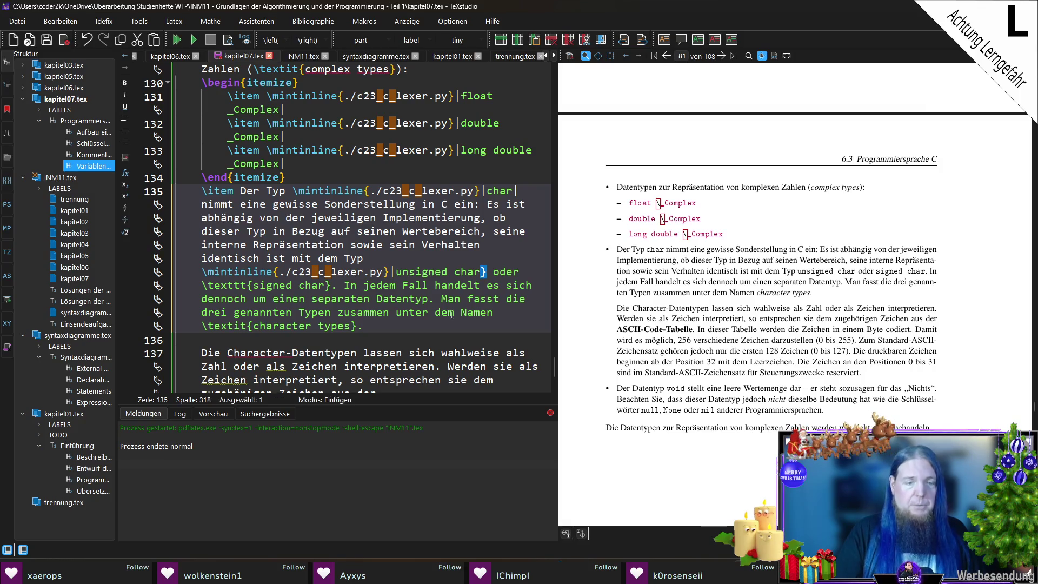
type("|")
Replace the \texttt on signed char and \textit on character types with pipe-delimited \mintinline.
key("shift+Right")
key("shift+Right")
key("shift+Right")
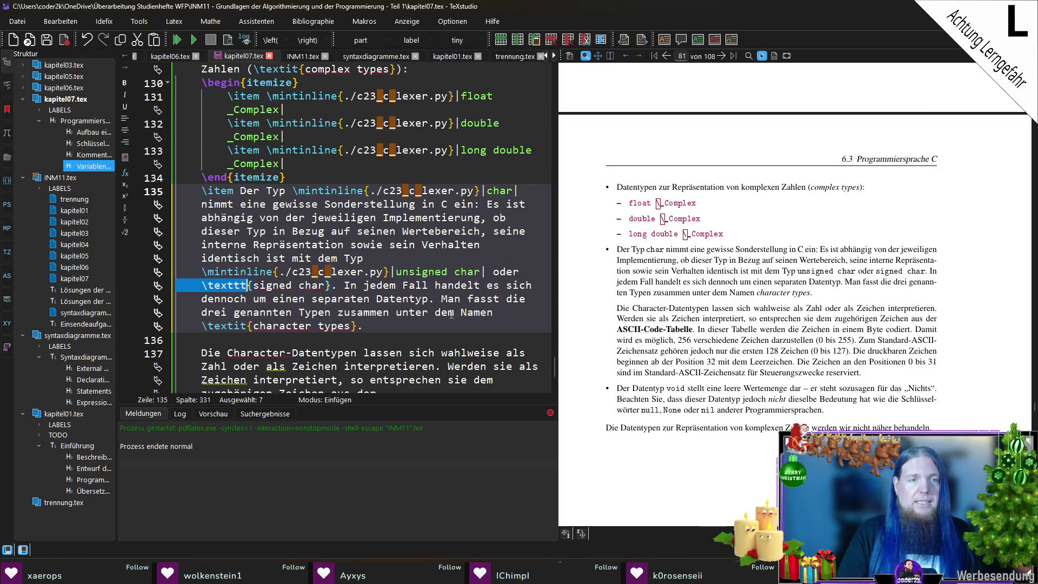
key("ctrl+v")
key("Right")
key("Right")
key("Right")
key("Delete")
type("|")
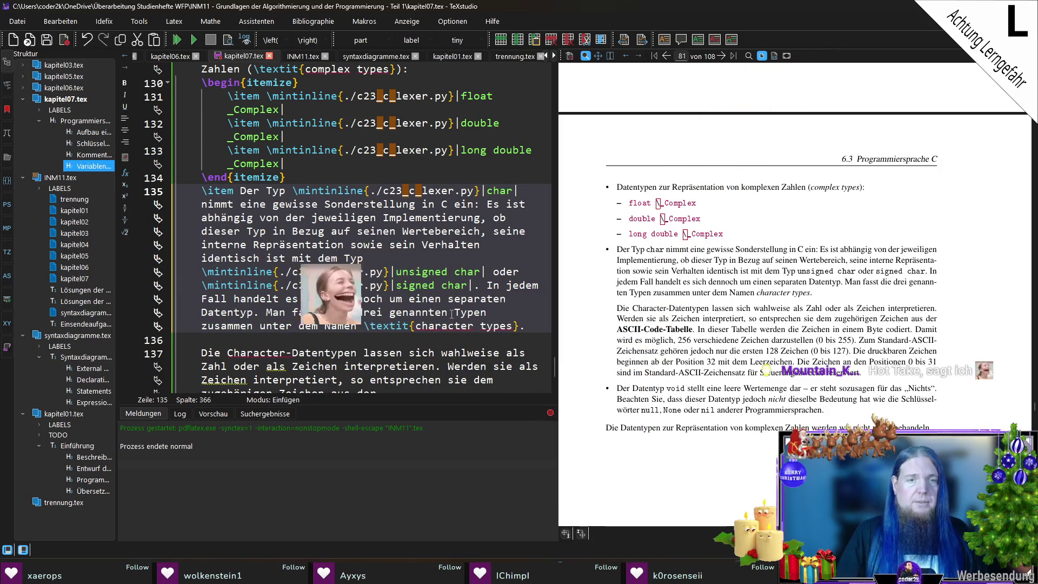
left_click_drag(364, 326, 415, 326)
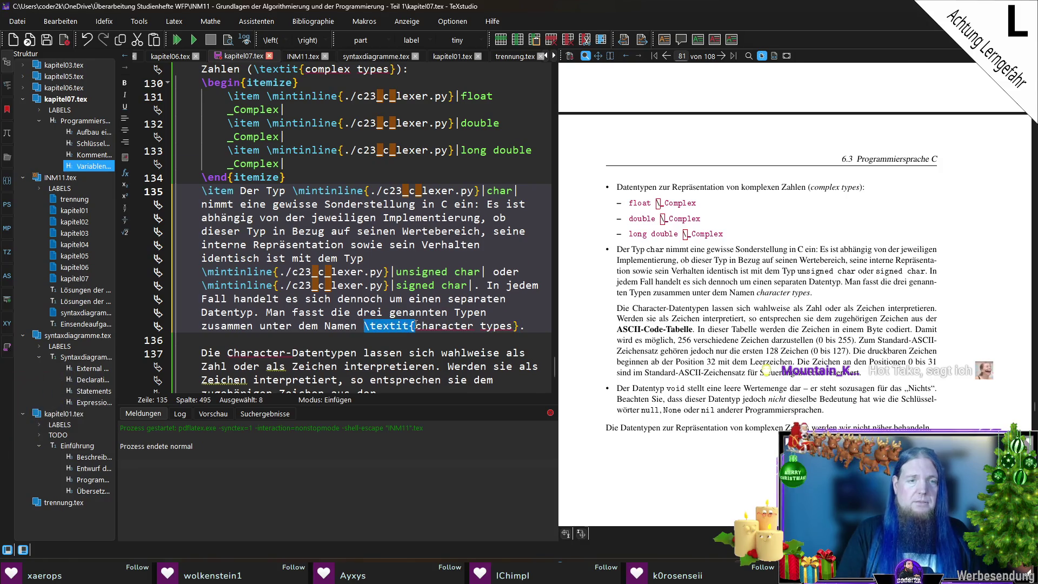
type("\\mintinline{./c23_c_lexer.py}|")
key("Right")
key("Right")
key("Right")
key("Delete")
type("|")
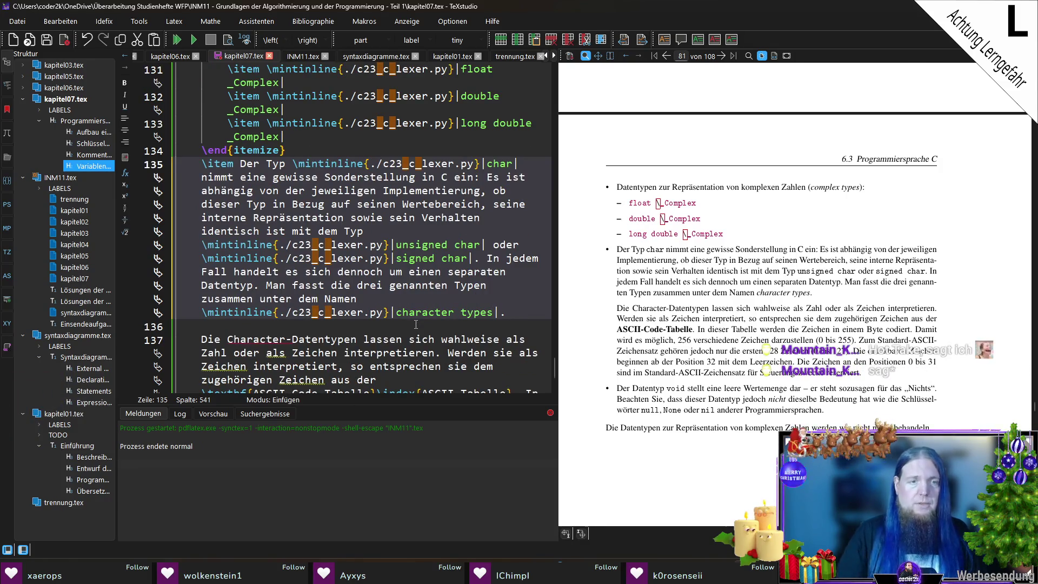
scroll(385, 299, "down", 3)
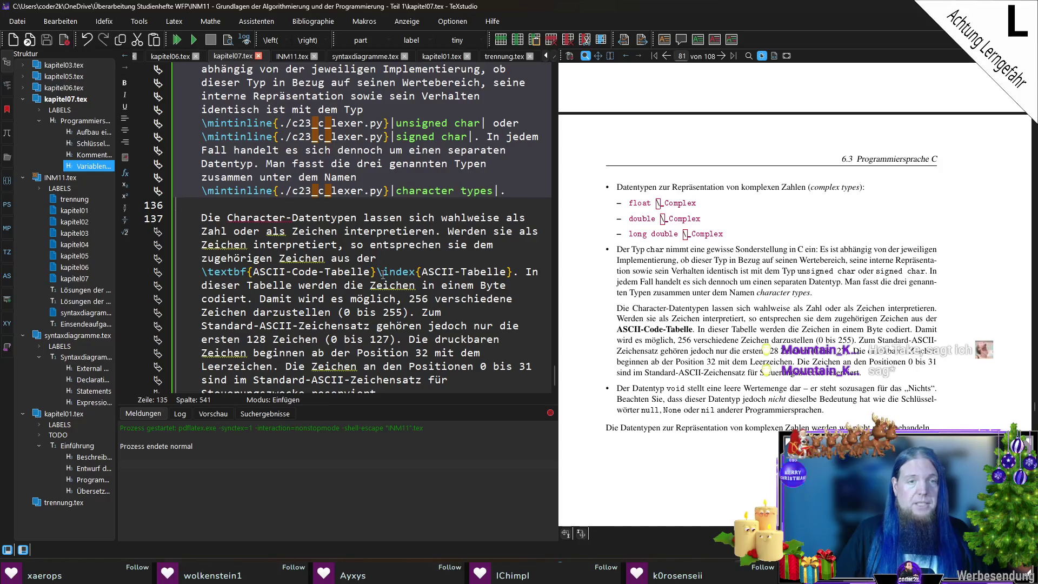
Delete the \index{ASCII-Tabelle} entry.
left_click_drag(377, 272, 514, 272)
key("Delete")
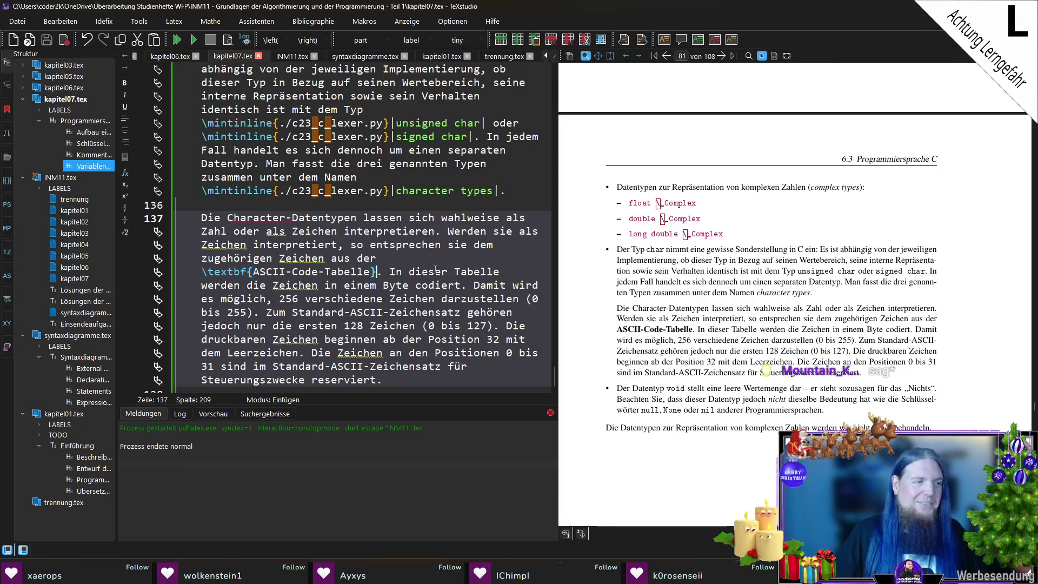
scroll(433, 261, "down", 3)
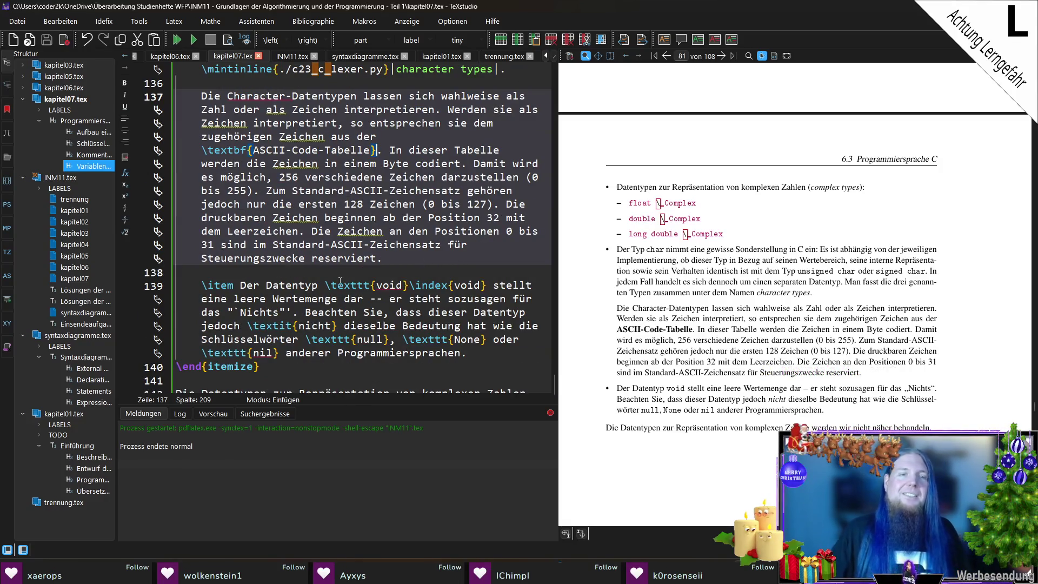
Set void as \mintinline{./c23_c_lexer.py}|void| and remove its \index{void} entry.
left_click_drag(377, 285, 331, 285)
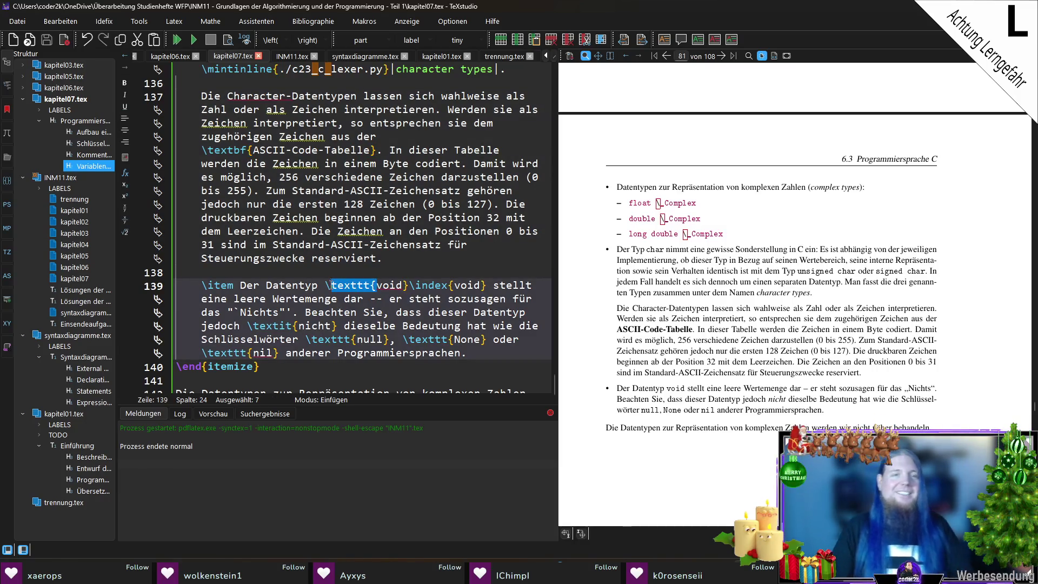
type("\\mintinline{./c23_c_lexer.py}|")
left_click_drag(422, 298, 427, 298)
type("|")
key("shift+Right")
key("shift+Right")
key("shift+Right")
key("shift+Right")
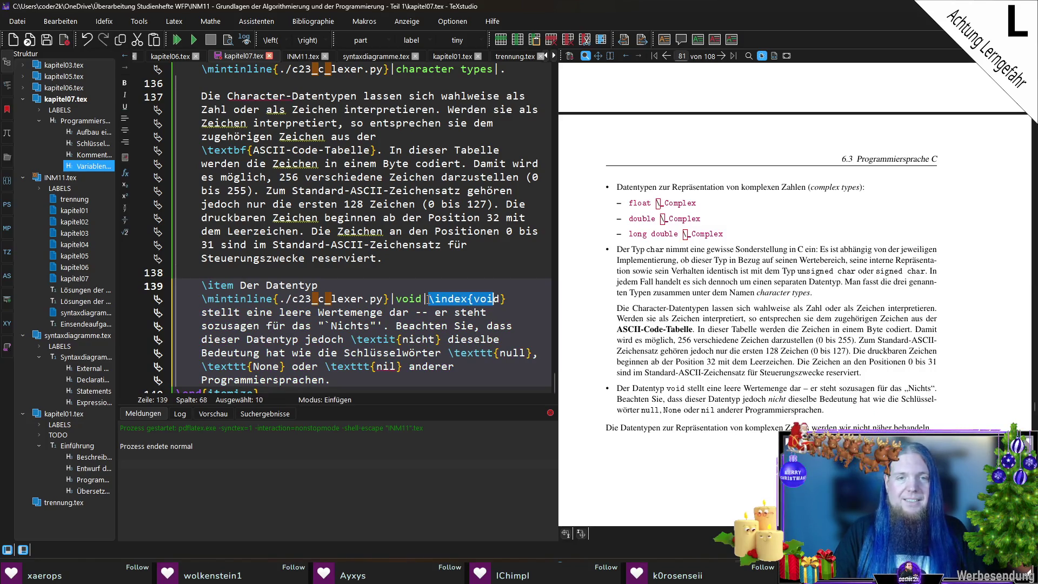
key("Delete")
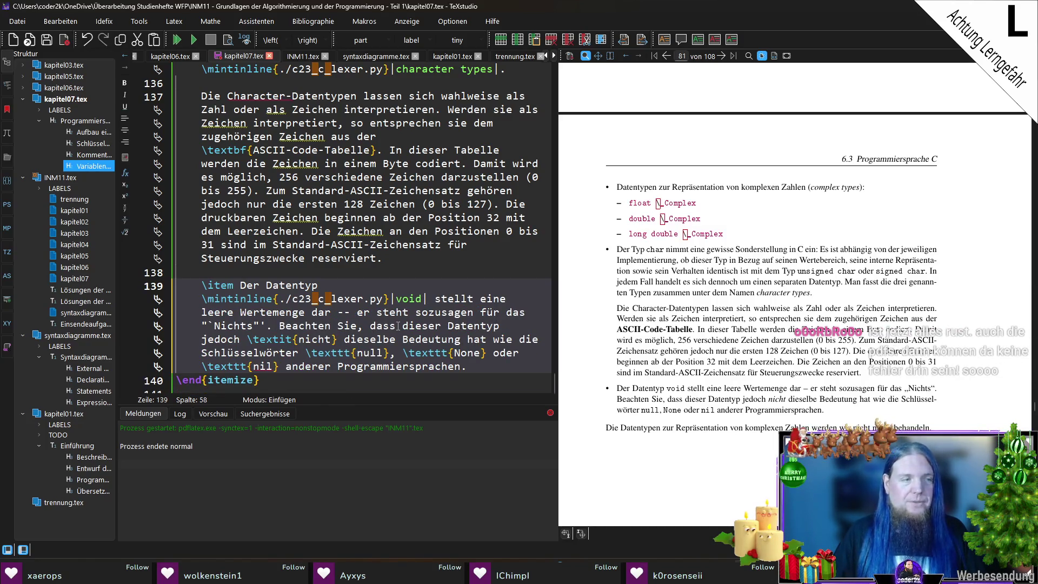
scroll(392, 269, "down", 2)
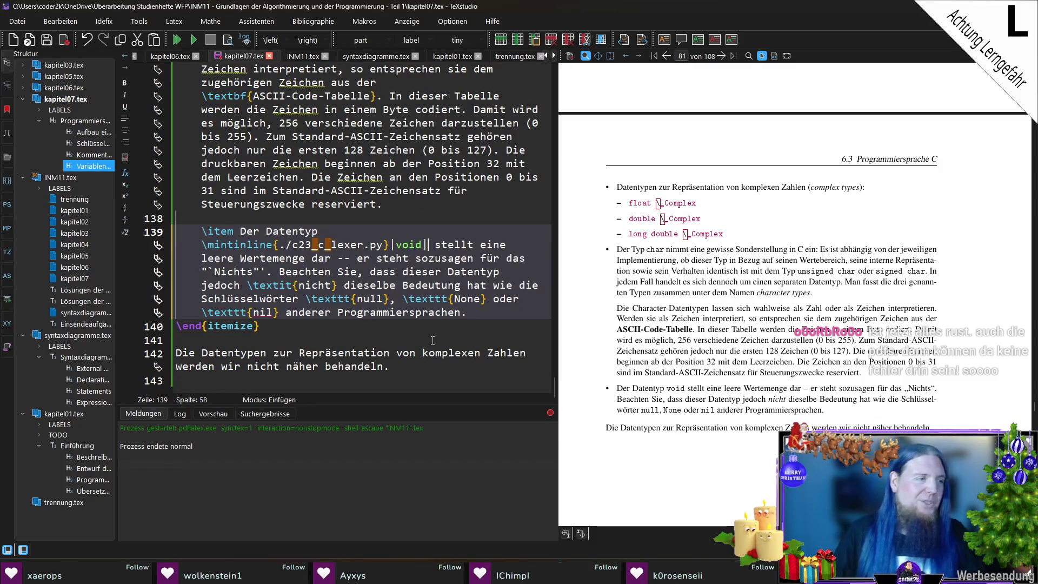
Replace \textit{nicht} and \texttt{null} in the void paragraph with \mintinline formatting.
left_click(295, 285)
key("ctrl+shift+Left")
type("\\mintinline{./c23_c_lexer.py}|")
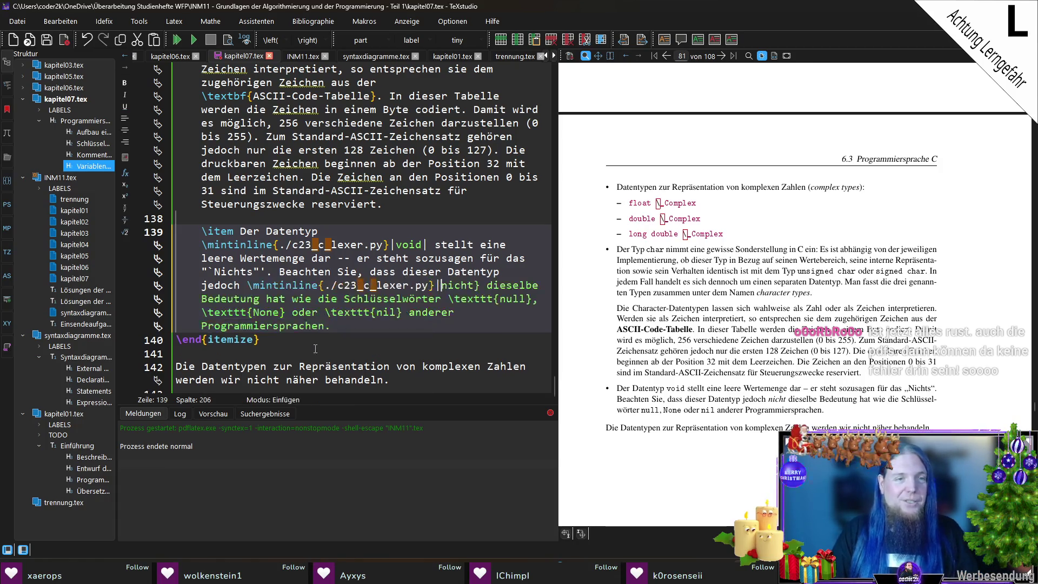
key("ctrl+Right")
key("Delete")
type("|")
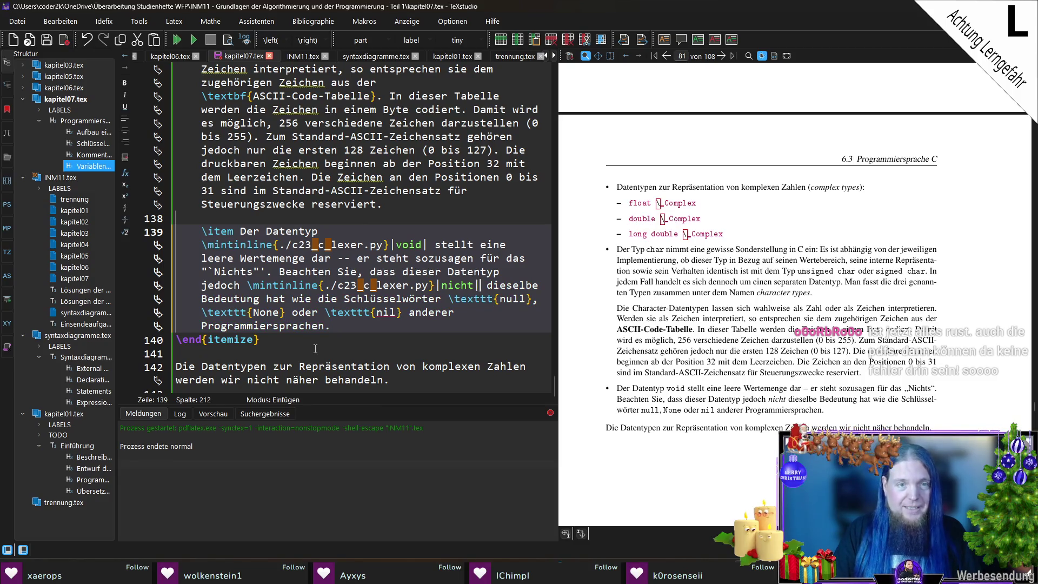
key("ctrl+shift+Left")
type("\\mintinline{./c23_c_lexer.py}|")
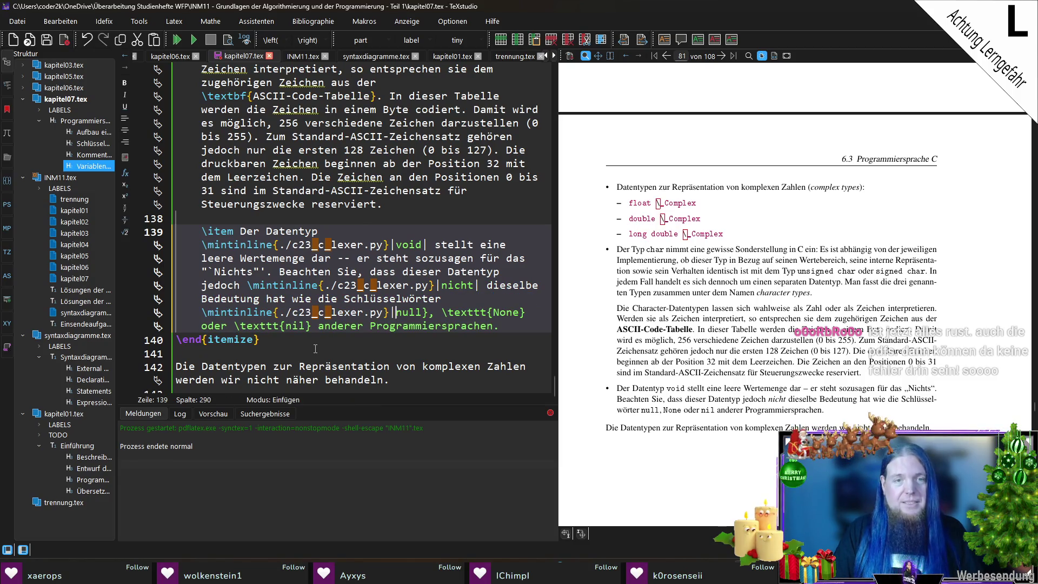
key("Right")
key("Right")
key("Delete")
type("|")
Undo the null formatting, then reapply \mintinline to null.
key("Right")
key("Right")
key("Right")
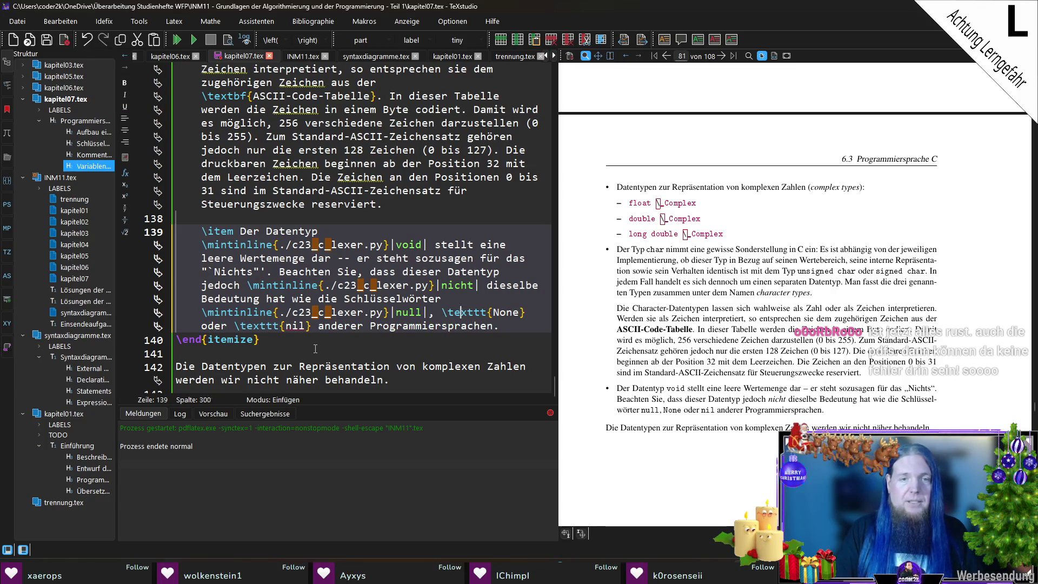
key("ctrl+shift+Left")
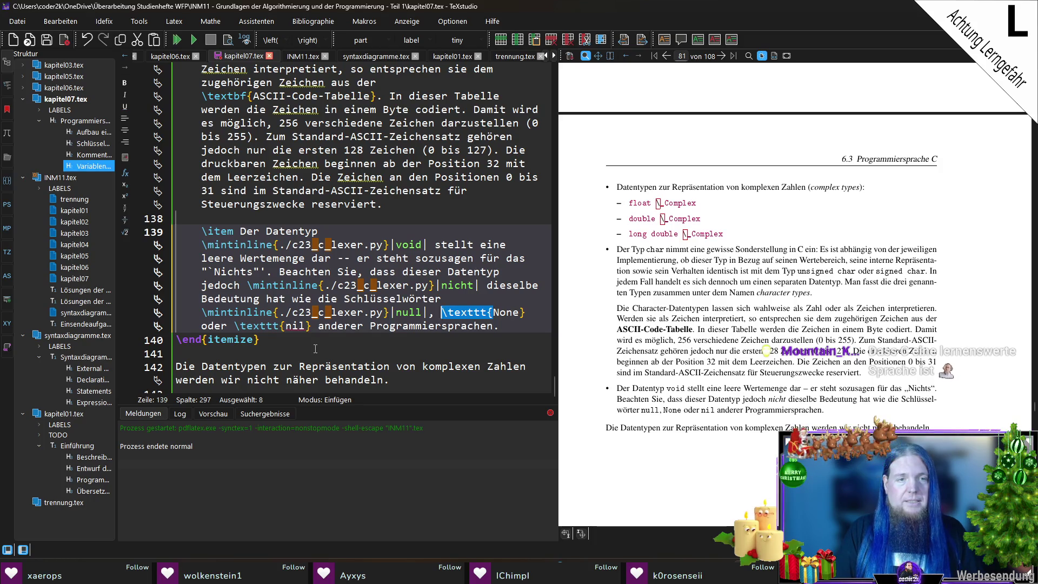
key("Left")
key("End")
key("ctrl+z")
key("ctrl+z")
key("ctrl+z")
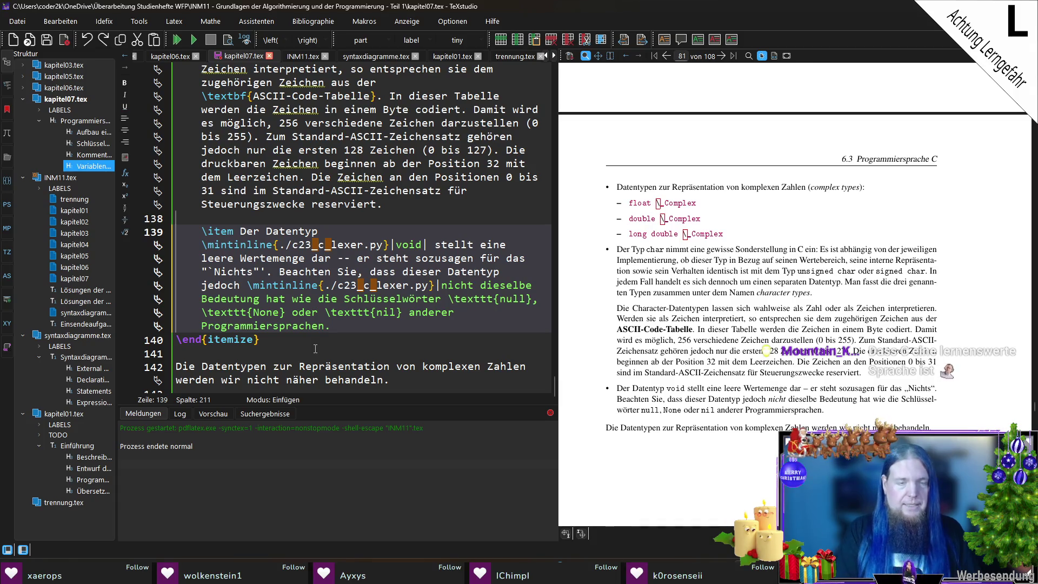
type("|")
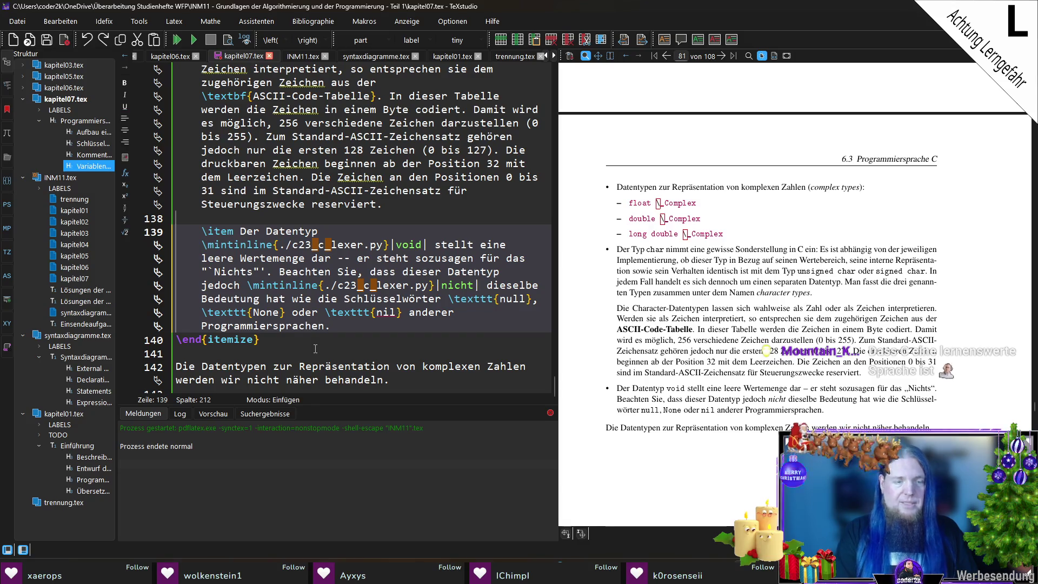
type("\\mintinline{./c23_c_lexer.py}|")
key("ctrl+Right")
key("Delete")
type("|")
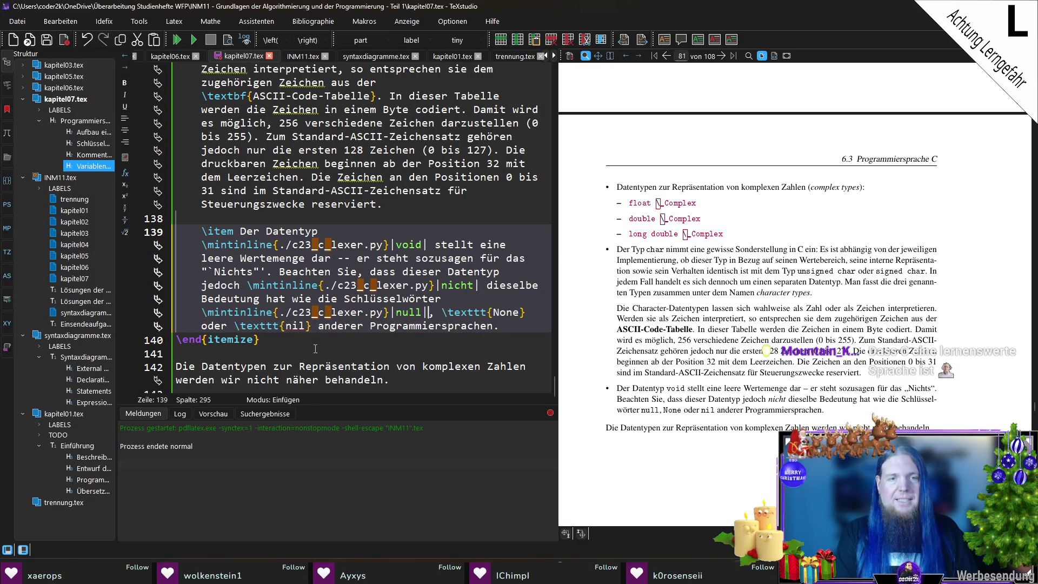
Revert the nicht and null edits, keeping the void conversion, then save and compile with F5.
key("ctrl+z")
key("ctrl+z")
key("ctrl+z")
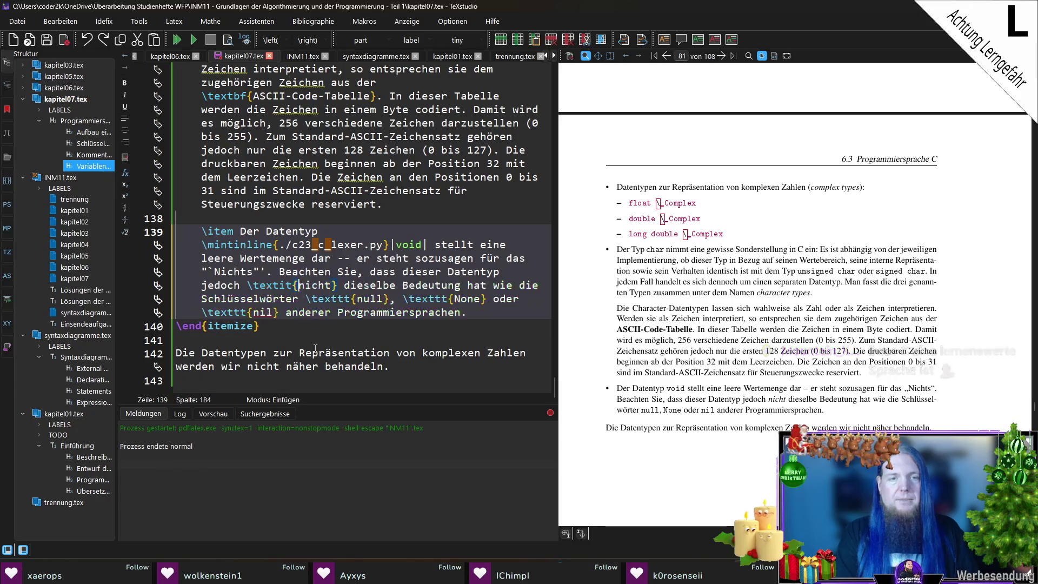
key("ctrl+z")
key("ctrl+y")
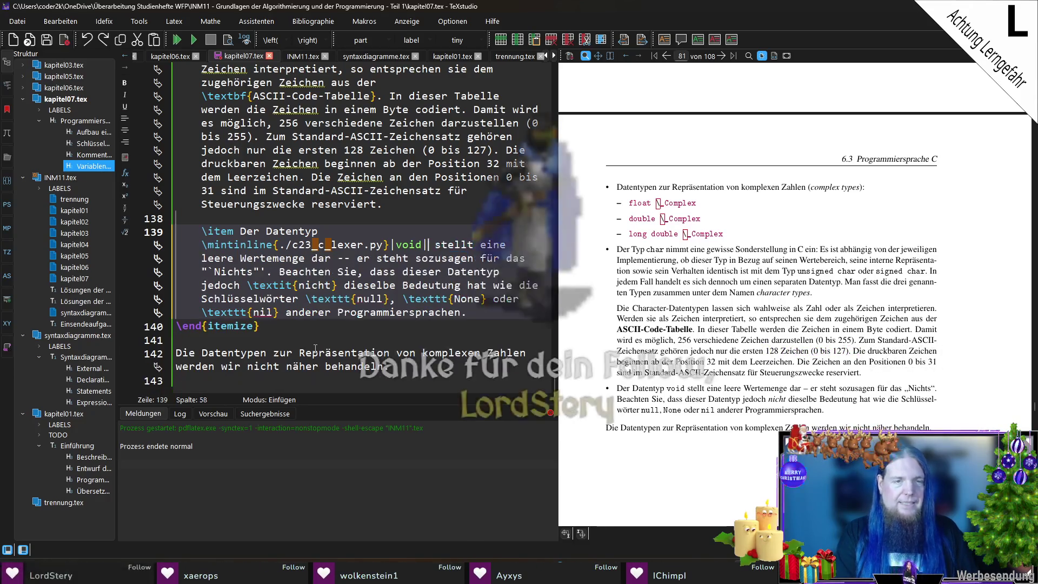
key("F5")
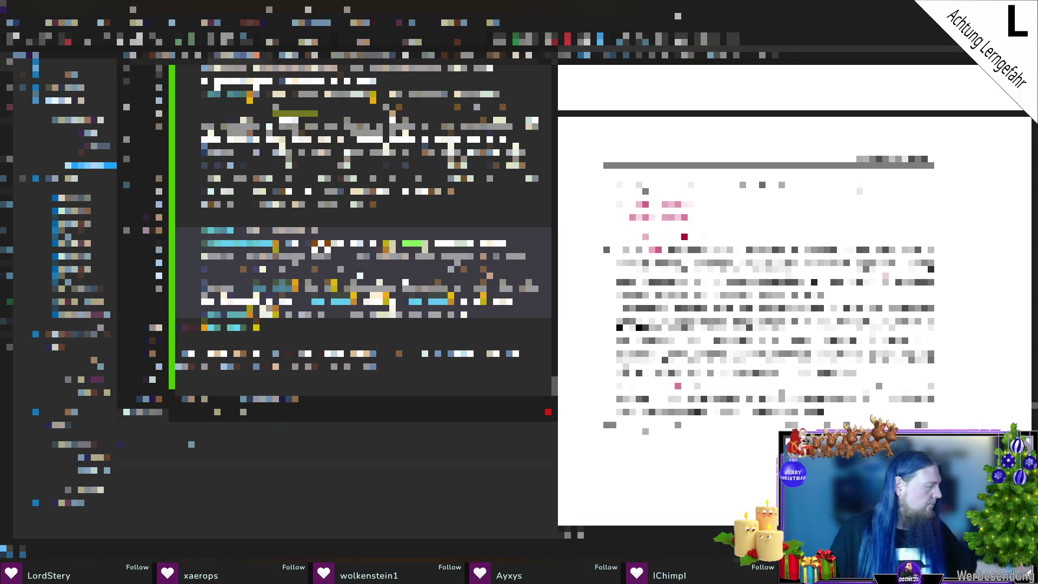
scroll(749, 301, "up", 5)
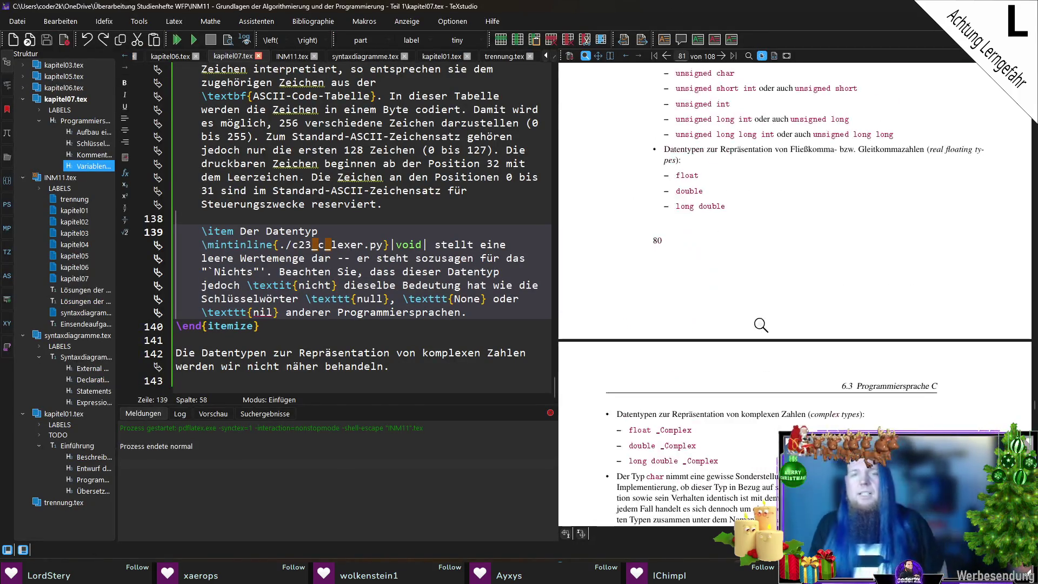
scroll(761, 325, "down", 5)
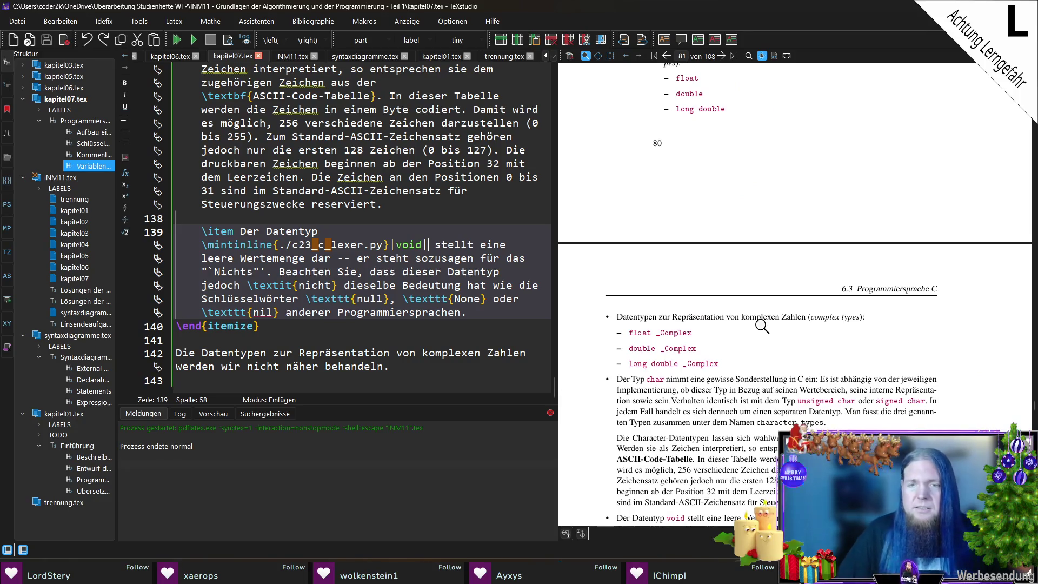
scroll(762, 326, "up", 7)
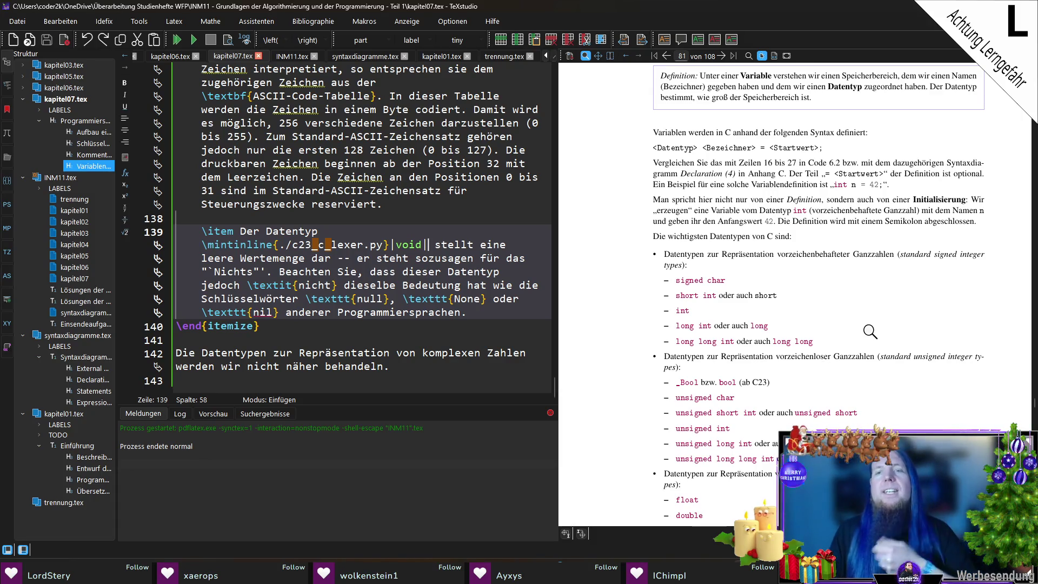
scroll(862, 320, "down", 2)
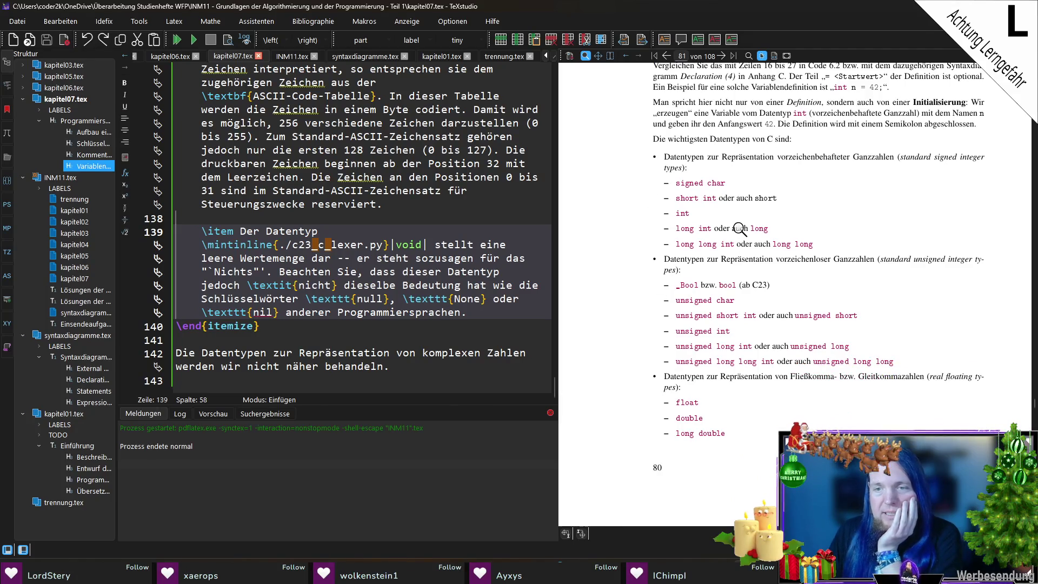
scroll(707, 270, "down", 3)
scroll(707, 270, "down", 3)
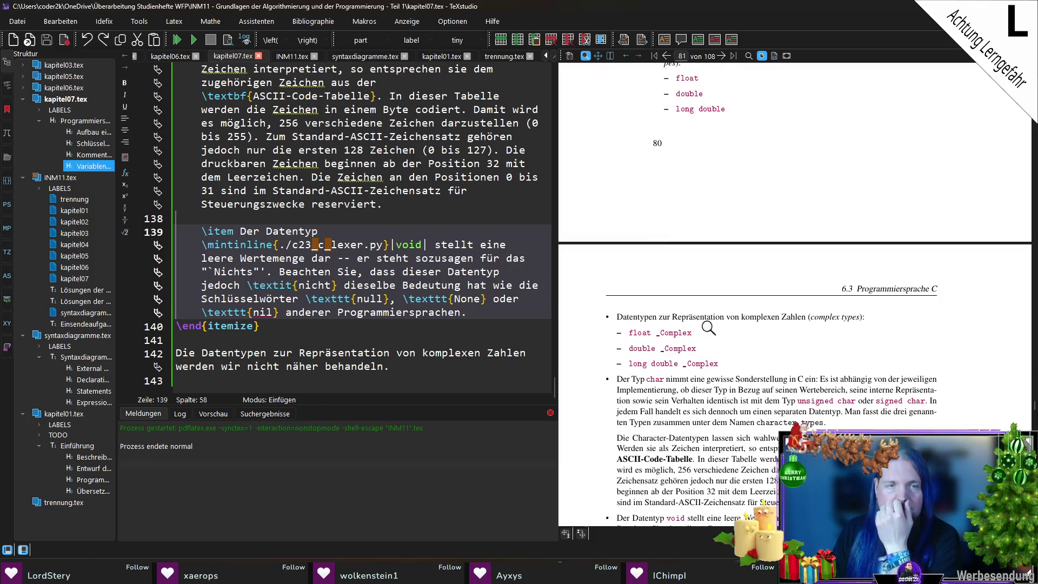
scroll(282, 281, "up", 12)
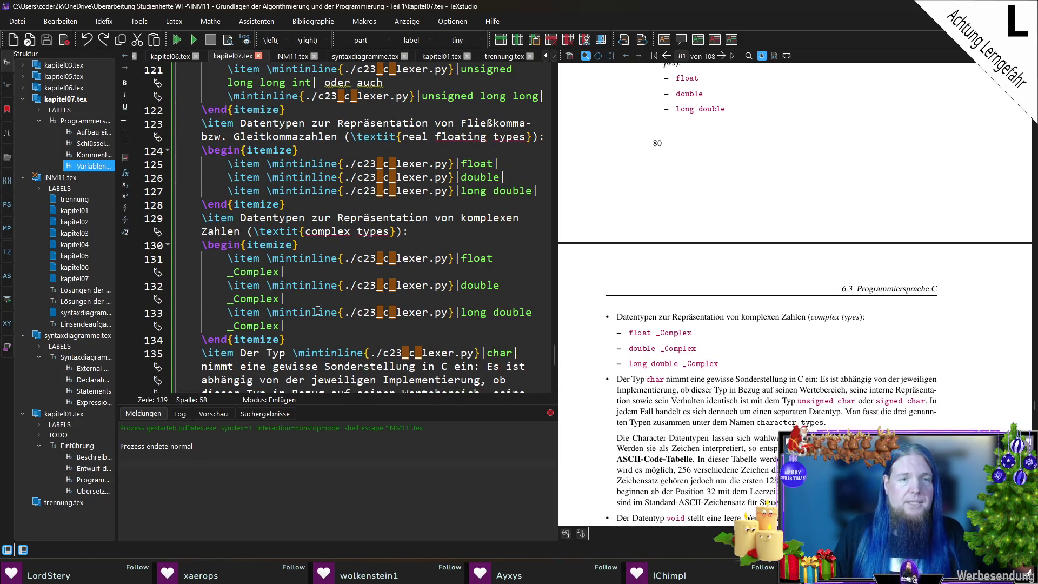
mouse_move(286, 339)
left_mouse_down()
mouse_move(179, 285)
mouse_move(157, 221)
left_mouse_up()
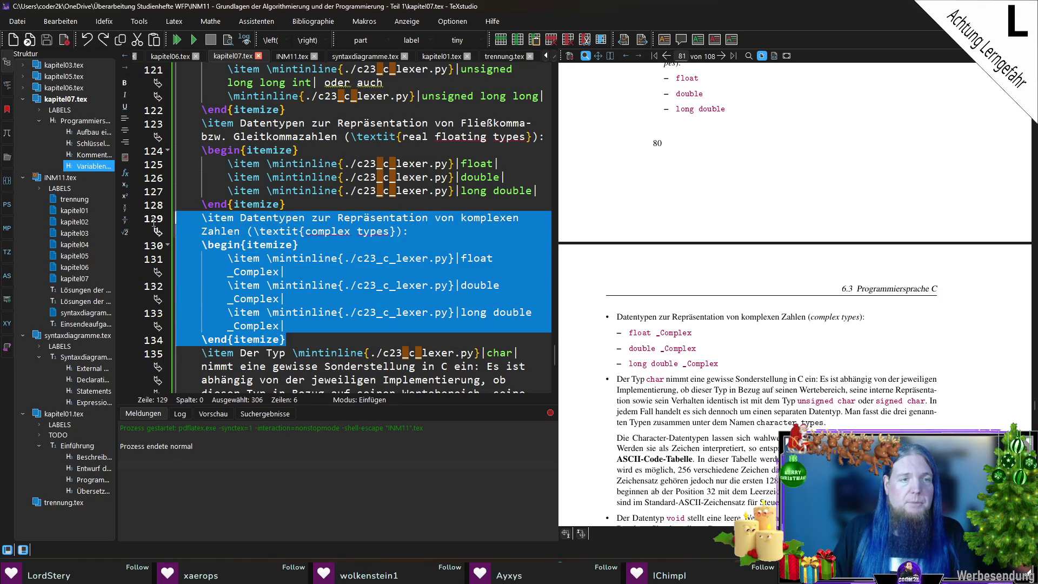
Delete the _Complex number-types item and its nested list from the data-type list.
key("BackSpace")
key("BackSpace")
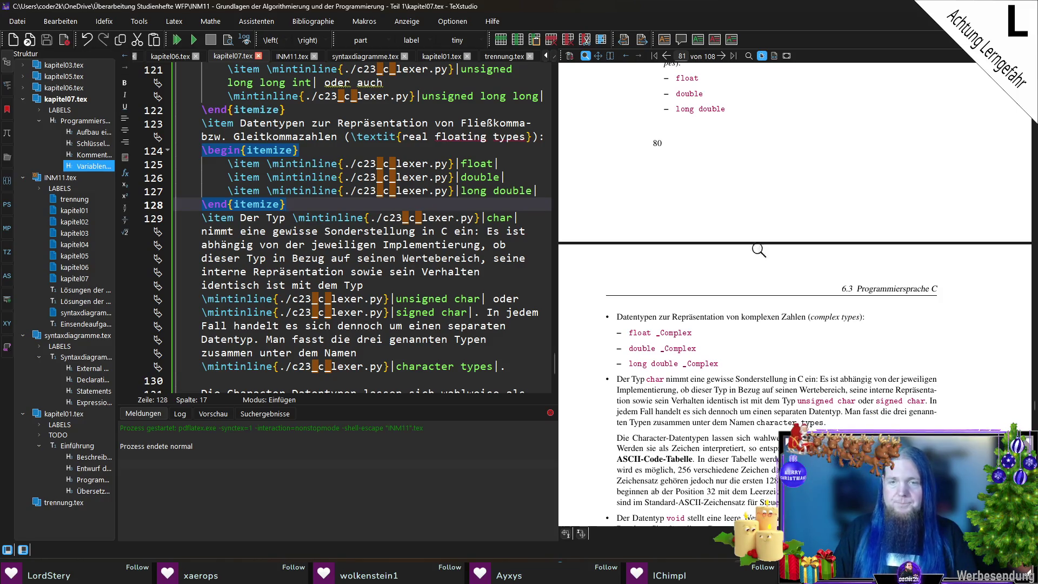
scroll(678, 238, "down", 3)
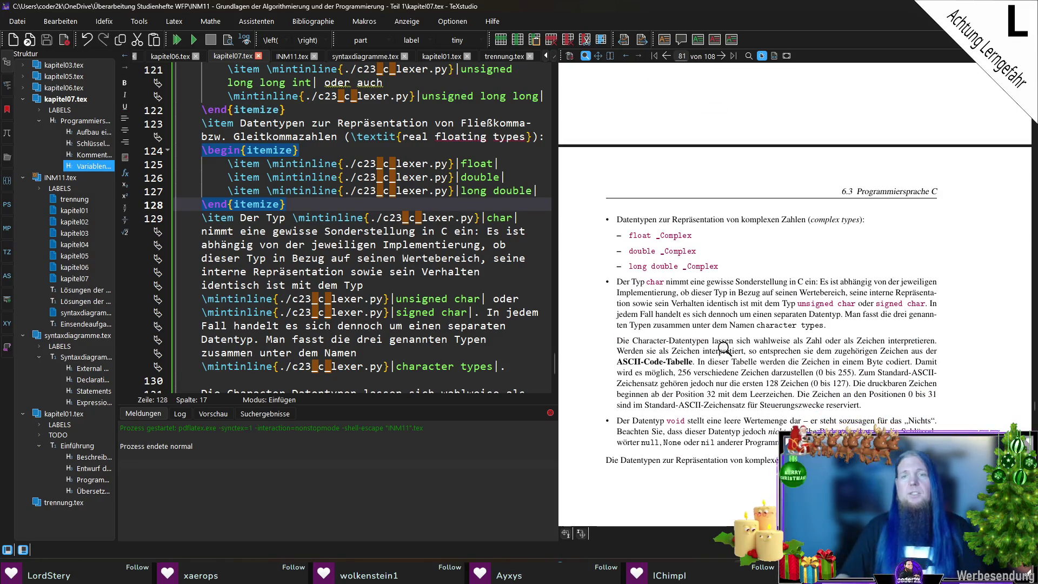
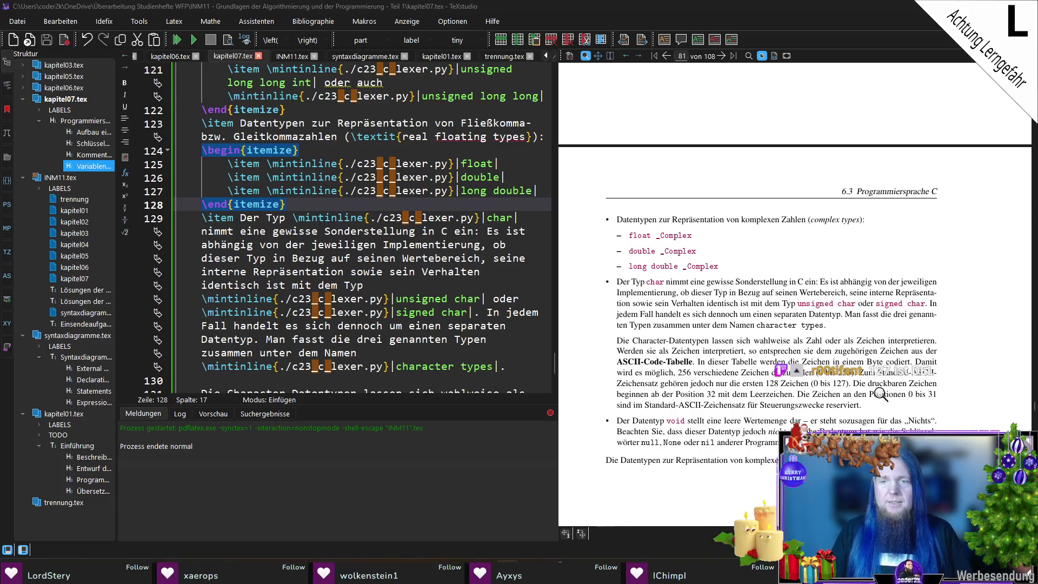
Jump from the PDF to the ASCII paragraph, add 'sowie 127' to the control codes, and save.
left_click(921, 394, "ctrl")
left_click(220, 325)
type("sowie 127 sind im Standard-ASCII-Zeichensatz für")
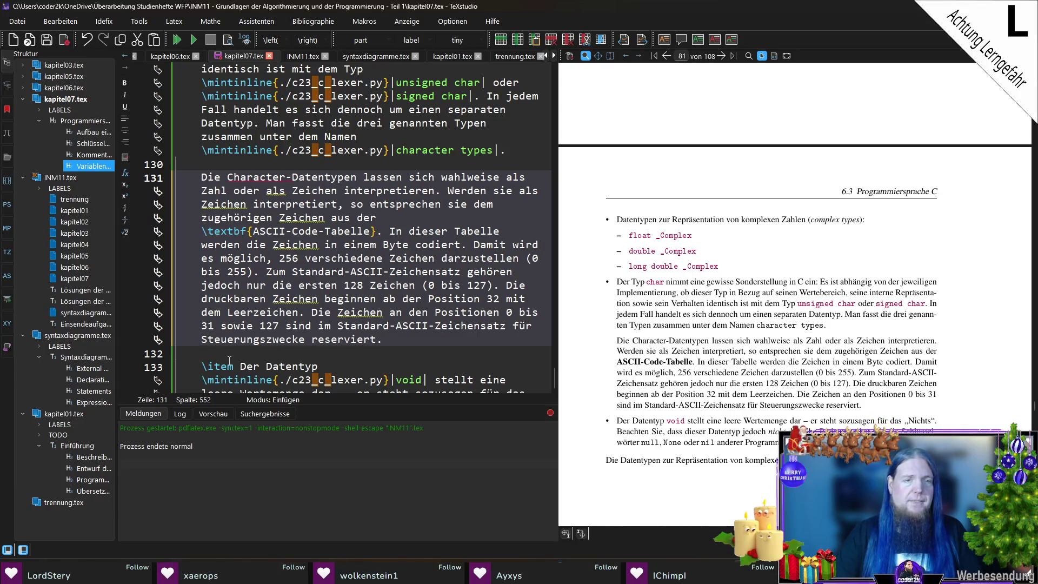
key("ctrl+s")
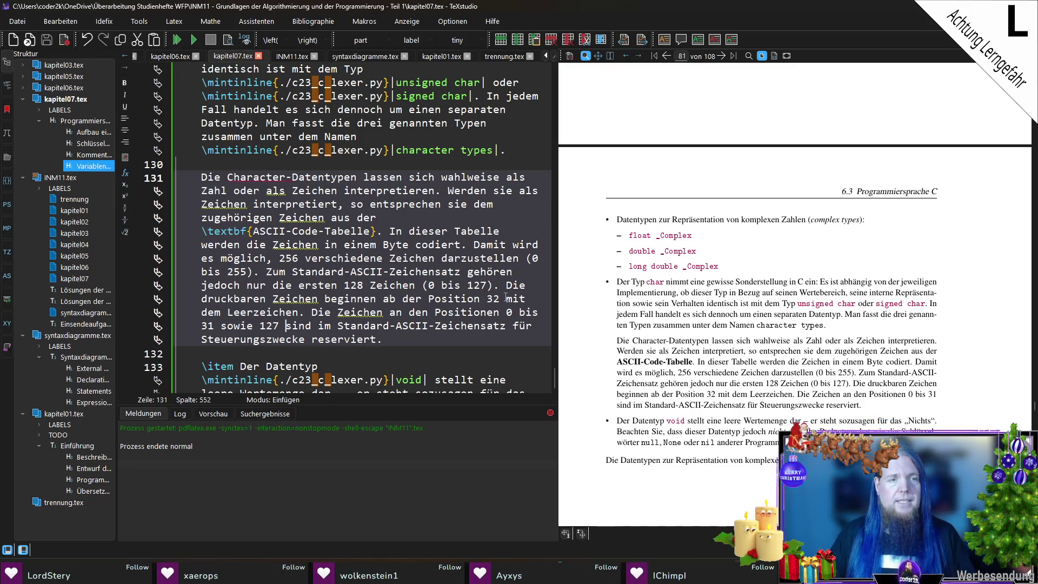
Add 'und enden an Position 126 mit dem Zeichen \texttt{~}' after Leerzeichen and compile.
left_click(298, 312)
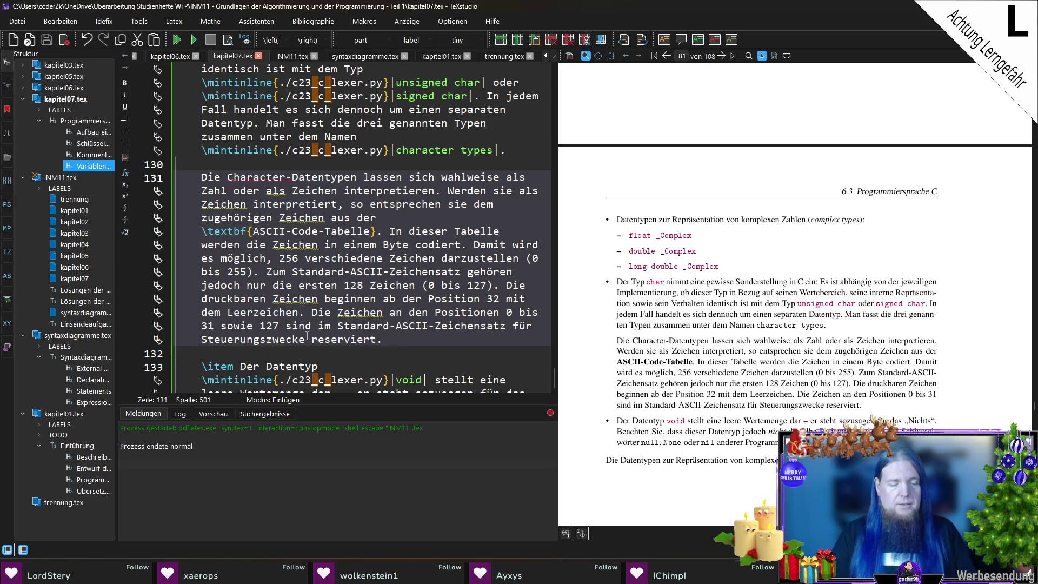
type("und enden an Position 126 mit Di")
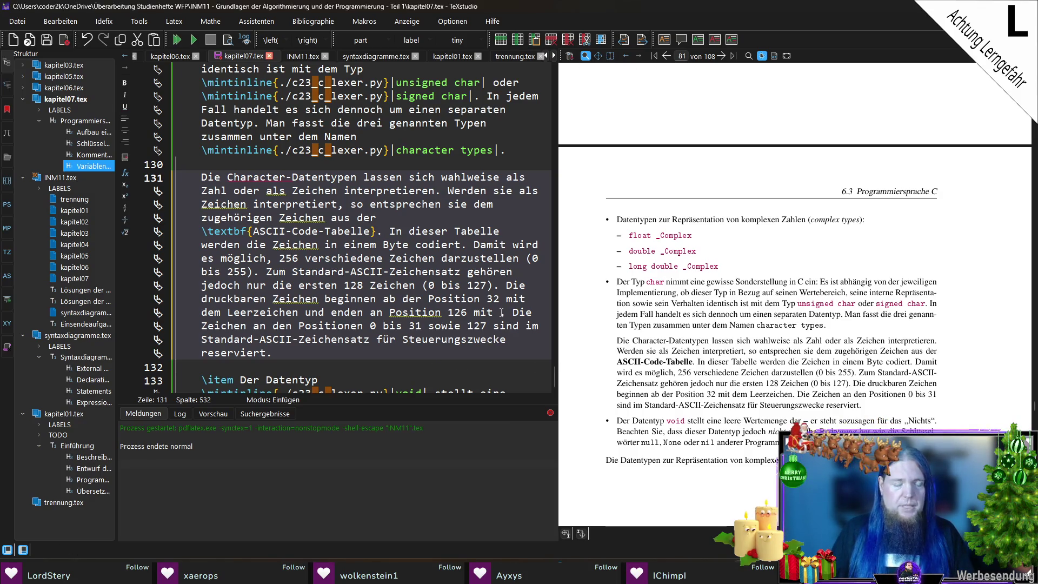
type("dem Zeichen ")
type("\texttt{~")
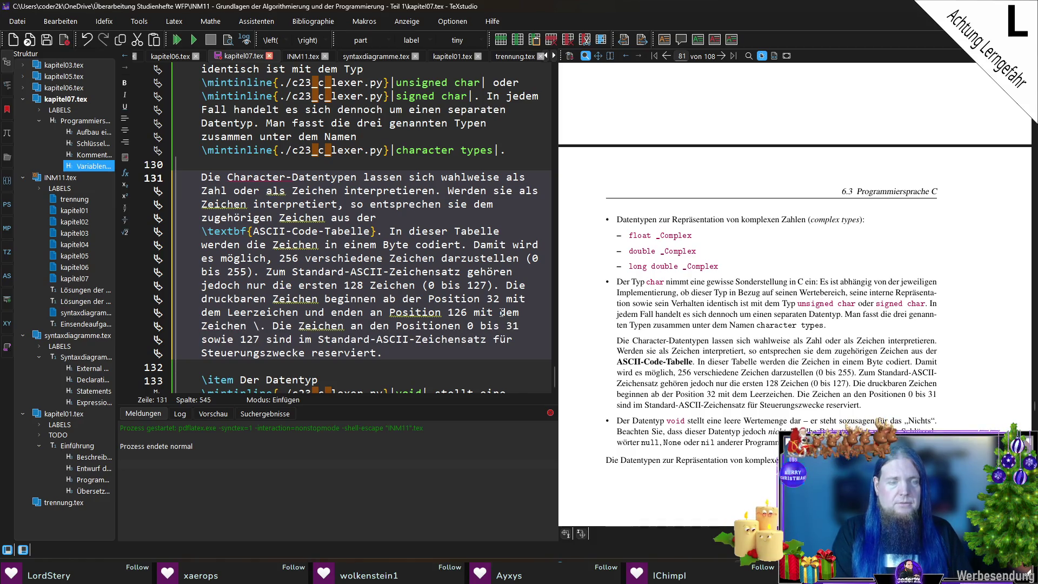
type("}")
key("F5")
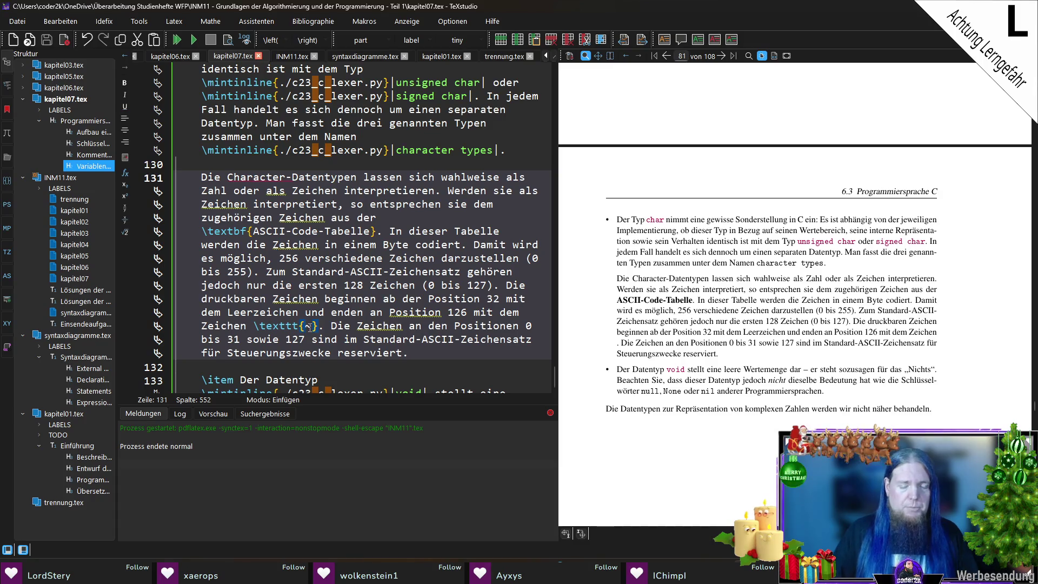
Replace the tilde inside \texttt with an autocompleted tilde command, save and compile.
key("Left")
key("BackSpace")
type("extti")
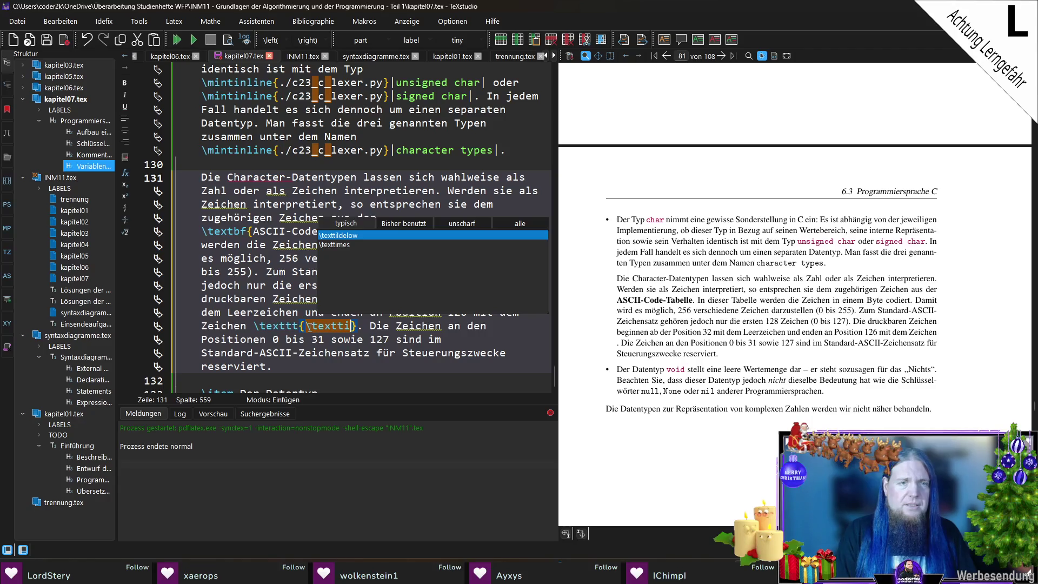
key("BackSpace")
key("BackSpace")
key("BackSpace")
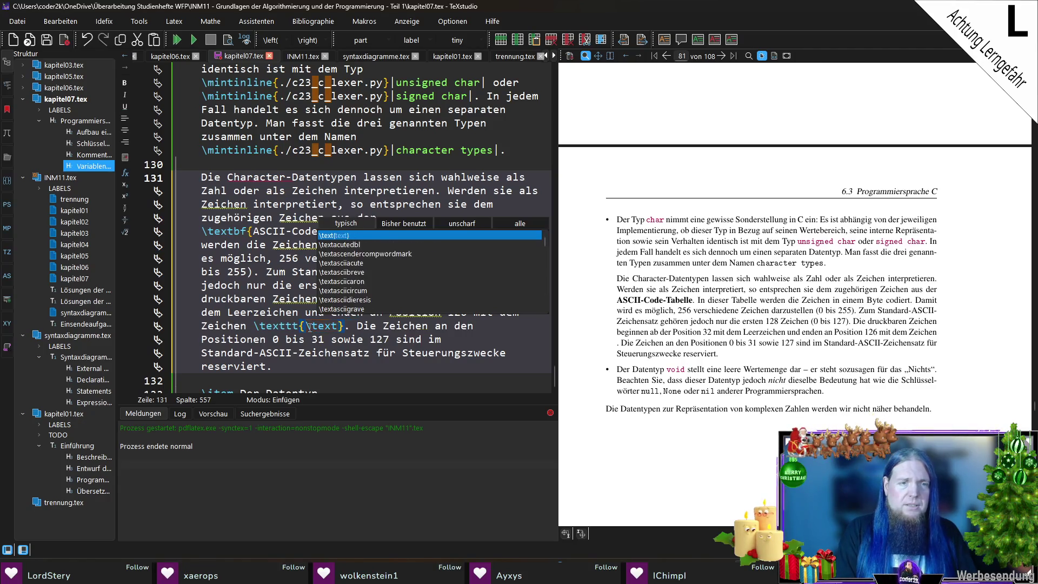
type("i")
key("Return")
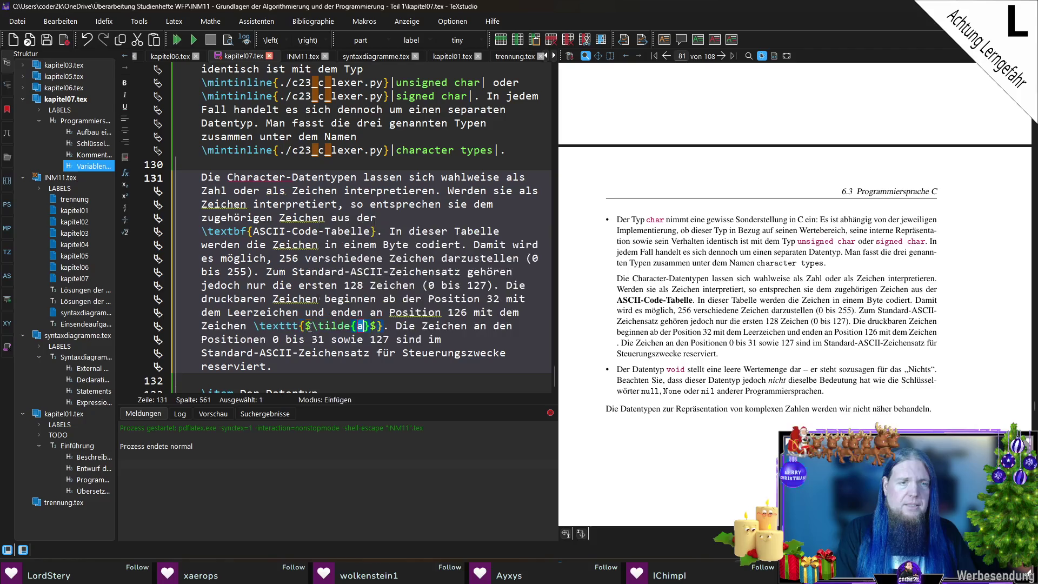
key("ctrl+s")
key("F5")
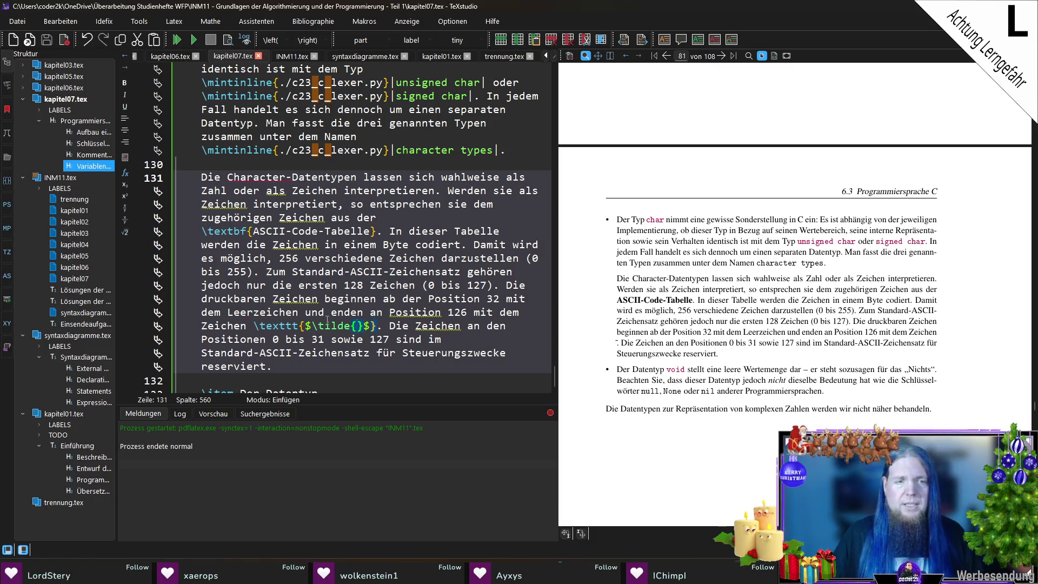
Try \tildelow instead, drop its empty braces, and recompile to check the rendered tilde.
key("Left")
type("low")
key("F5")
left_click_drag(622, 342, 621, 341)
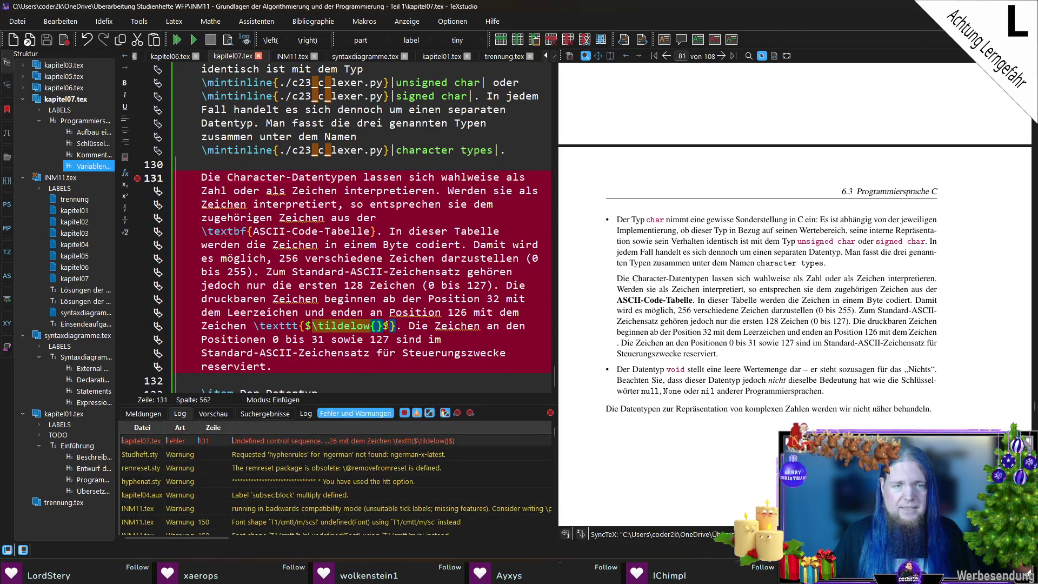
key("Right")
key("Right")
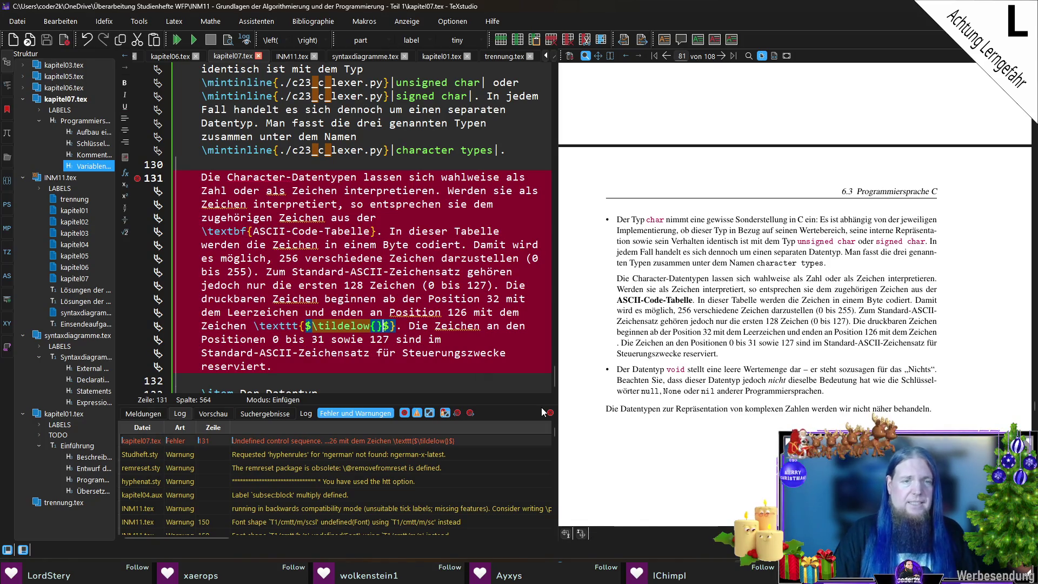
key("BackSpace")
key("BackSpace")
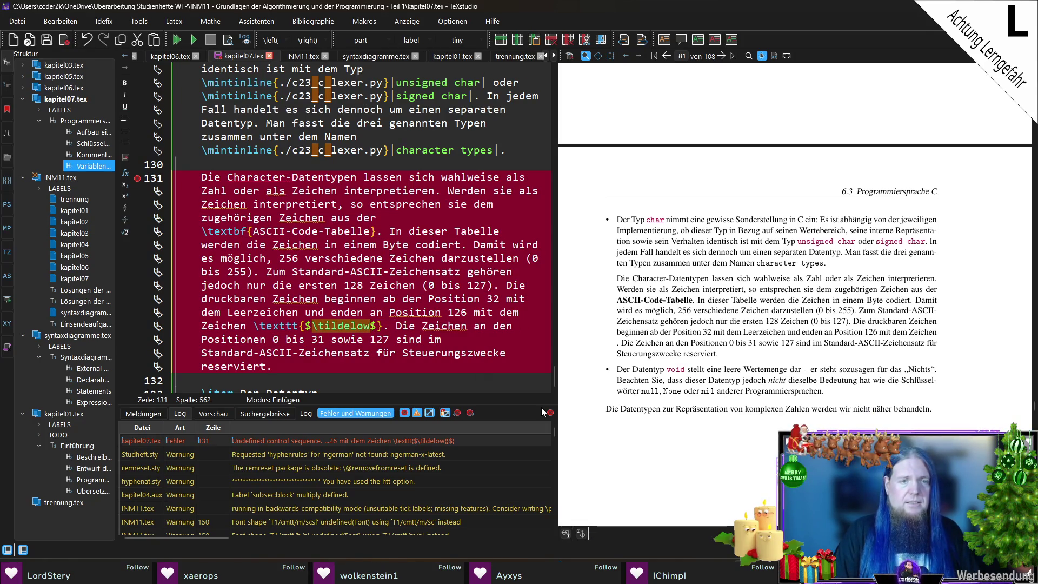
key("F5")
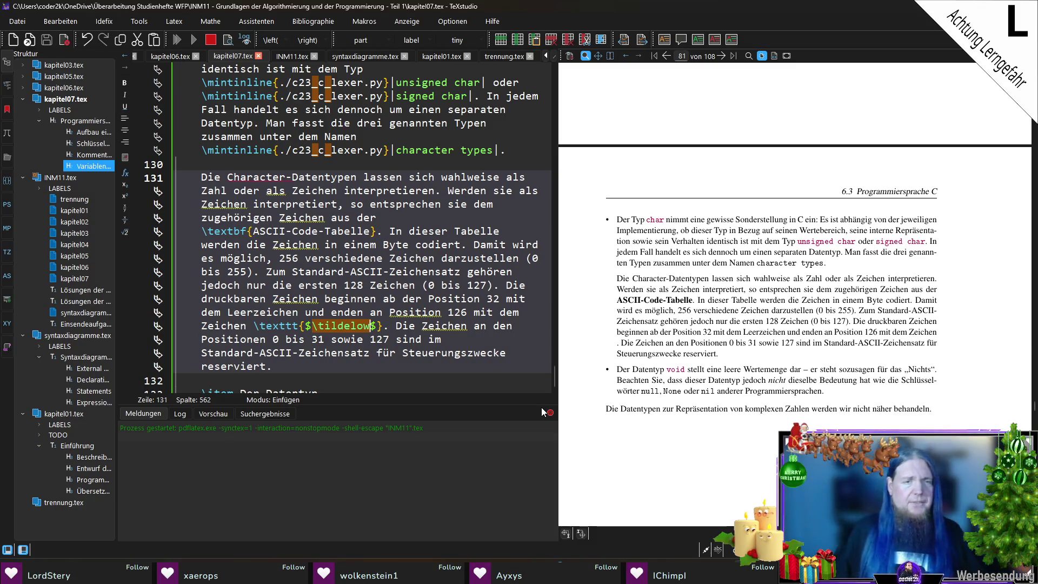
Remove the dollar signs, replace \tildelow with $\tilde{}$, then save and compile.
key("Delete")
key("ctrl+Left")
key("BackSpace")
key("F5")
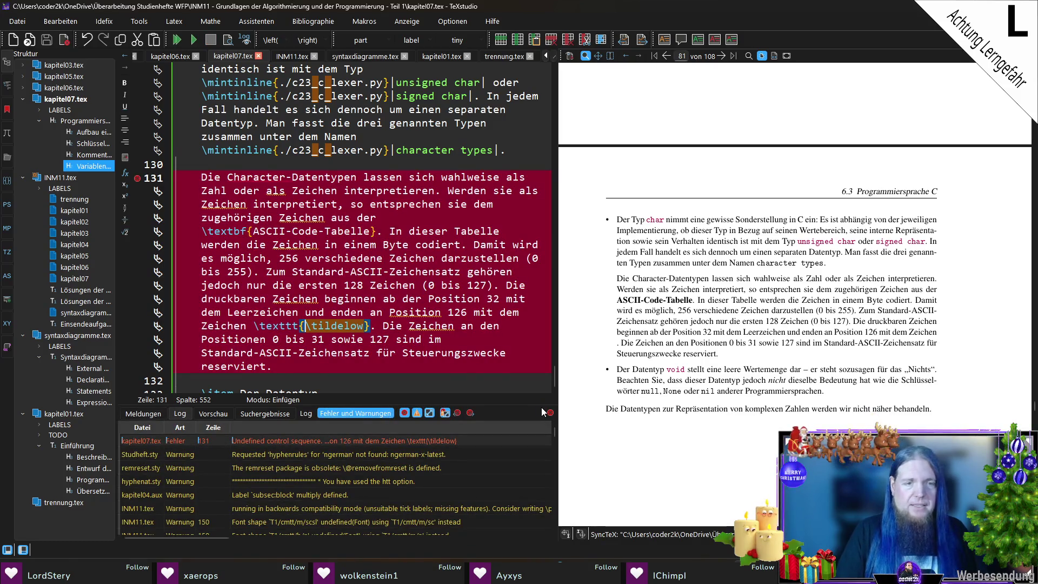
key("ctrl+shift+Right")
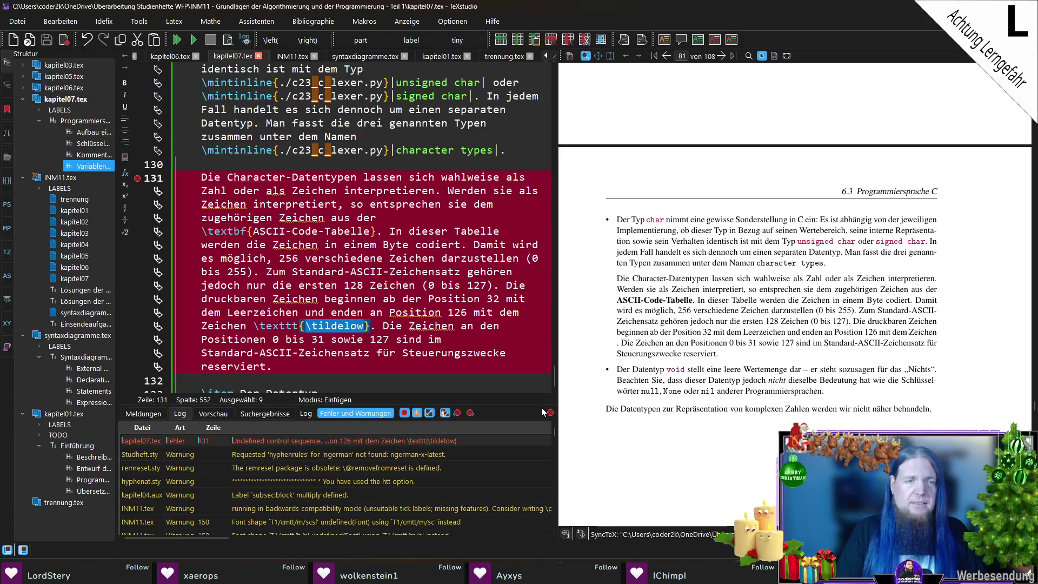
type("$\tilde")
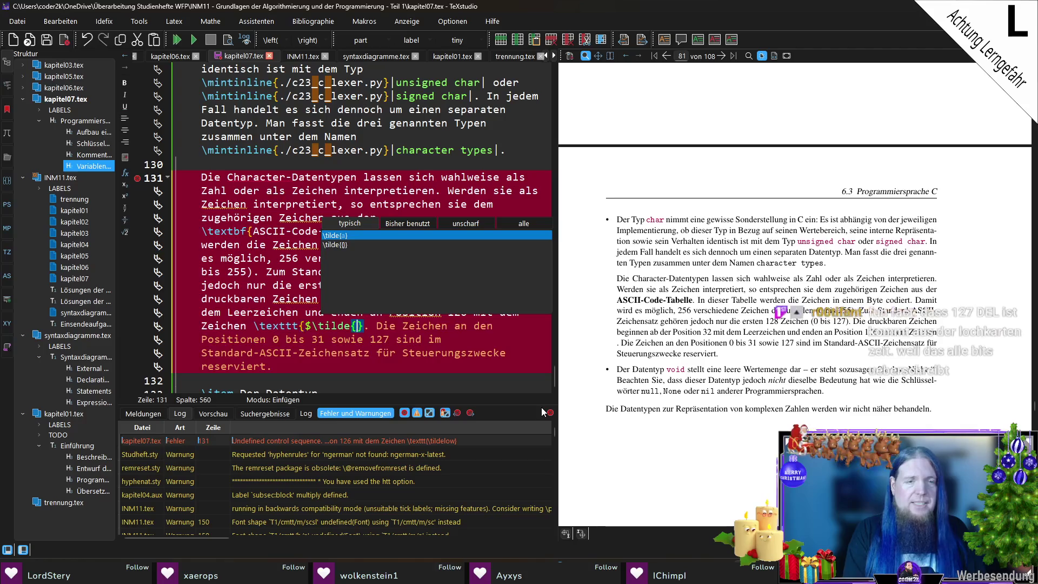
type("{}$")
key("ctrl+s")
key("F5")
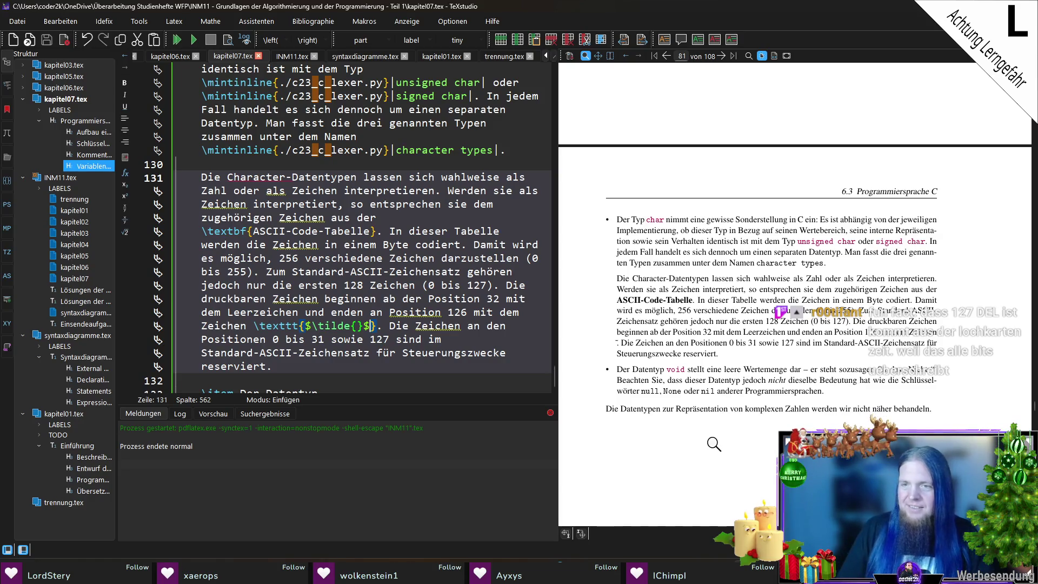
left_click(255, 326)
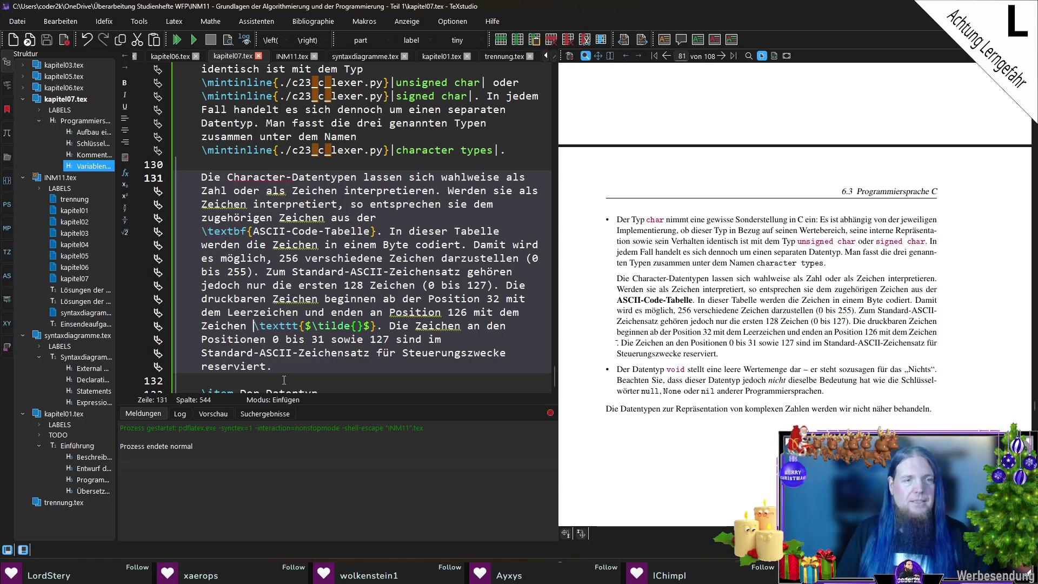
Wrap the \texttt tilde expression in German quotation marks „ and “.
type("„")
key("ctrl+Right")
key("ctrl+Right")
key("ctrl+Right")
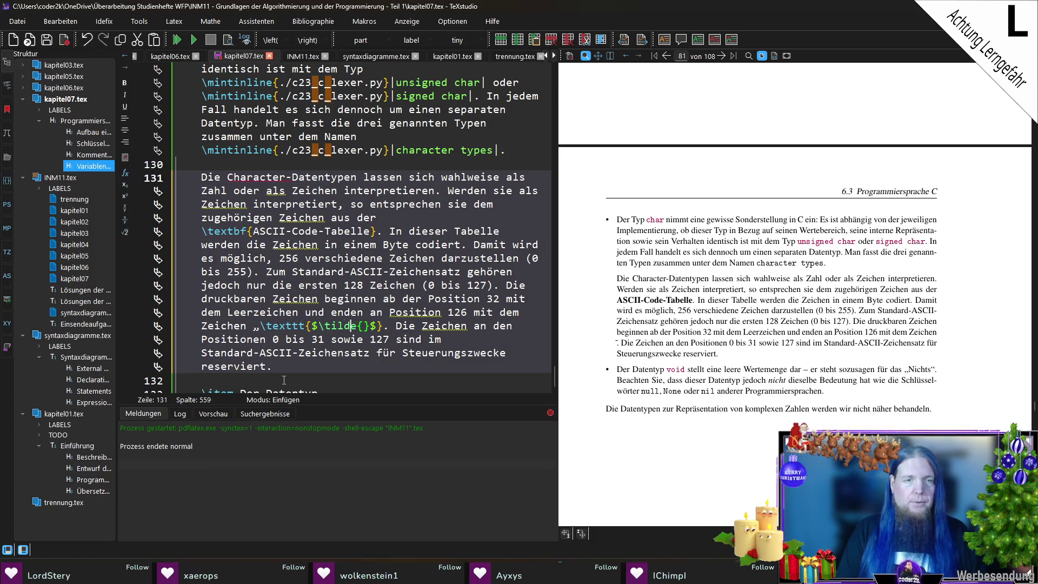
type("“")
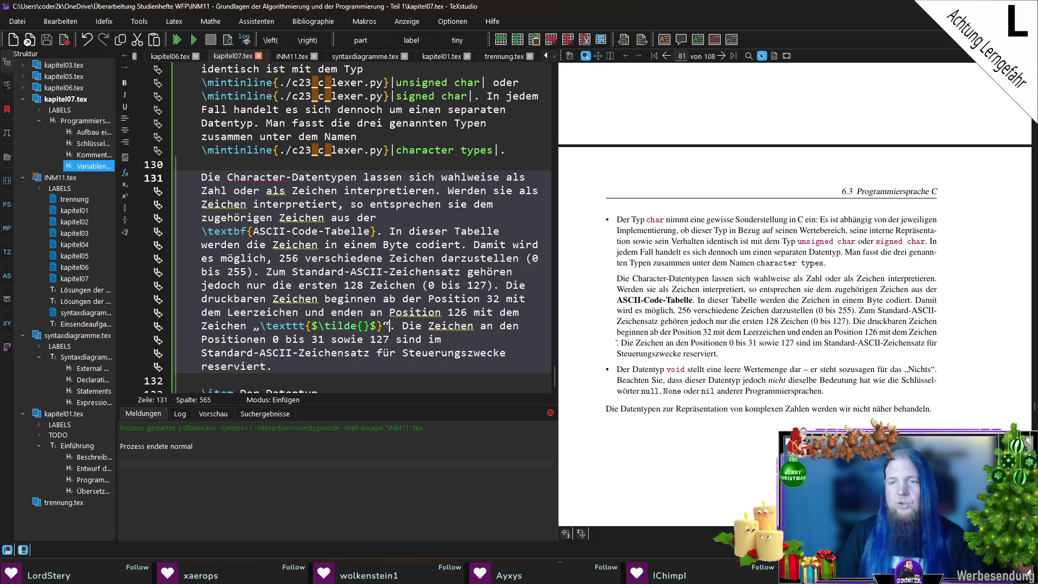
Delete the closing paragraph about complex number types and recompile.
scroll(703, 345, "down", 3)
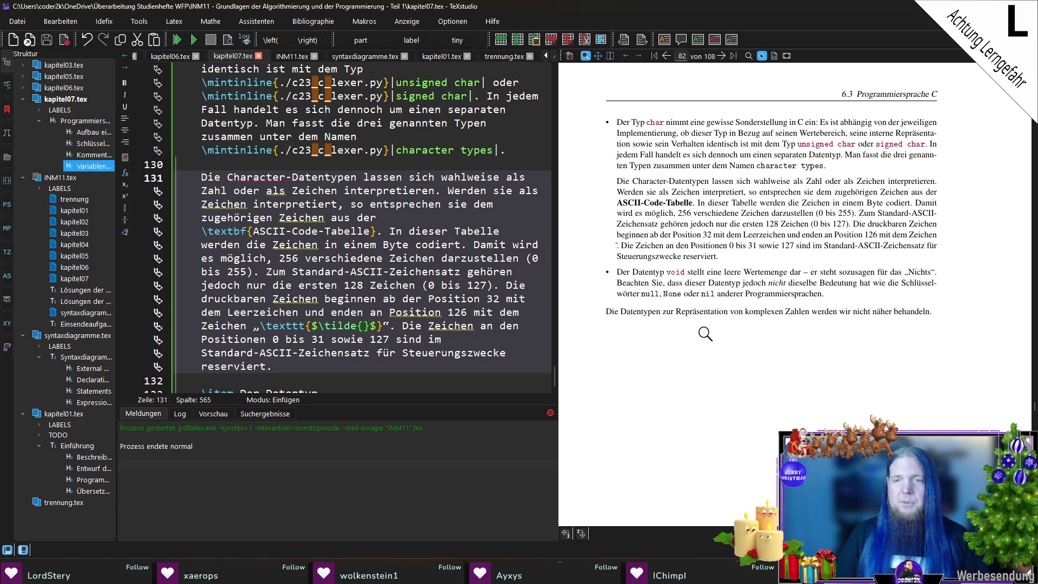
scroll(382, 325, "down", 4)
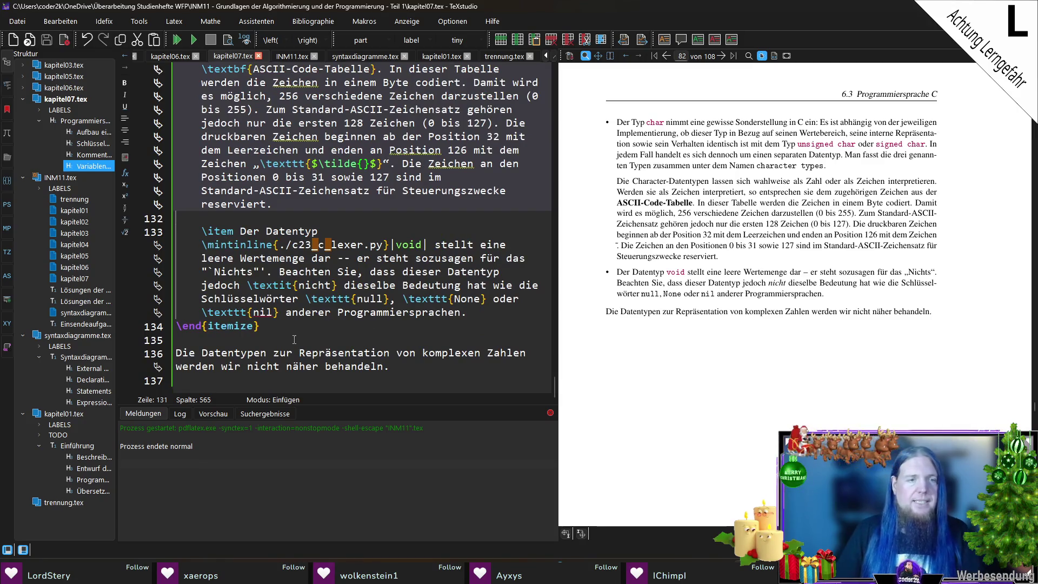
left_click_drag(390, 367, 179, 340)
key("Delete")
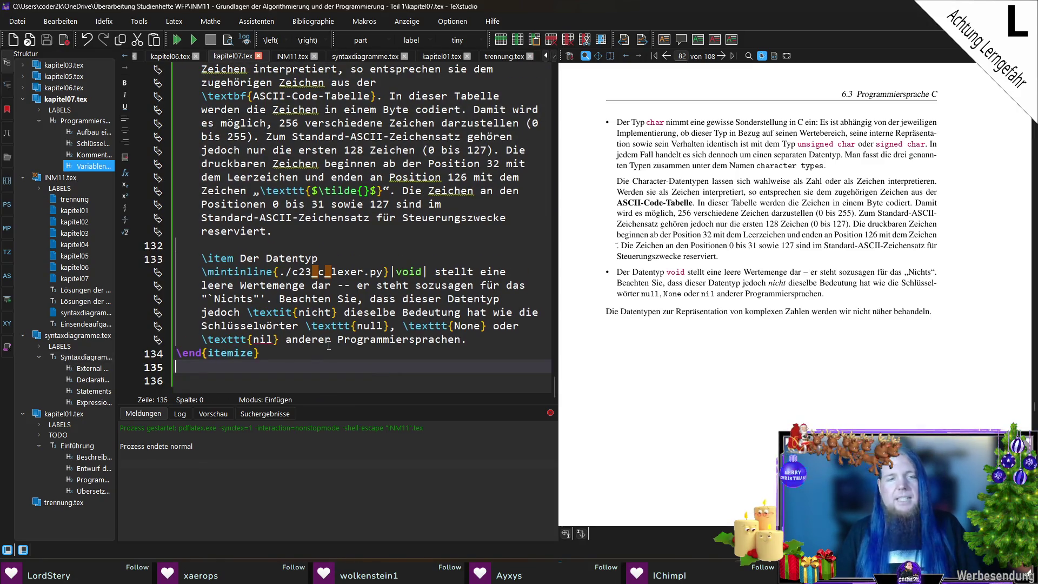
key("Delete")
key("F5")
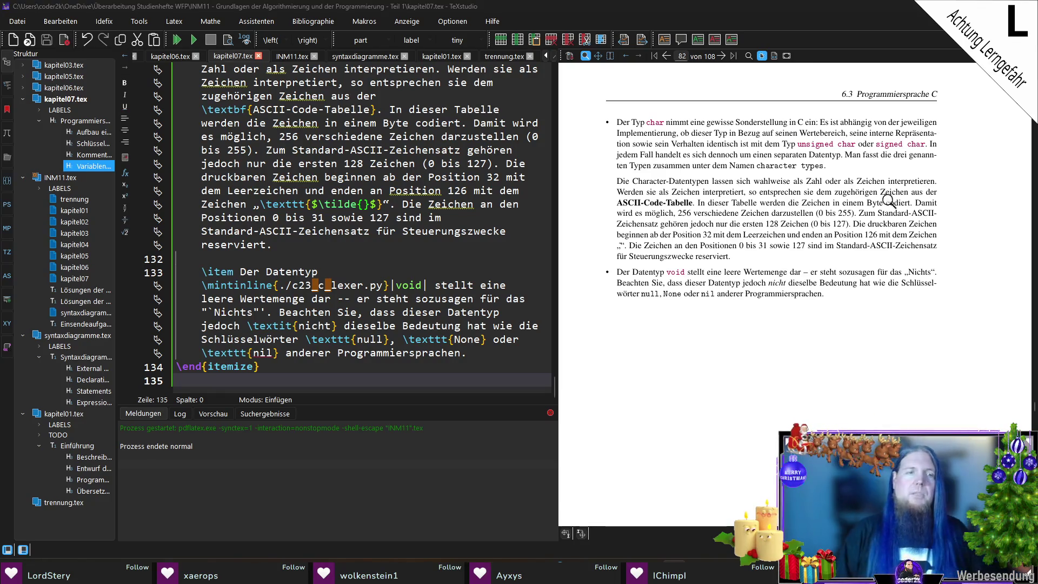
key("Return")
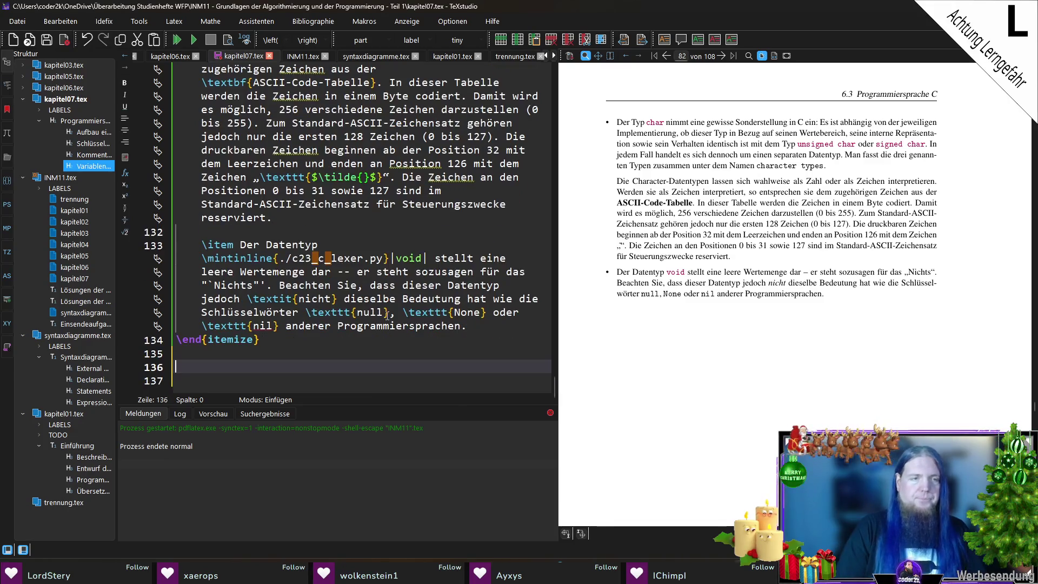
Remove the autocompleted itemize block and insert a merksatz environment instead.
type("\begin{it")
key("Return")
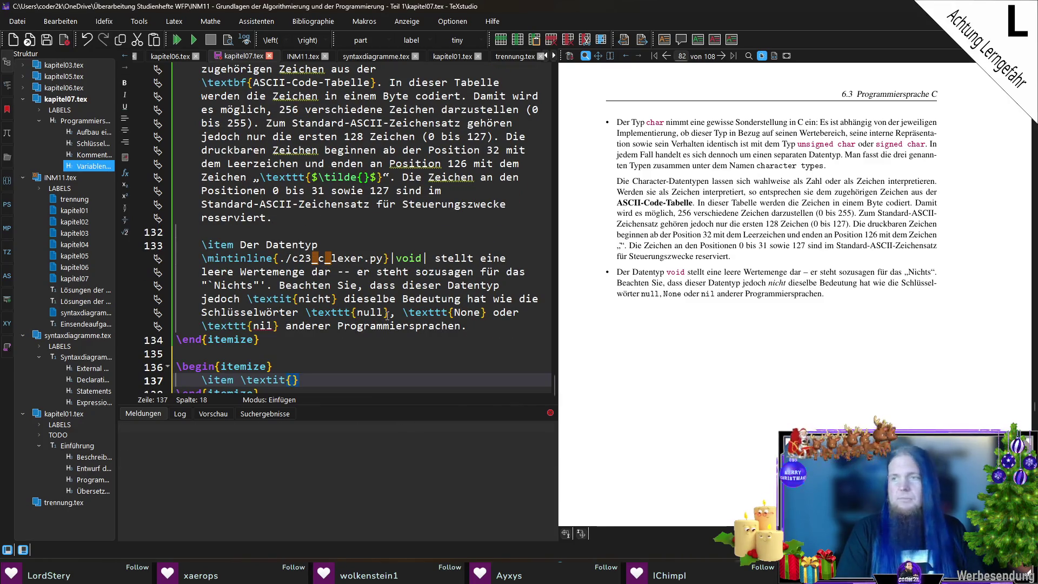
key("Down")
key("End")
key("shift+Up")
key("shift+Up")
key("shift+Home")
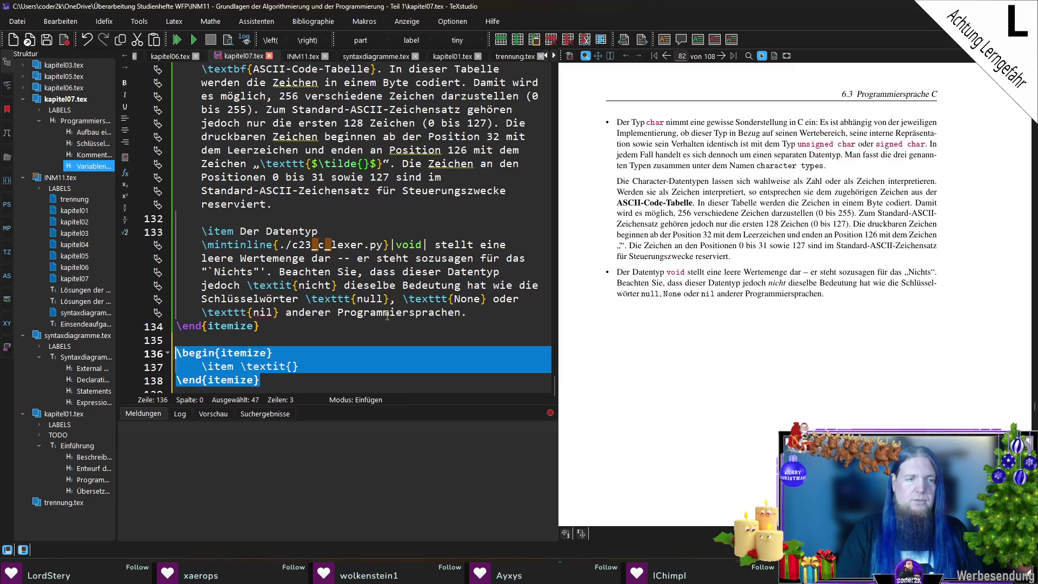
type("\\begin{merk")
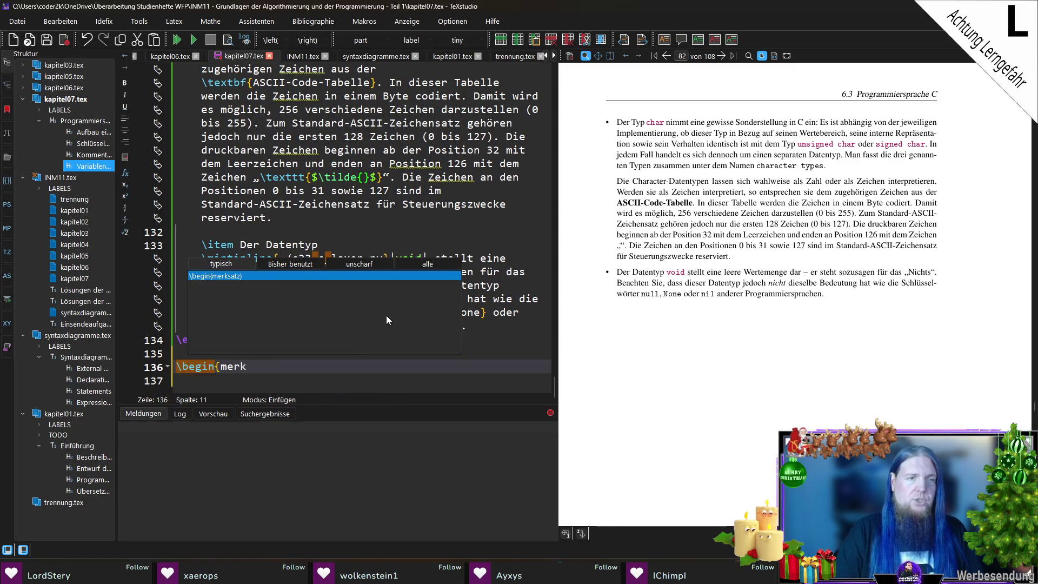
key("Return")
Write the \textit{Hinweis:} note: the chosen data type fixes allowed operations and memory size.
type("\\textit{Hinweis:}")
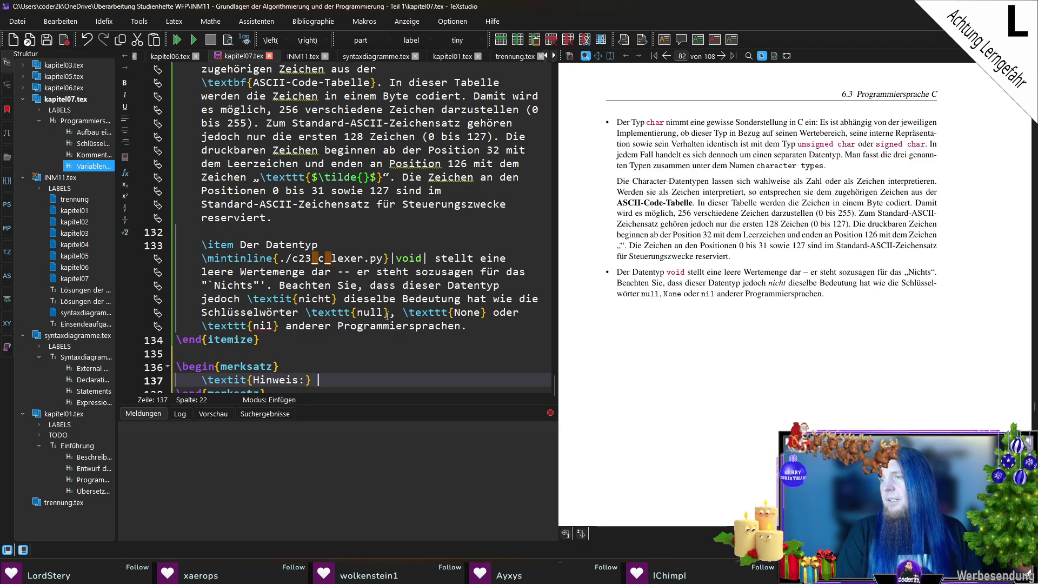
type(" Beachten Sie")
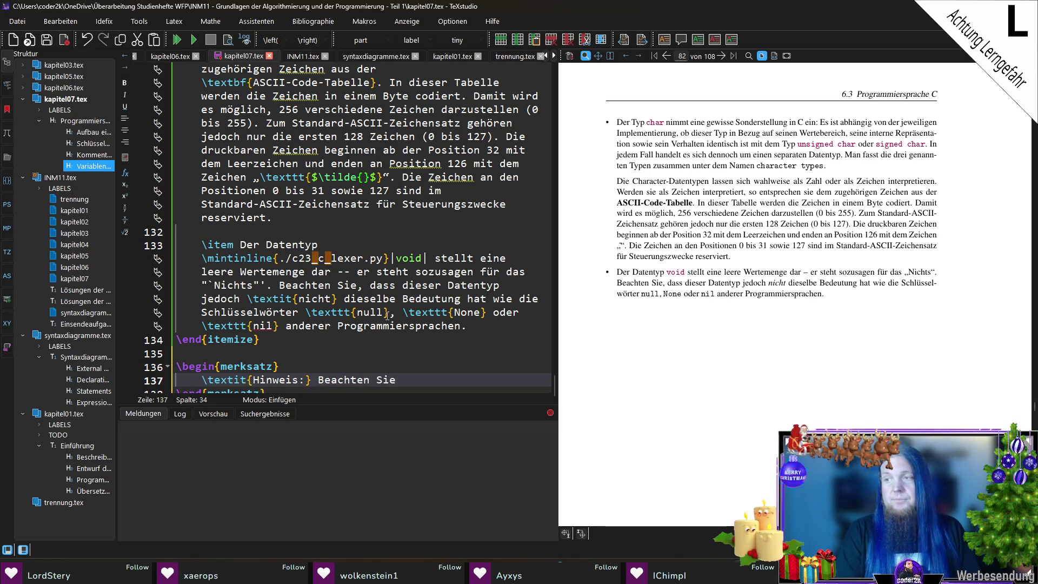
type(", da")
key("BackSpace")
key("BackSpace")
key("BackSpace")
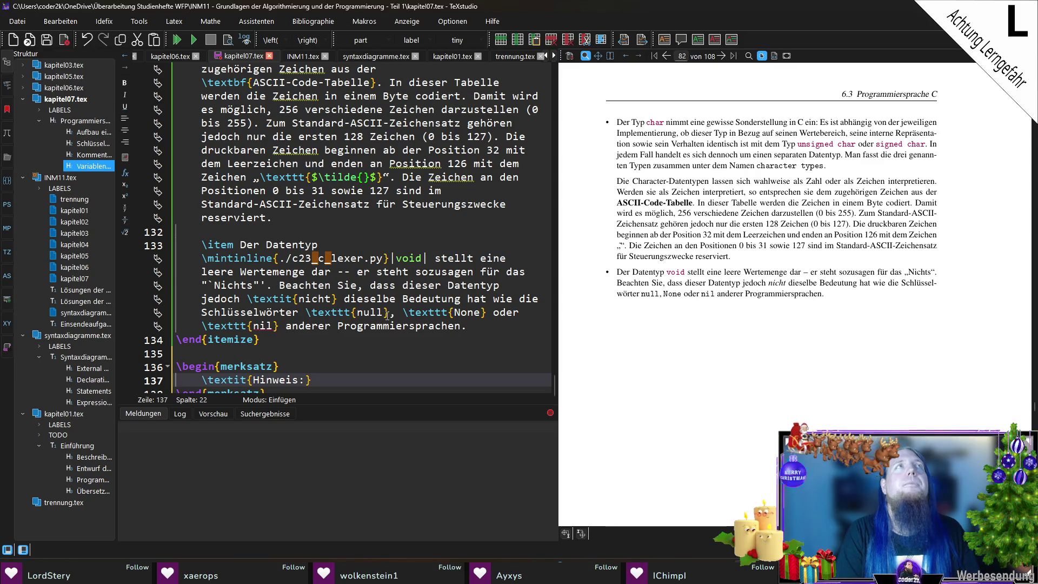
type("Die")
key("BackSpace")
key("BackSpace")
key("BackSpace")
type("er fu")
key("BackSpace")
key("BackSpace")
type("für eine Variable")
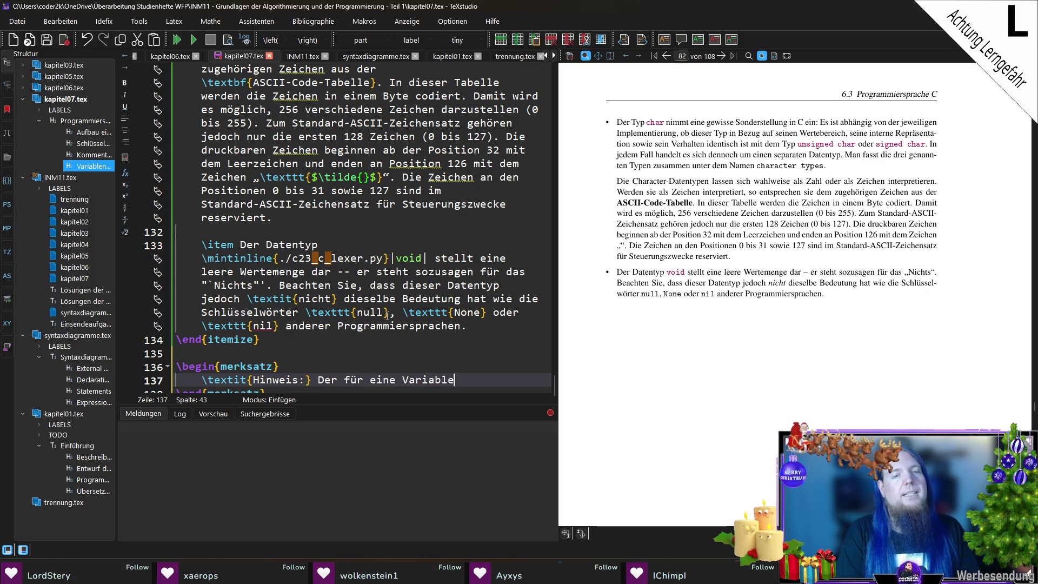
type(" gewählte Datentyp legt ")
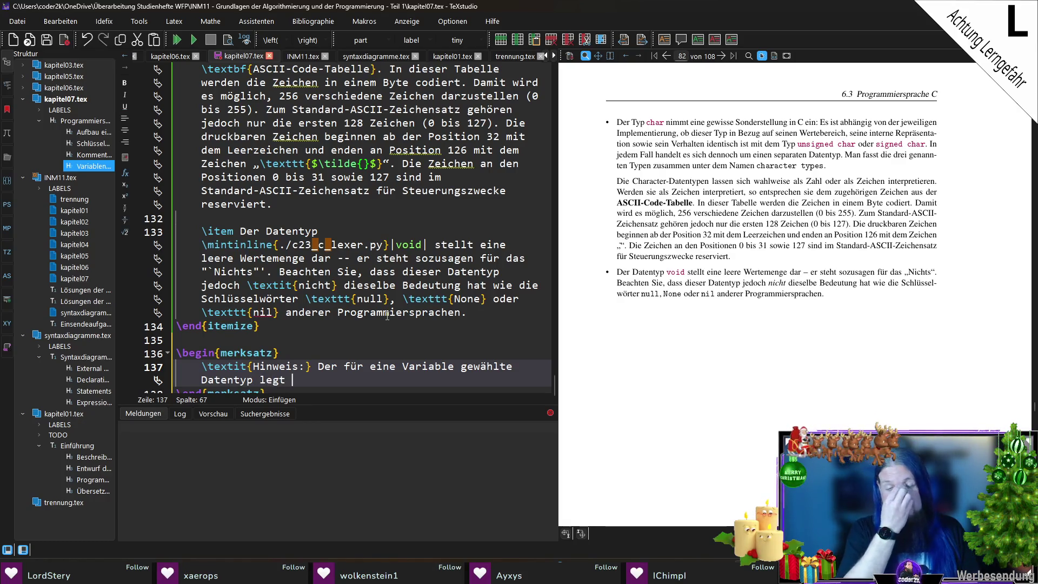
type("einerseits fest, welche O")
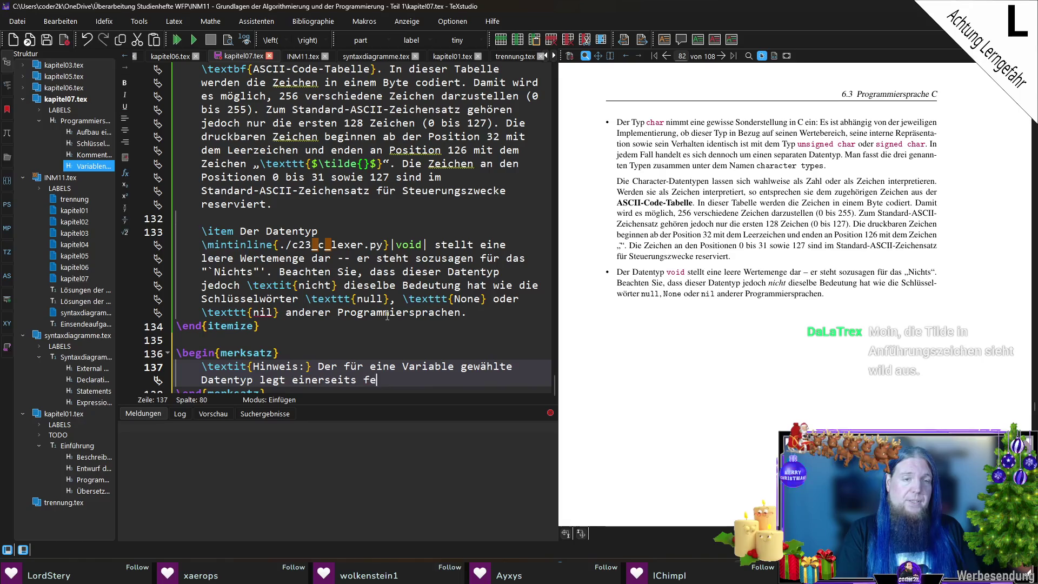
type("peratio")
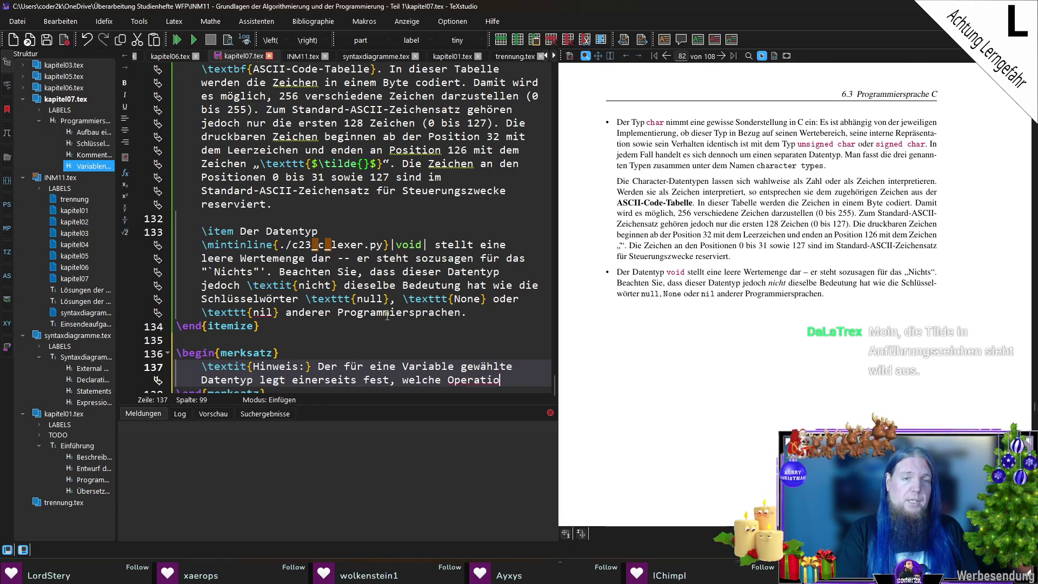
type("nen mit der Vari")
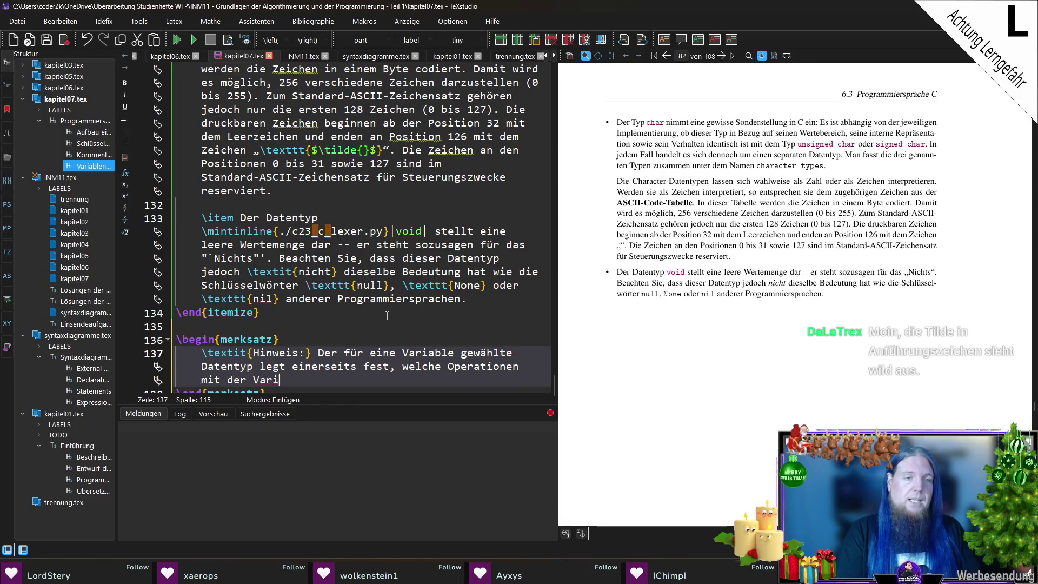
type("able möglich sind. Andererseits bestimmt er auch")
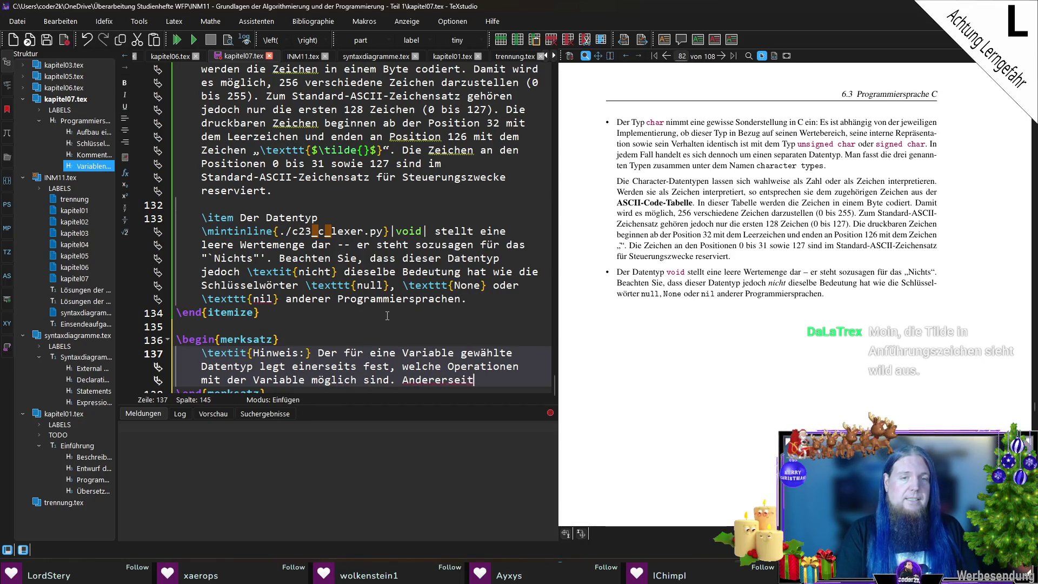
type(" die Größe (in Byte)")
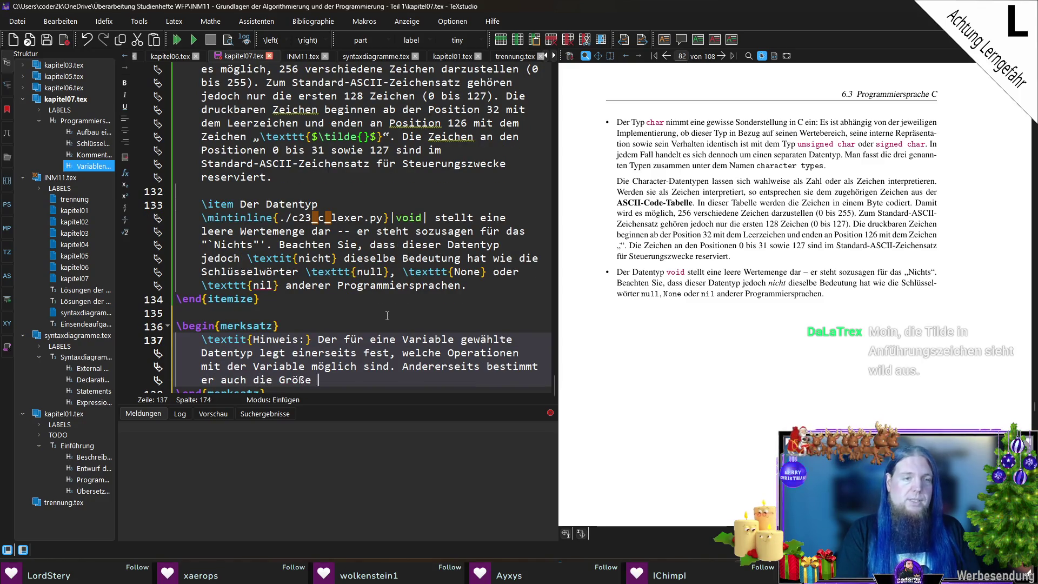
type(" des für die Variable b")
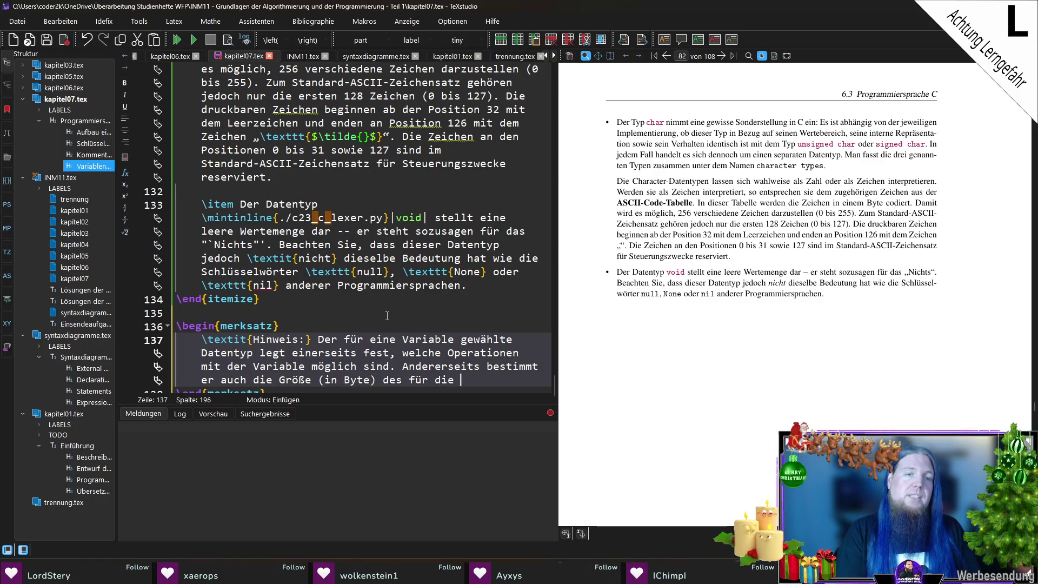
type("enötigten Speiuc")
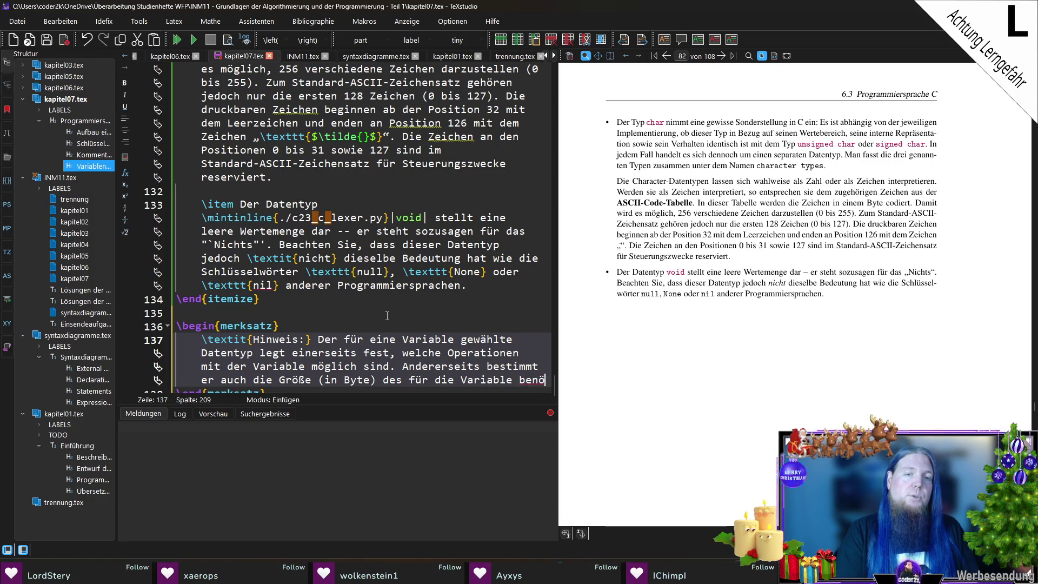
key("BackSpace")
key("BackSpace")
type("cherplatzes.")
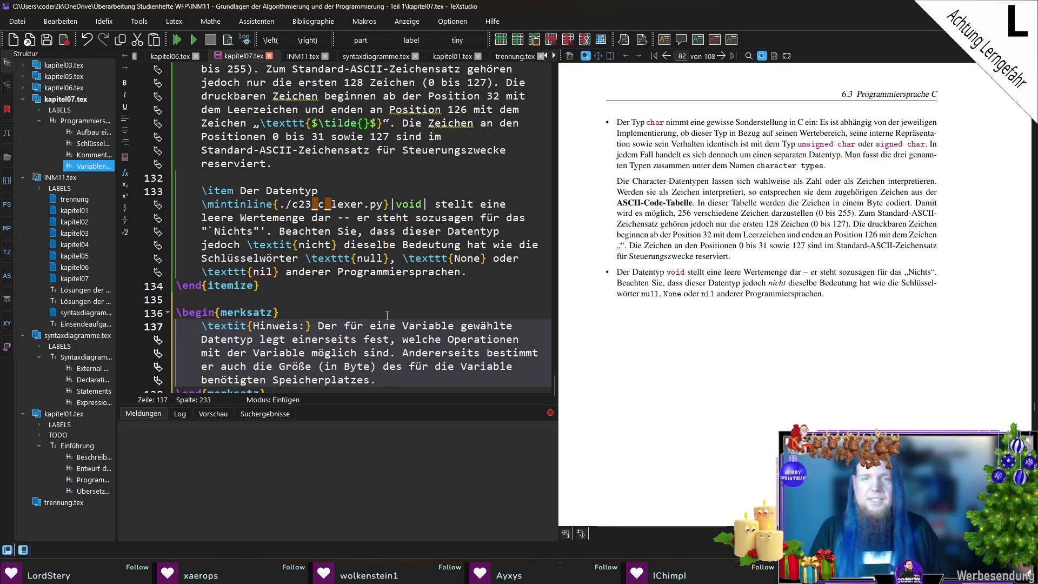
left_click(627, 244)
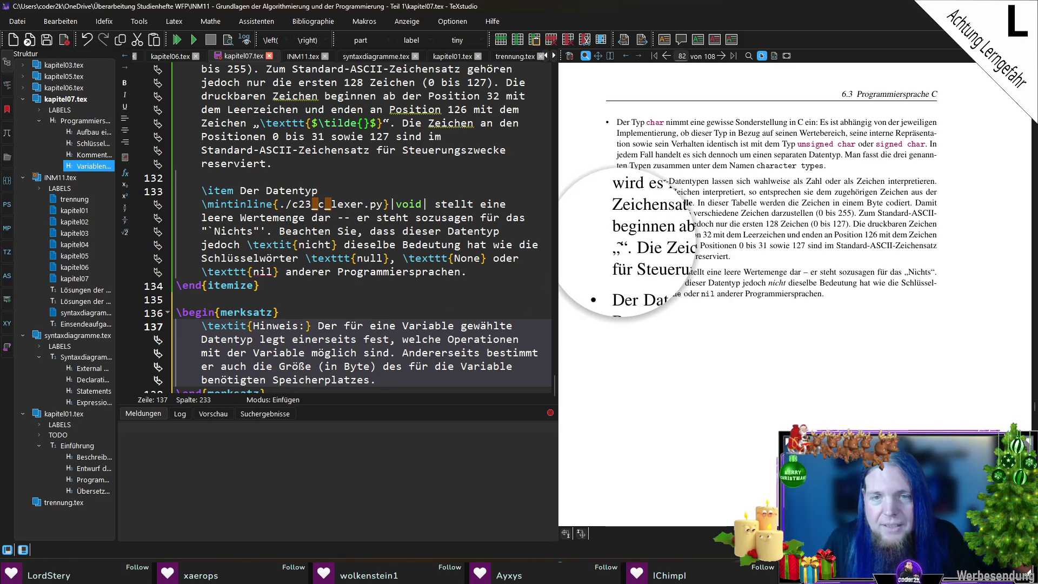
left_click_drag(627, 243, 631, 243)
left_click(327, 164)
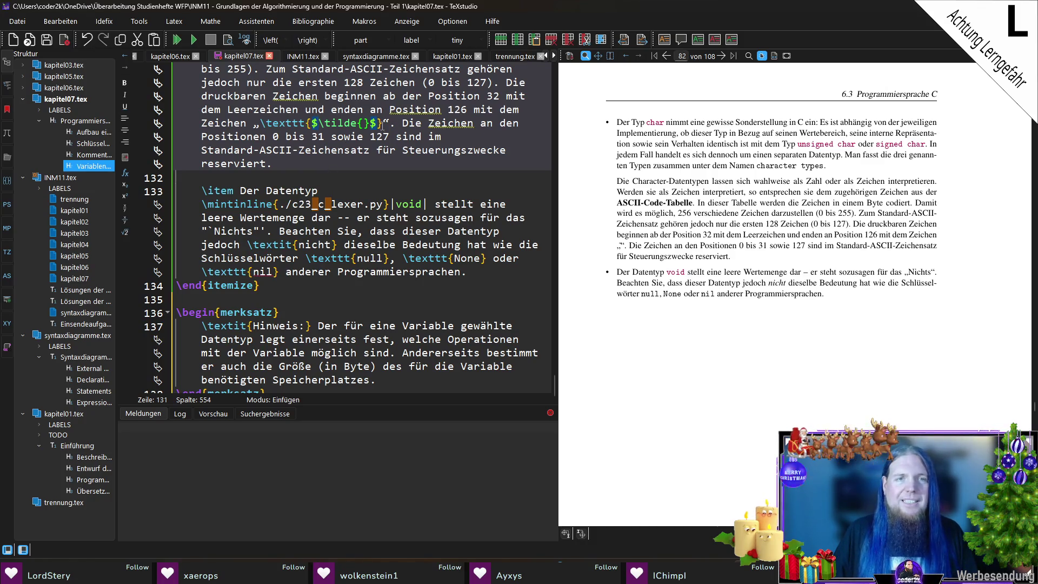
Remove the dollar signs around \tilde{} on line 131 and recompile the document.
left_click_drag(614, 245, 630, 245)
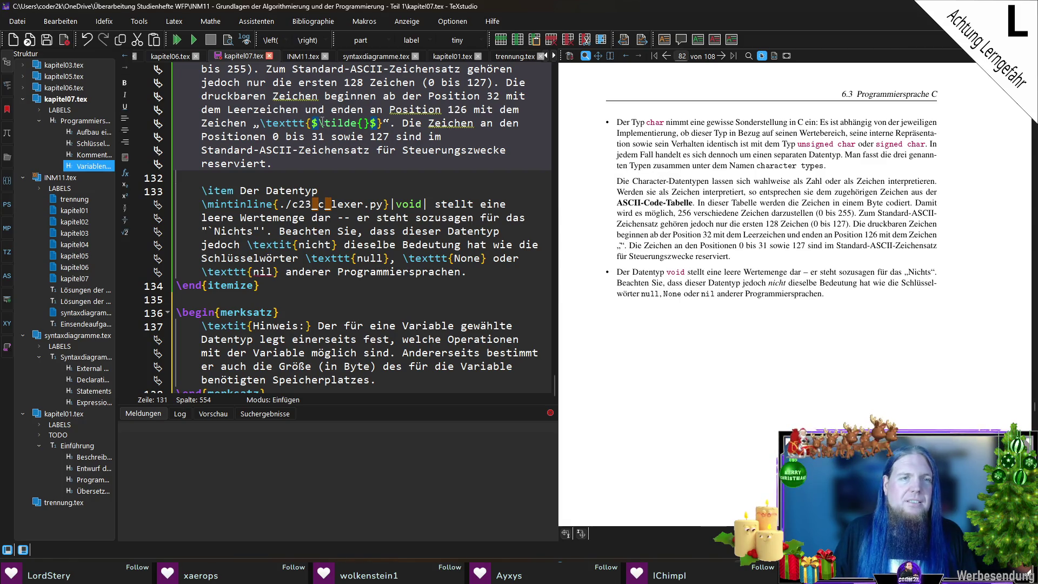
key("BackSpace")
key("Right")
key("Right")
key("Right")
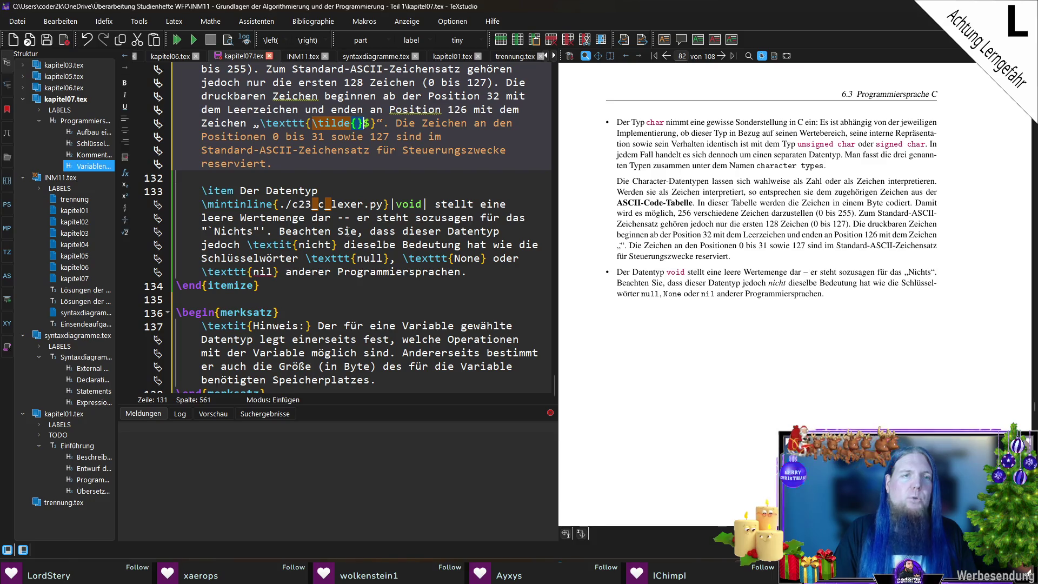
key("Delete")
key("Down")
key("Down")
key("Down")
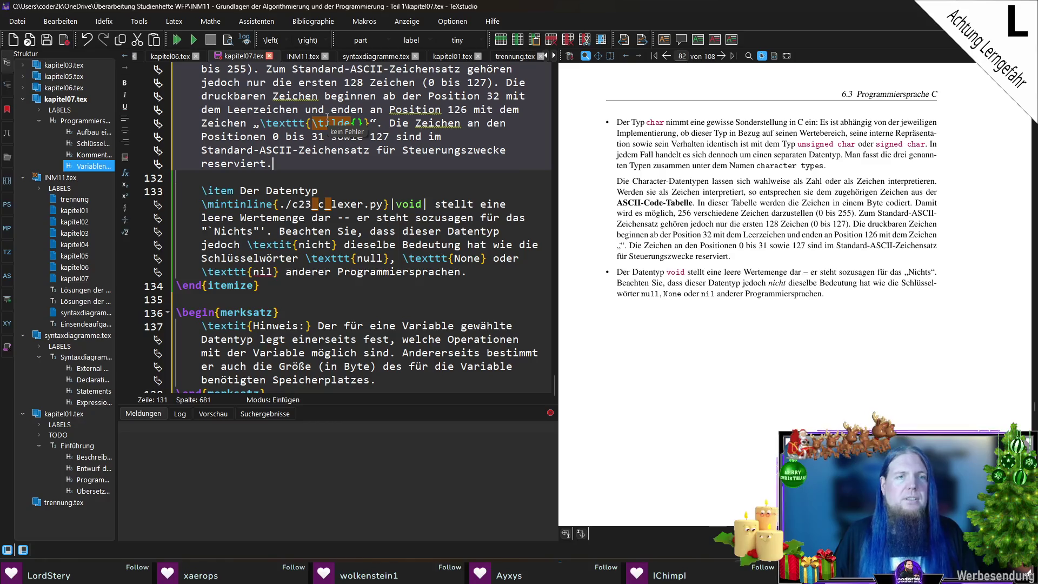
key("F5")
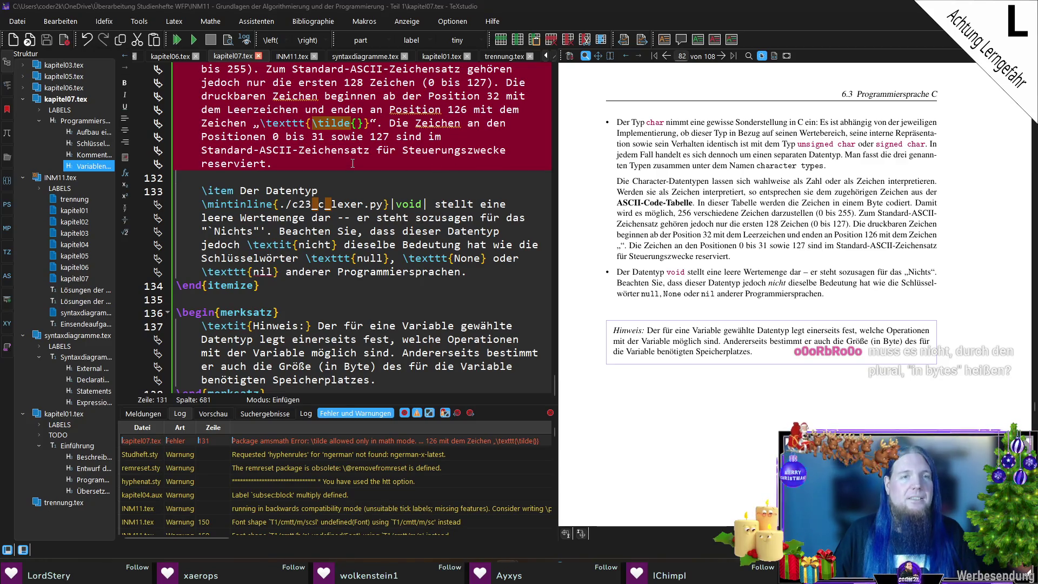
left_click_drag(359, 123, 312, 123)
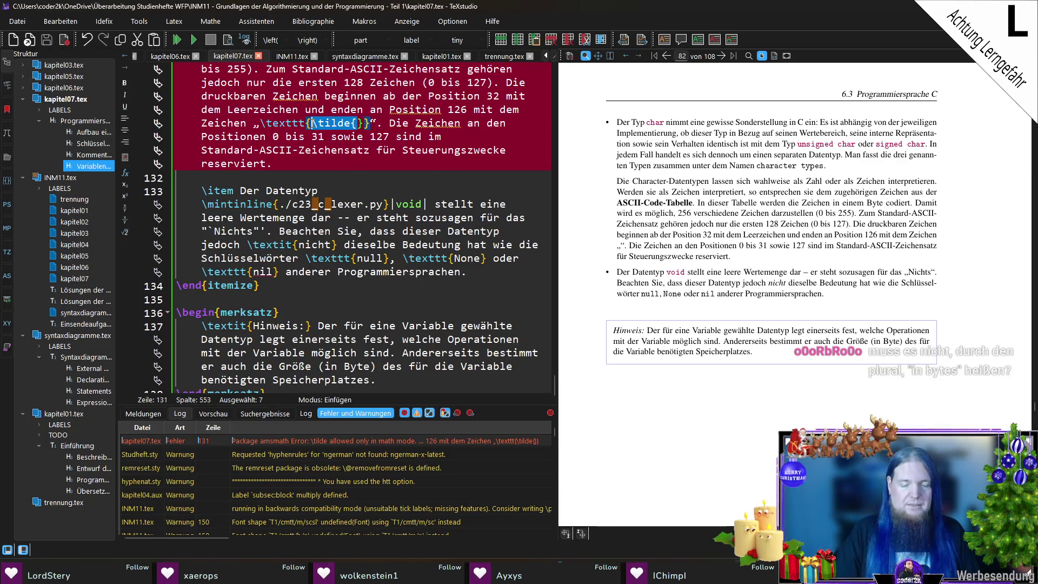
Try \sim, then \~{}, for the tilde on line 131, recompiling after each.
type("\\sim")
key("Right")
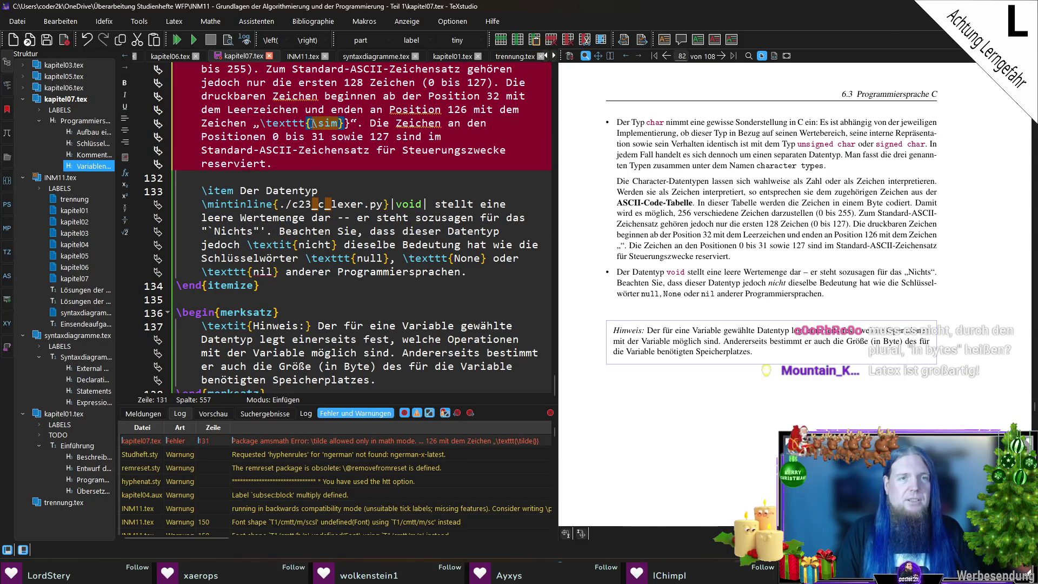
key("ctrl+s")
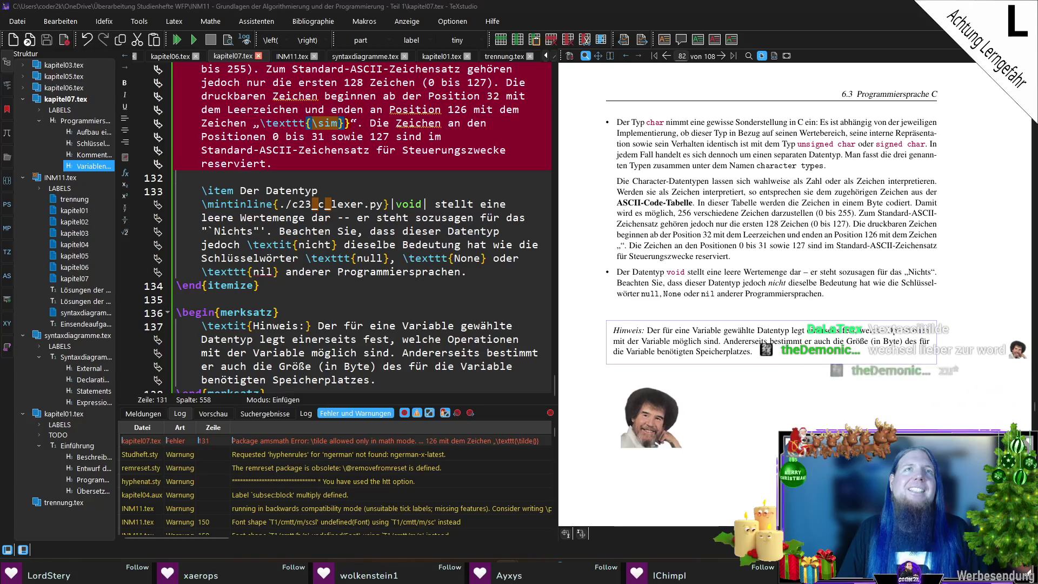
key("Left")
key("BackSpace")
key("BackSpace")
key("BackSpace")
type("~{}")
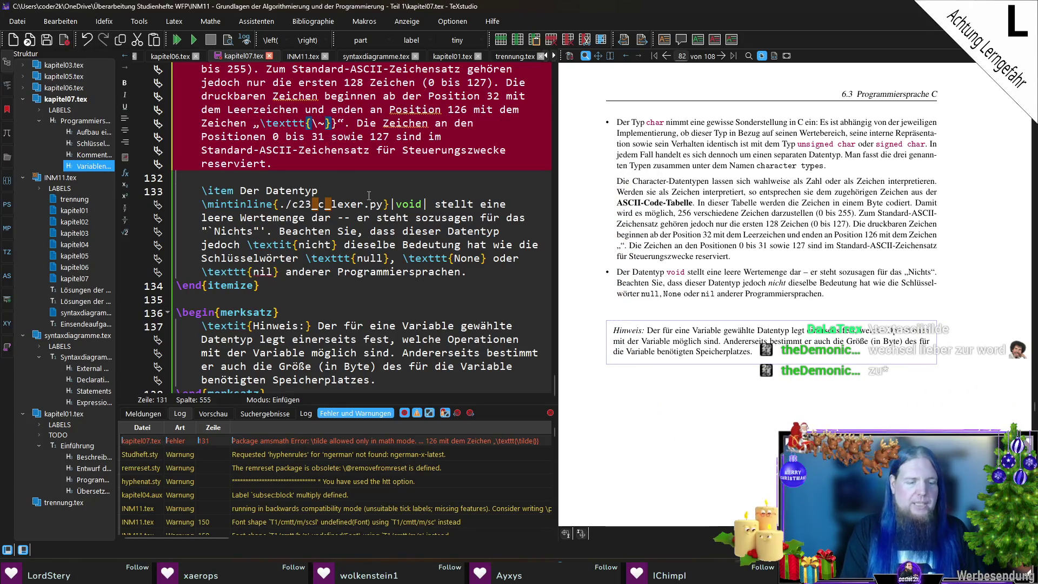
key("F5")
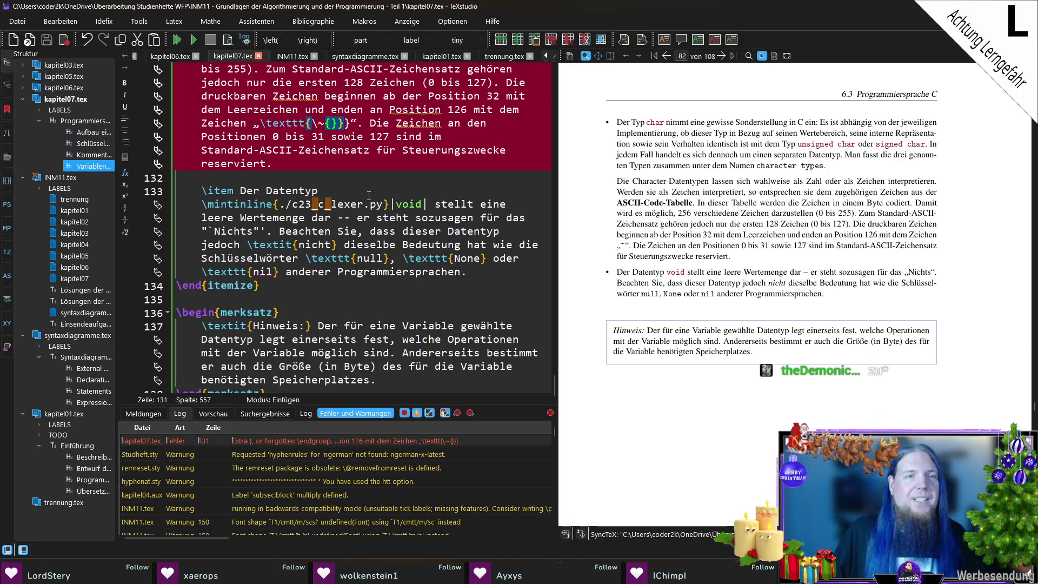
Switch to \texttt{\textasciitilde}, delete the leftover braces, and recompile to check the quoted tilde.
key("Left")
key("Left")
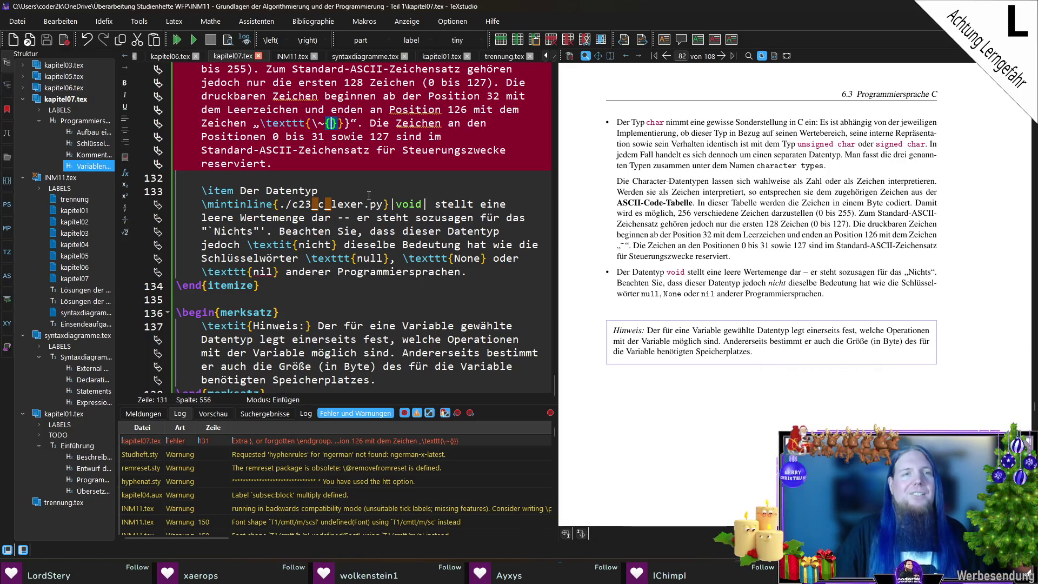
key("BackSpace")
type("t{\texta")
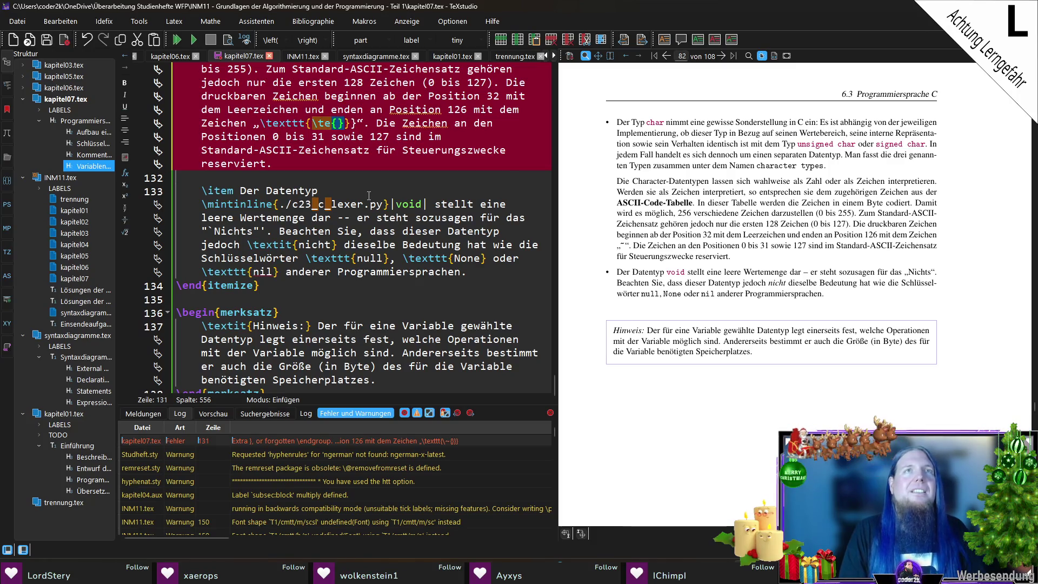
type("sciitilde")
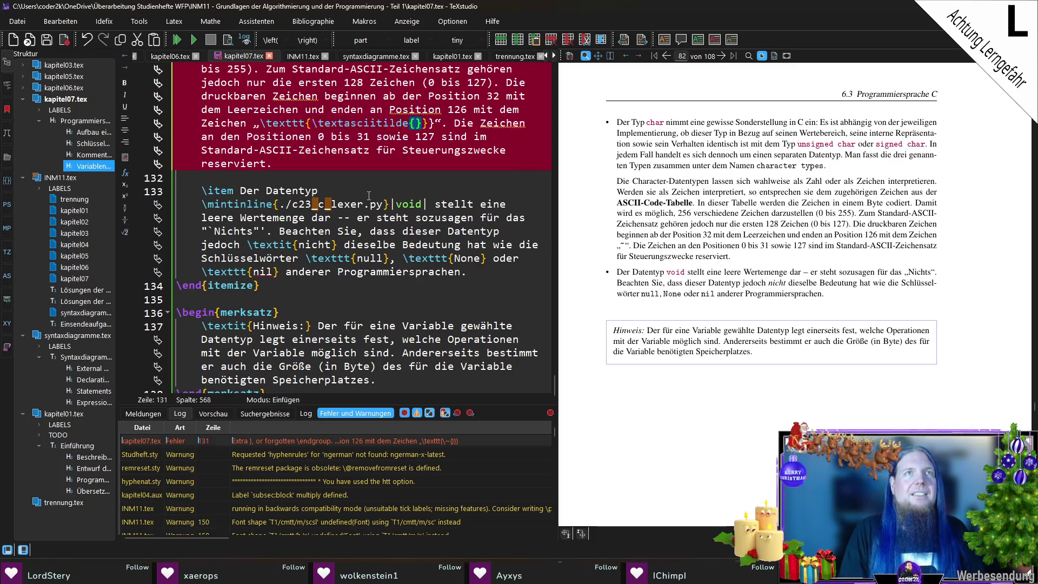
key("BackSpace")
key("F5")
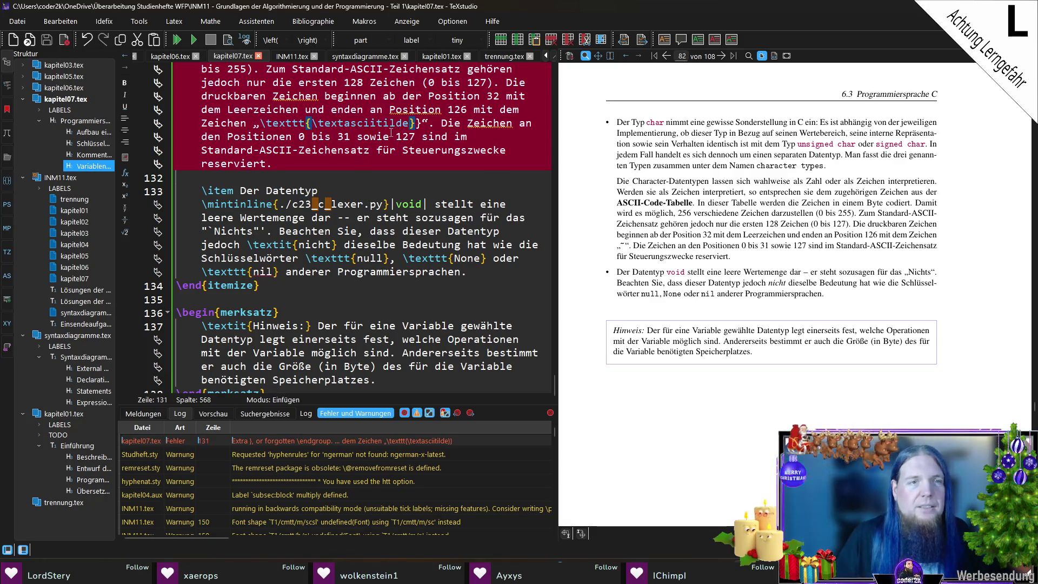
key("Right")
key("Right")
key("BackSpace")
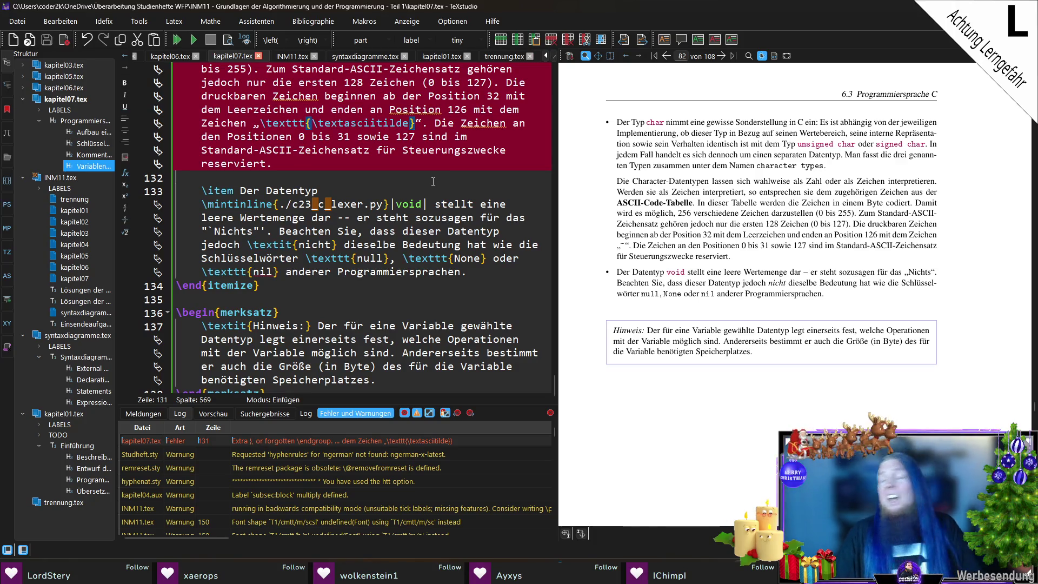
key("F5")
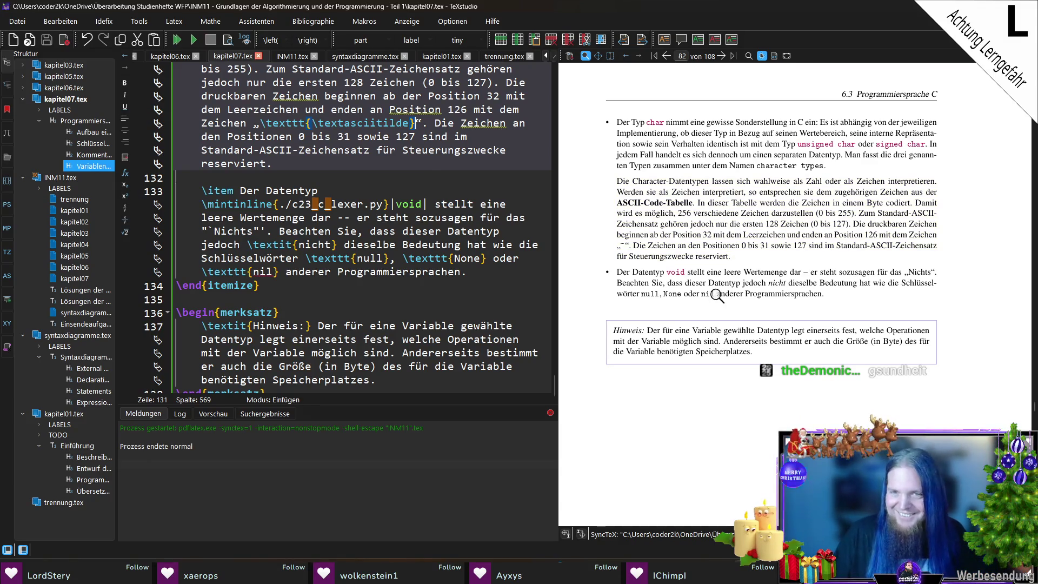
left_click_drag(626, 259, 627, 249)
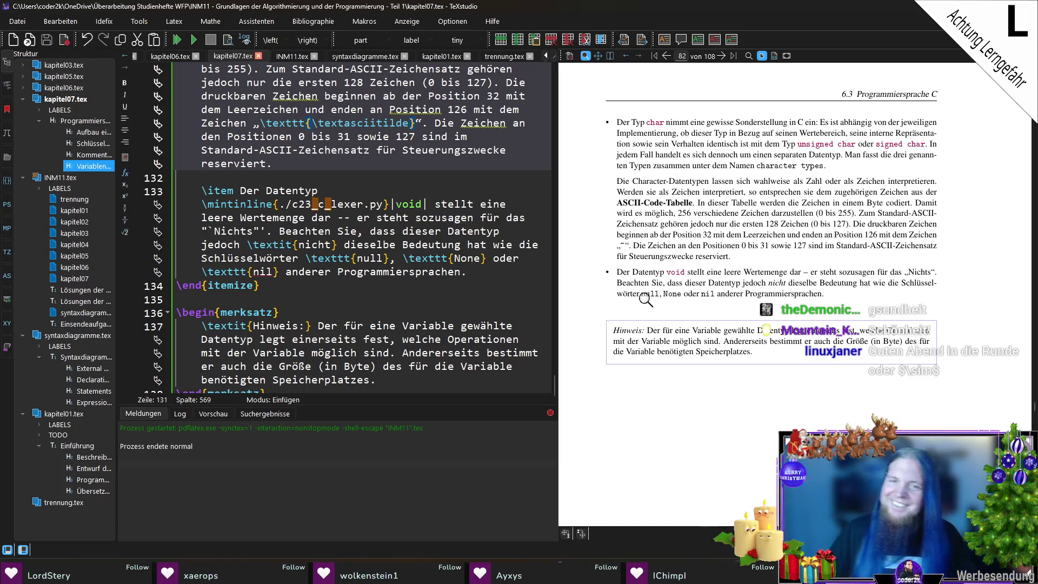
scroll(699, 342, "down", 2)
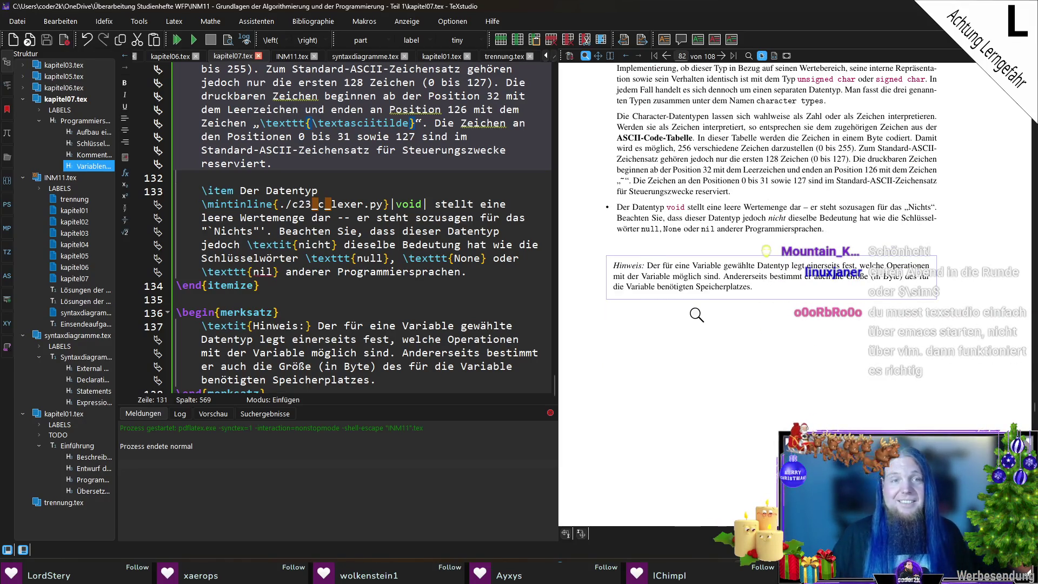
left_click(356, 123)
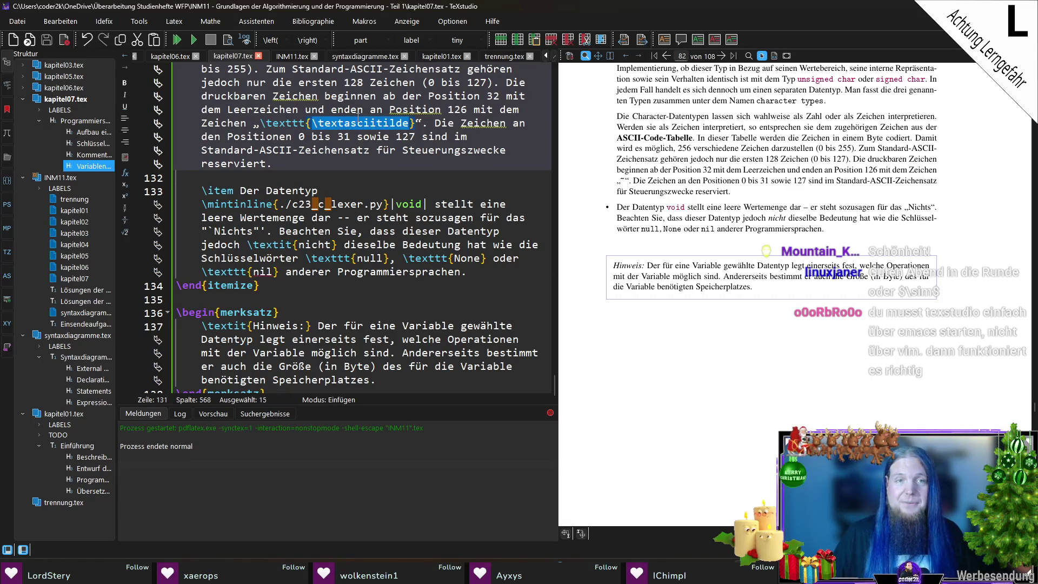
left_click(346, 190)
scroll(341, 293, "down", 1)
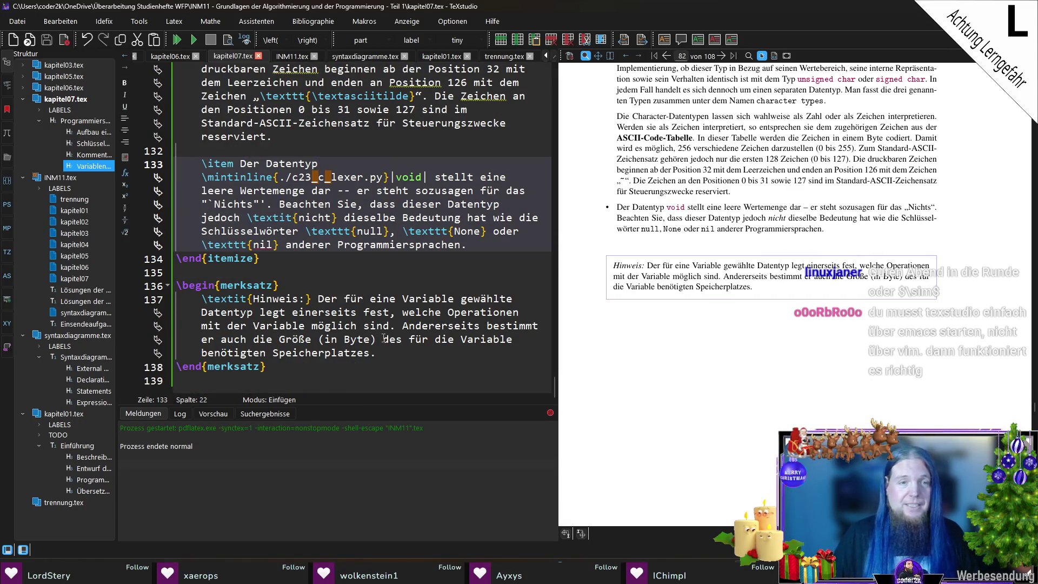
left_click(384, 353)
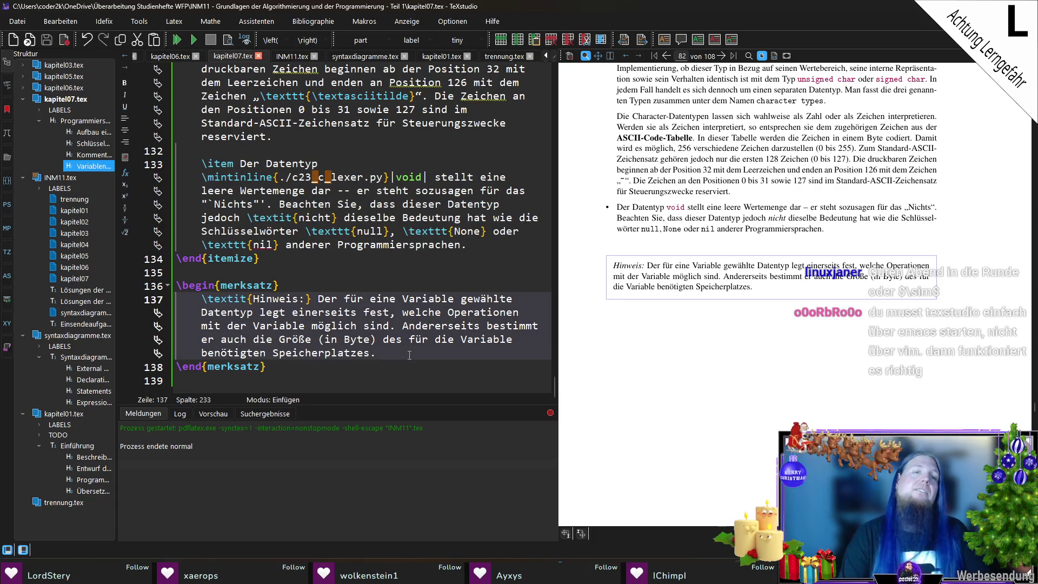
type("Allerdings spielt auch das System, für das das Programm übersetzt werden soll, eine Rolle ")
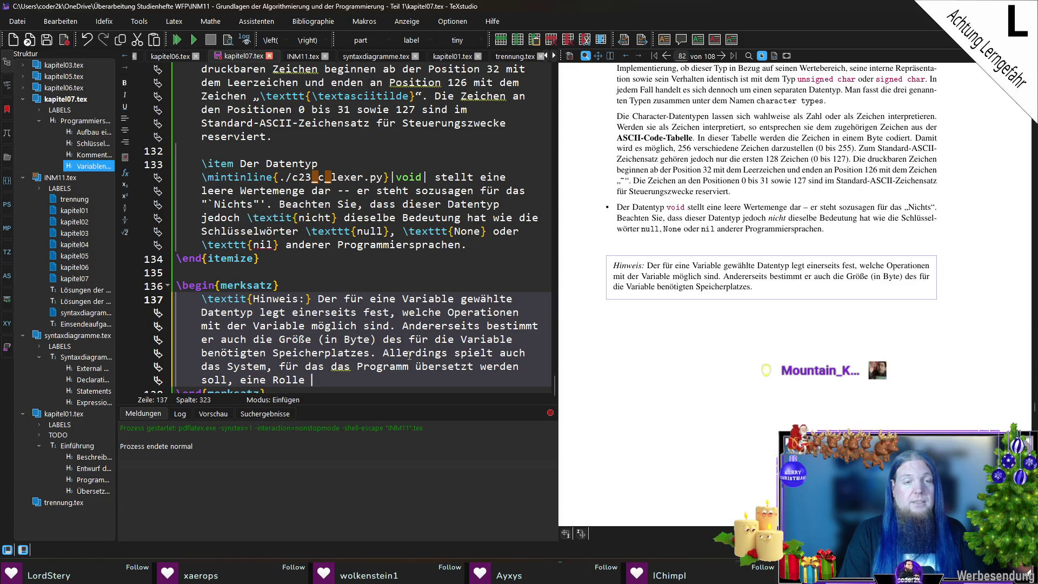
type("in Bezug auf die ")
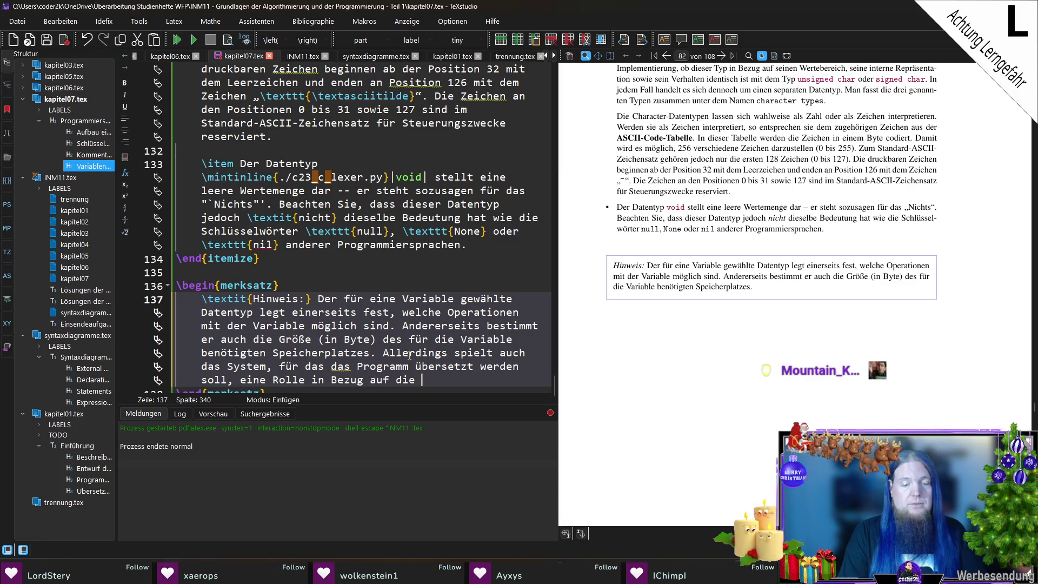
type("Speichergröße.")
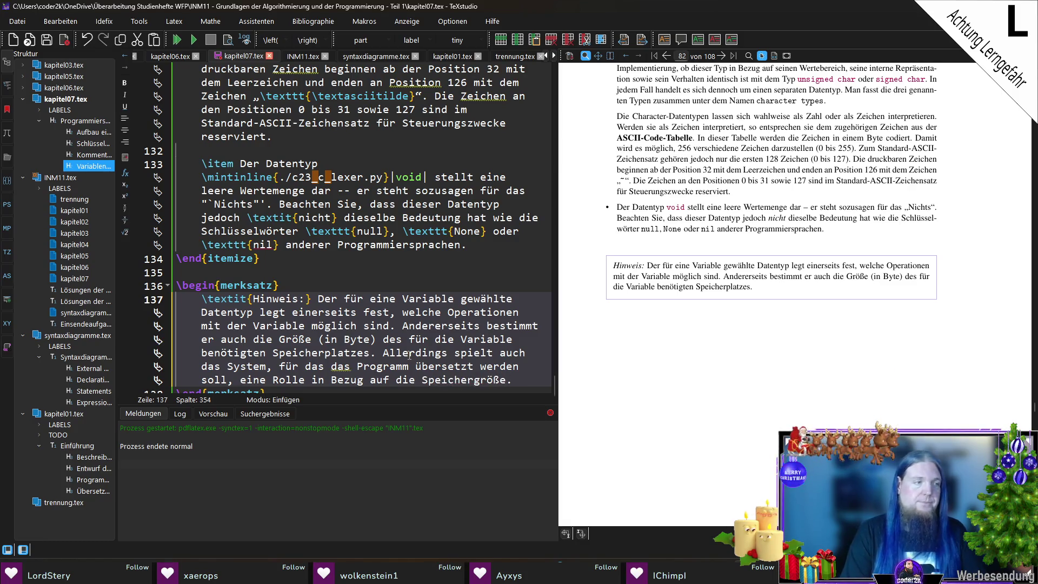
Start a new paragraph line below the extended Hinweis sentence.
key("Return")
key("Return")
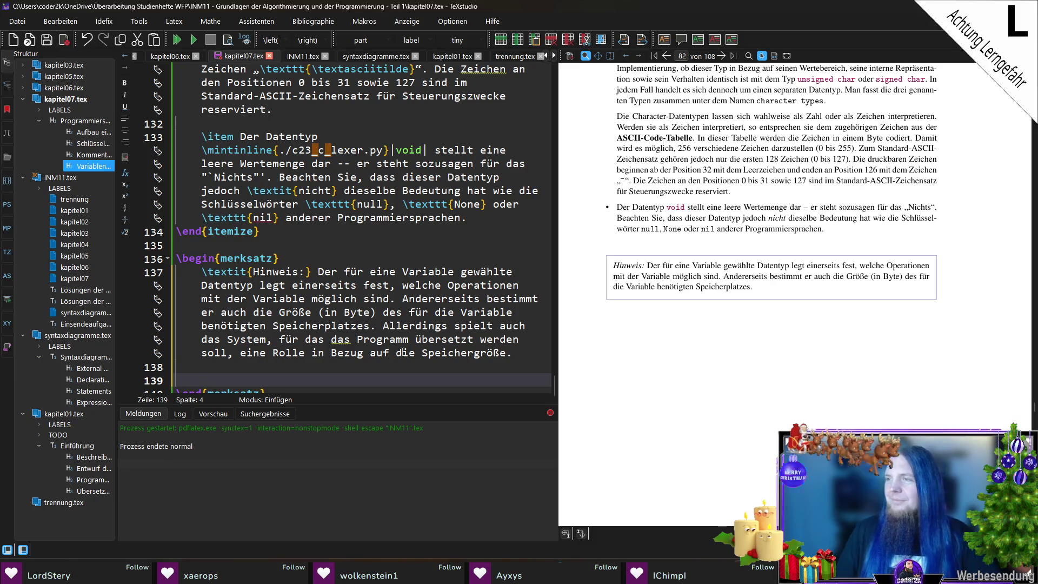
Begin a paragraph: the language standard does not fix the sizes of the individual data types.
type("Der Sprach")
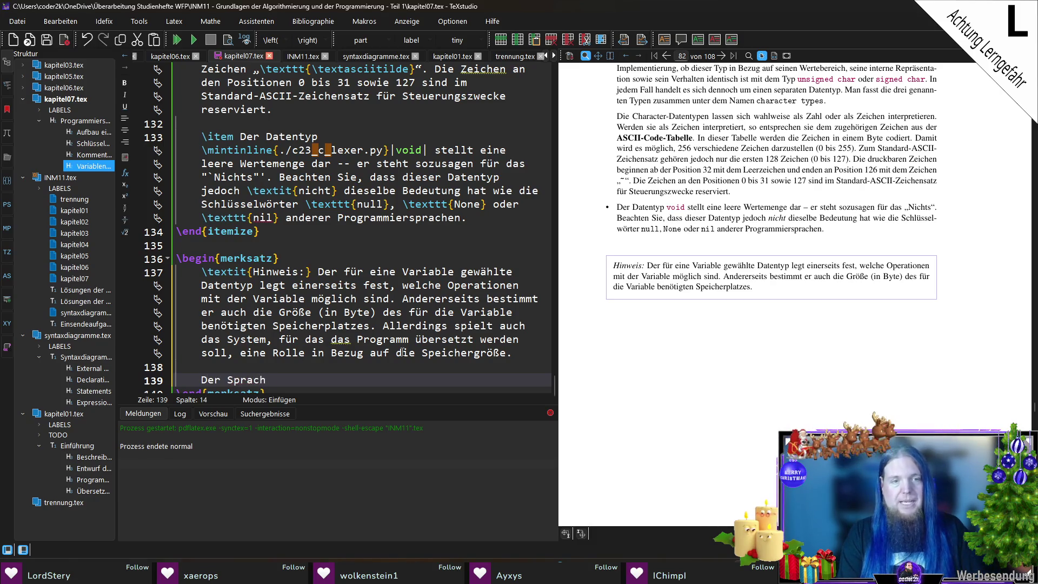
type("standard legt ")
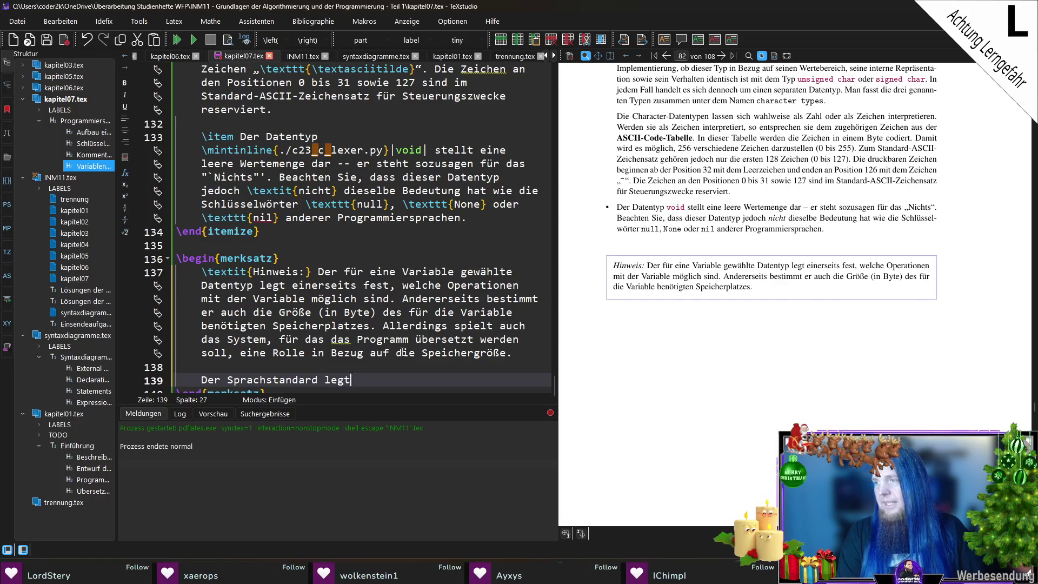
type("nicht genau fest, welfhe")
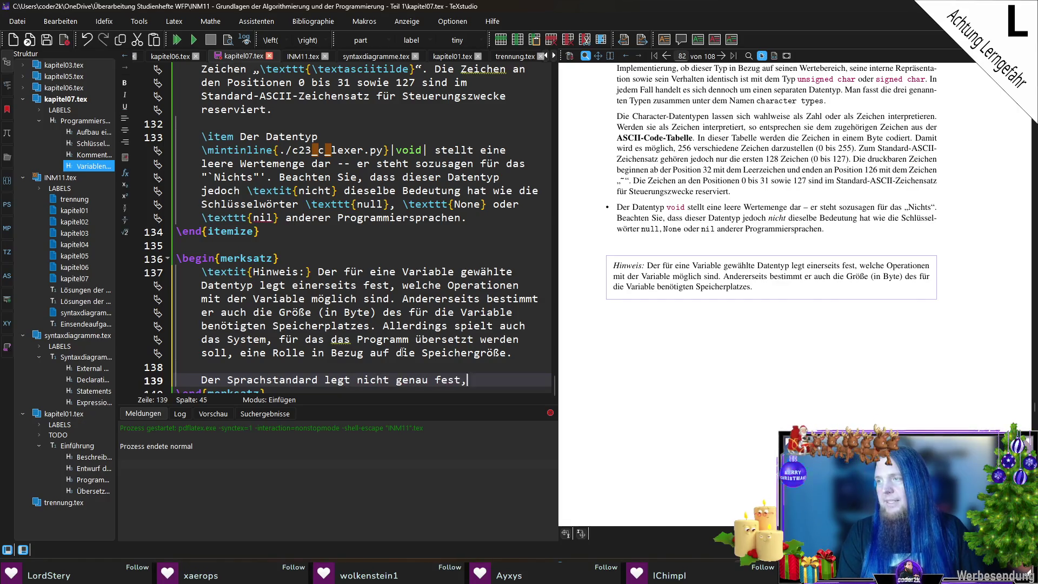
key("BackSpace")
key("BackSpace")
key("BackSpace")
type("che Gr")
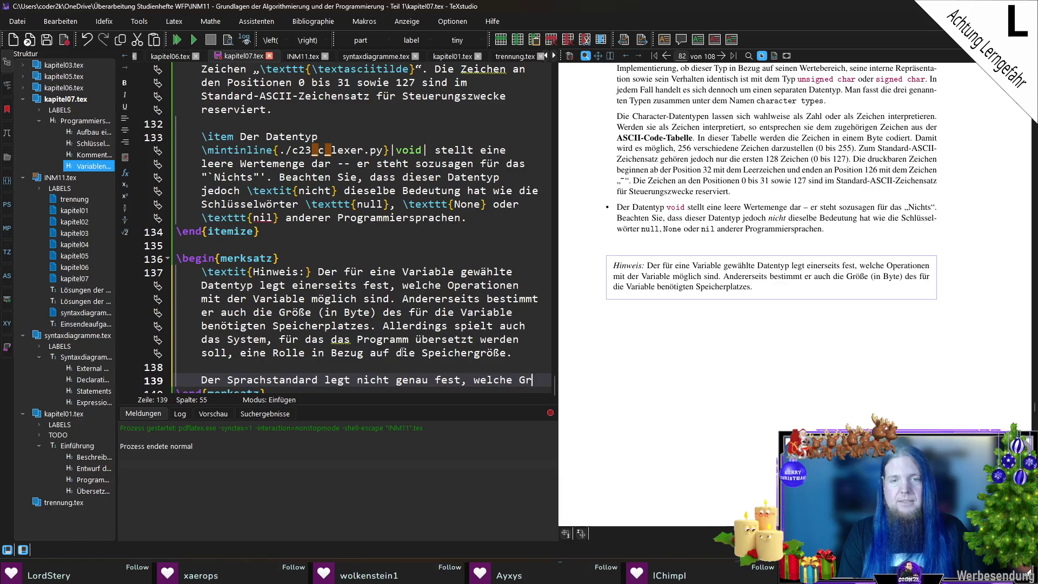
type("ößen die einzlke")
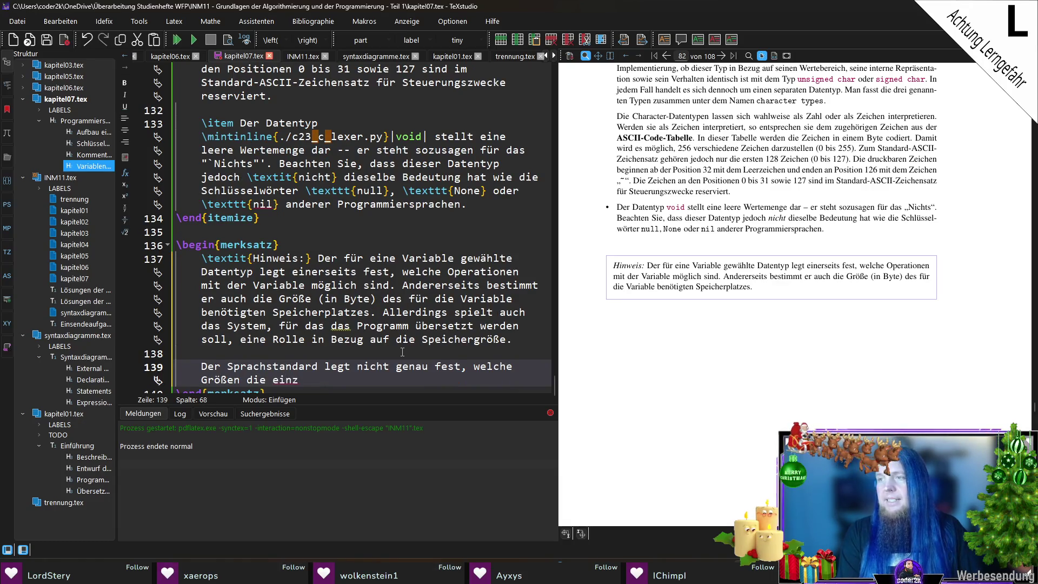
key("BackSpace")
key("BackSpace")
type("nen Datentypen")
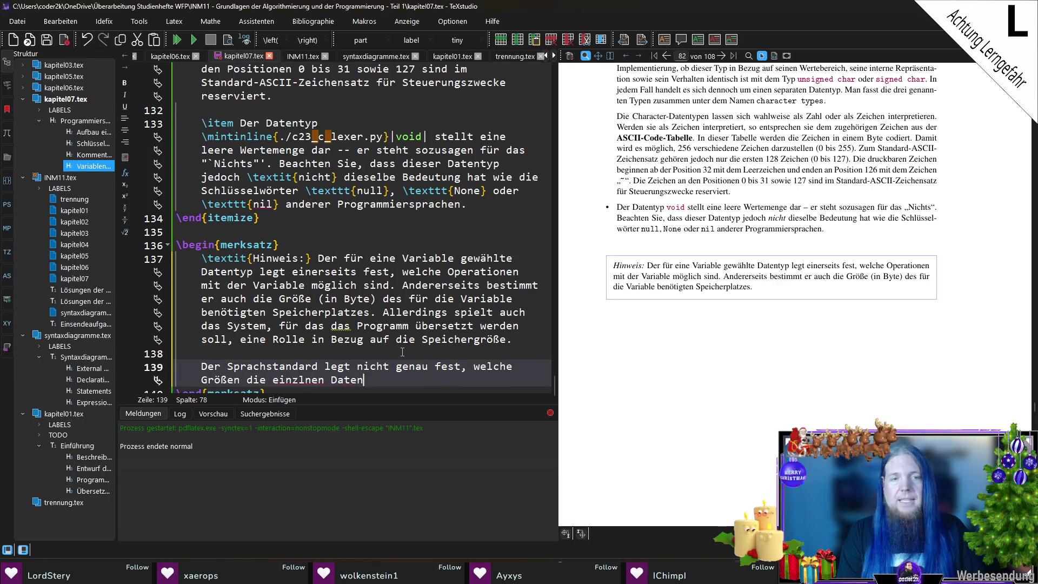
key("Left")
key("Left")
key("Left")
type("e")
key("End")
Add that \mintinline char is the only exception, always 1 Byte, and save.
type("haben. Die einzige A")
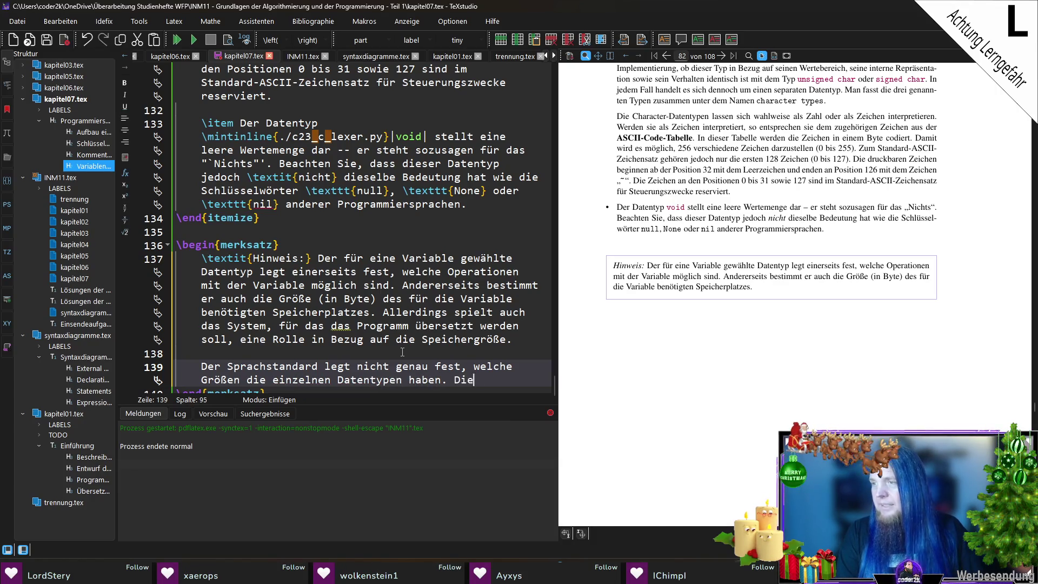
type("usnahme d")
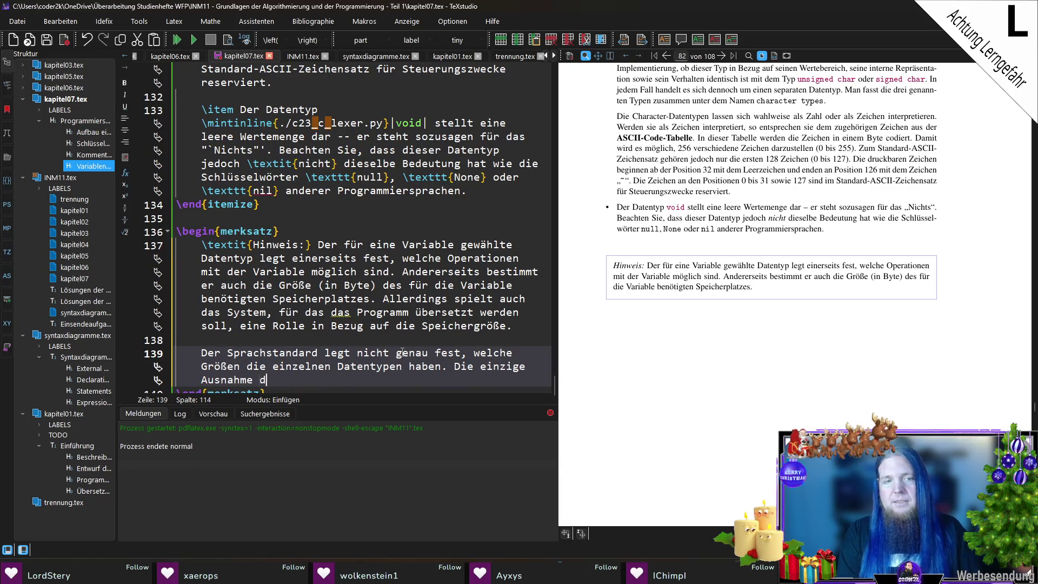
type("avon stellt \\mint")
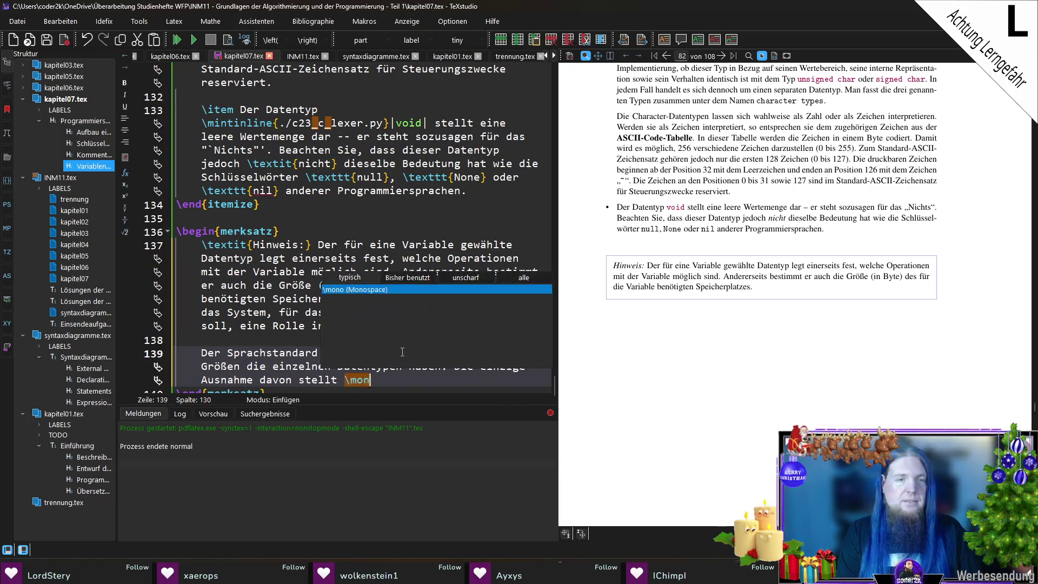
key("Return")
type("char| ")
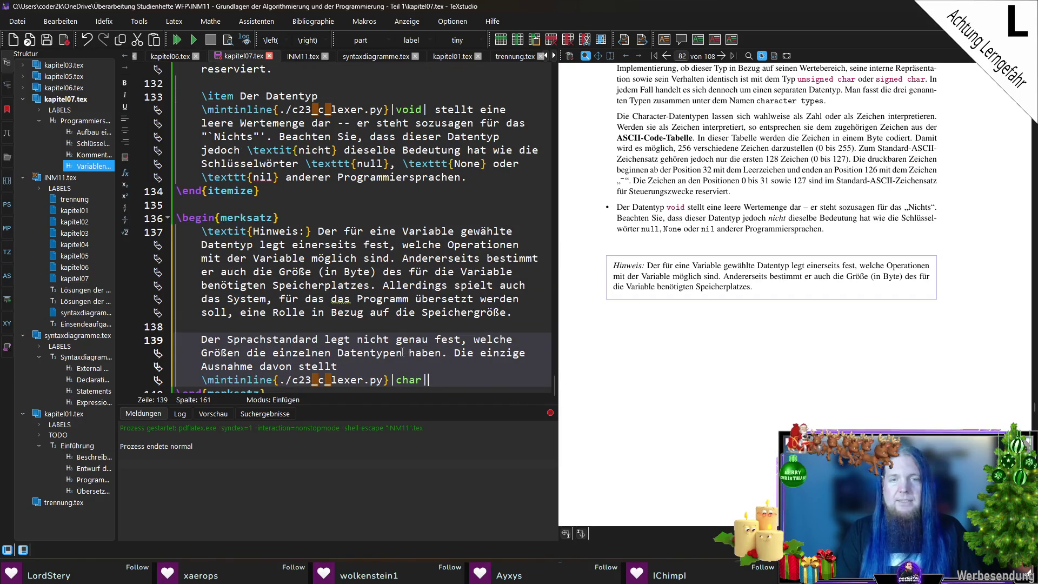
type("dar. Die")
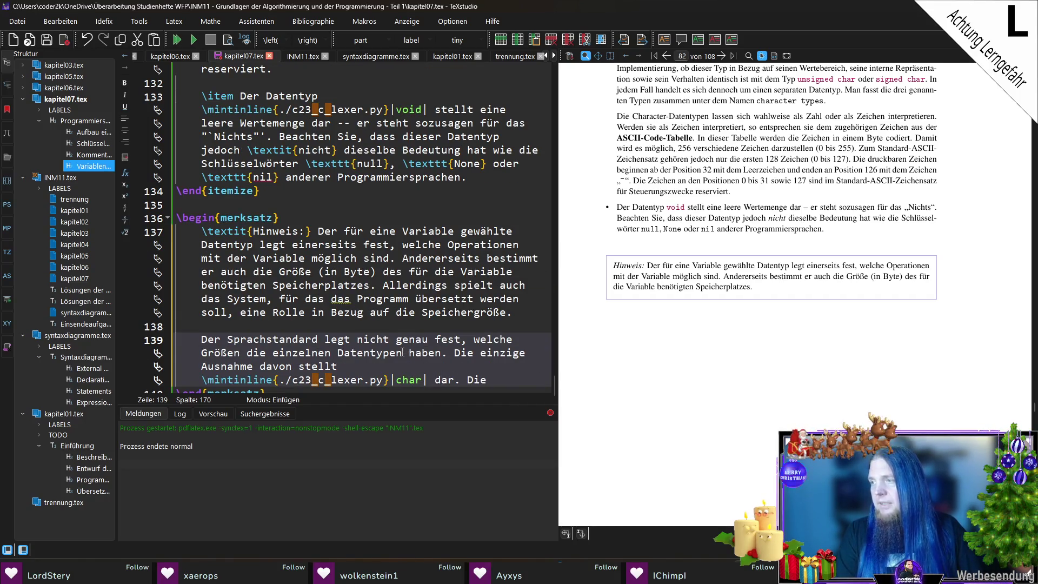
type("ser Typ hat im")
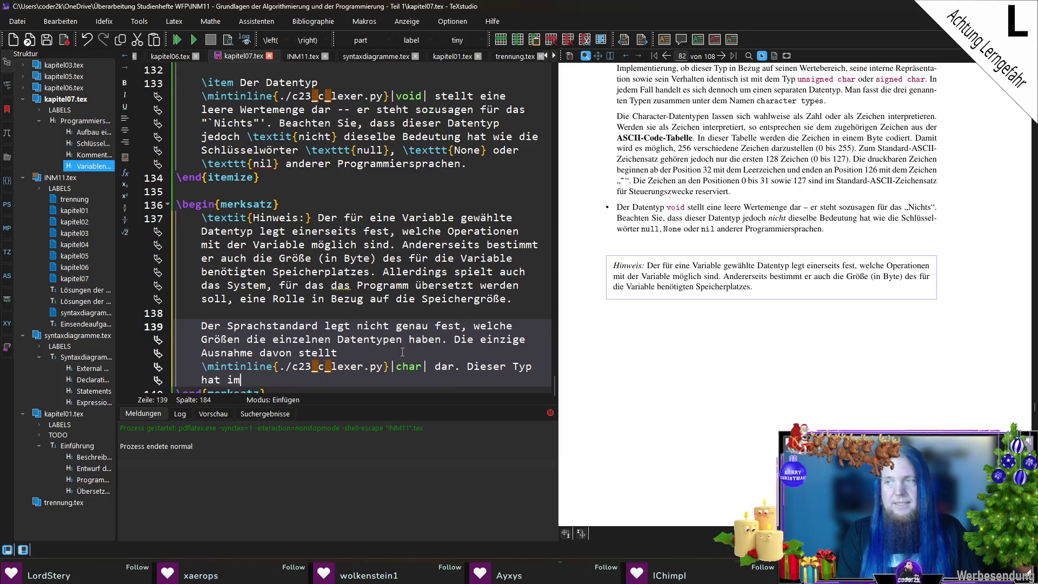
type("mer eine Größe v")
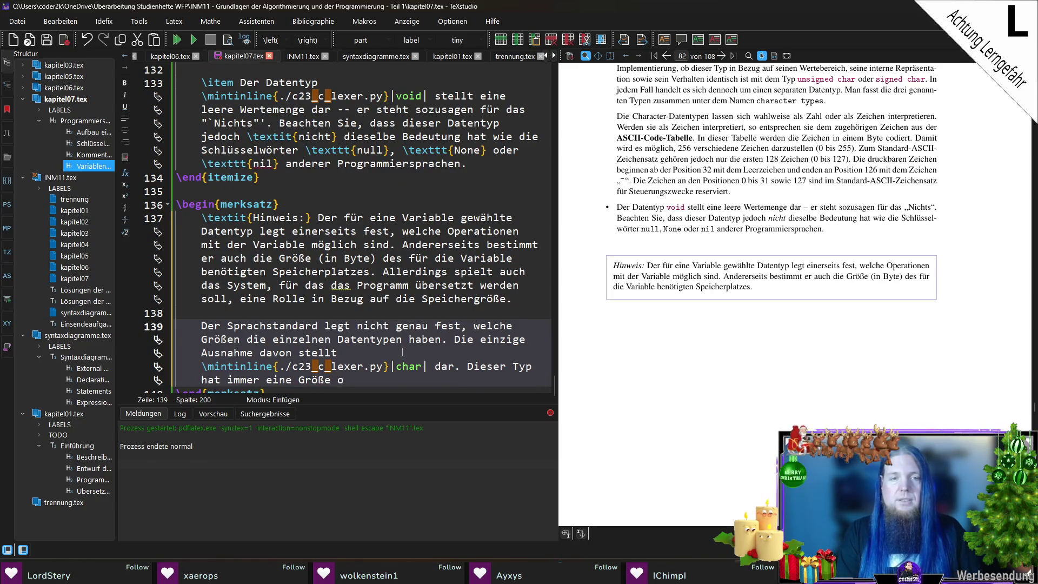
type("on 1")
key("BackSpace")
type("einem Byte.")
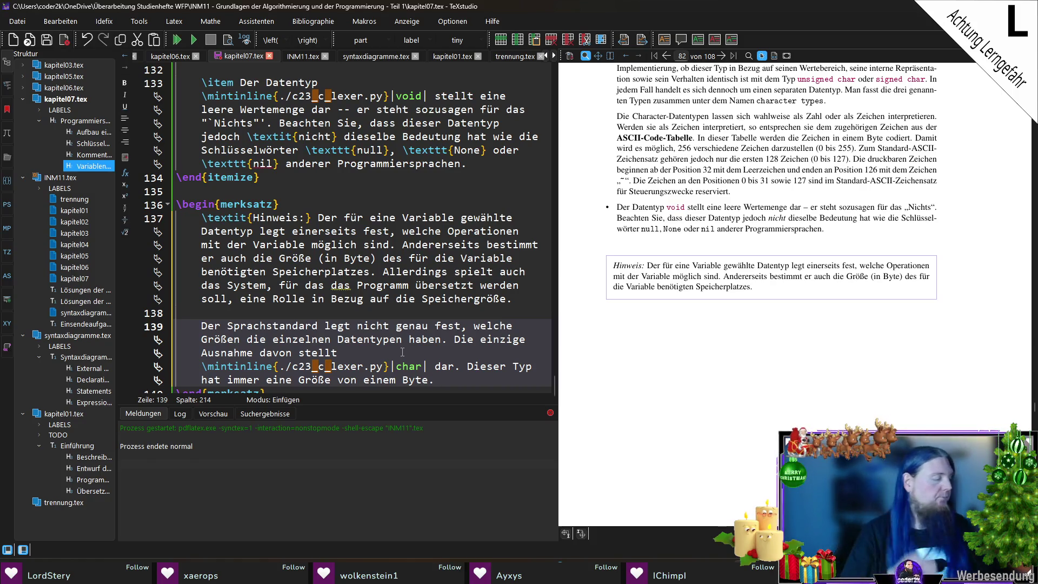
key("Left")
key("ctrl+Left")
key("ctrl+shift+Left")
type("1")
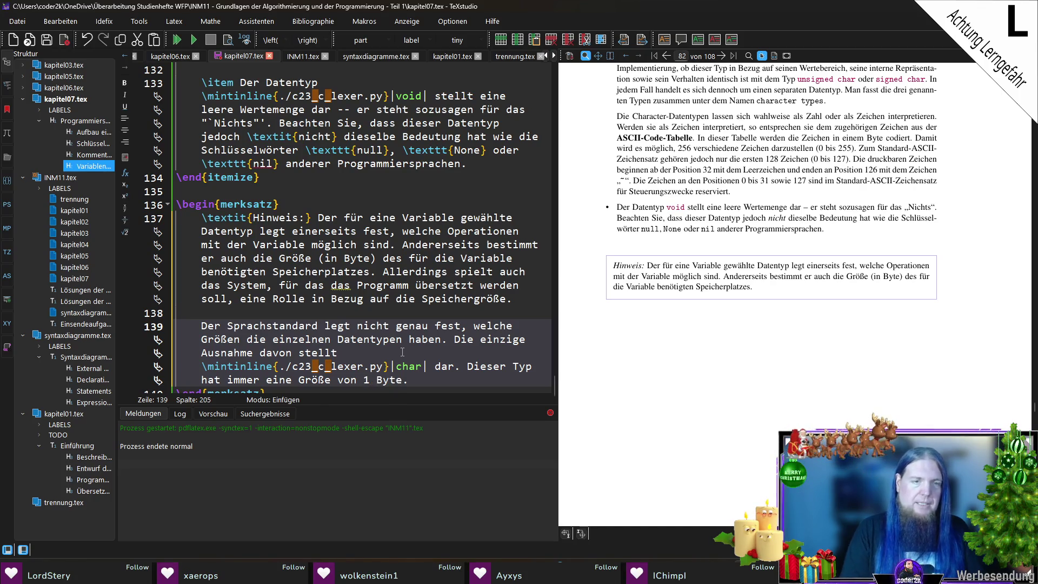
key("ctrl+s")
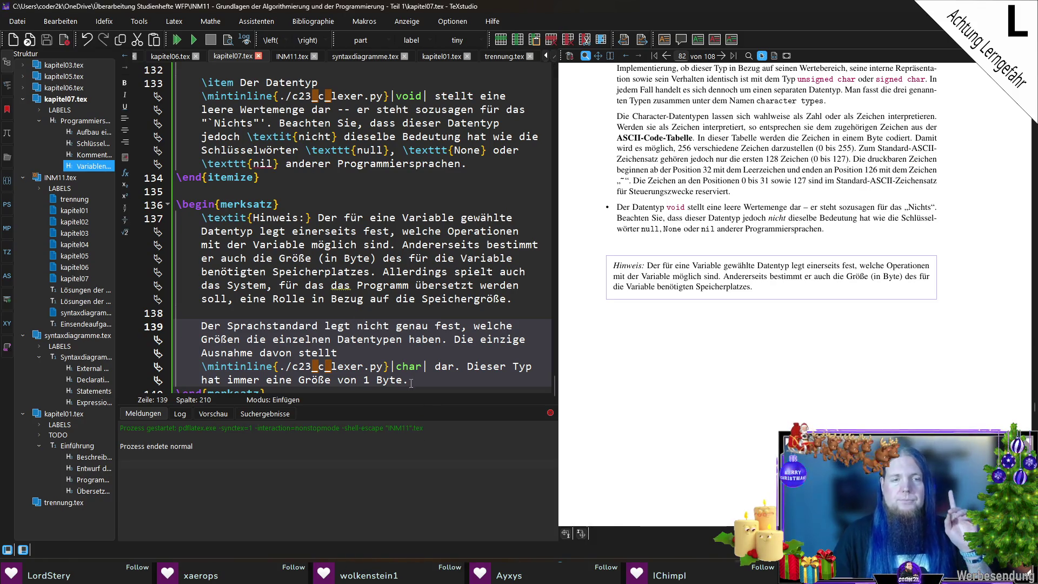
Add that values assume current Windows- und Linux-PCs (64-Bit-Rechner).
scroll(411, 383, "down", 1)
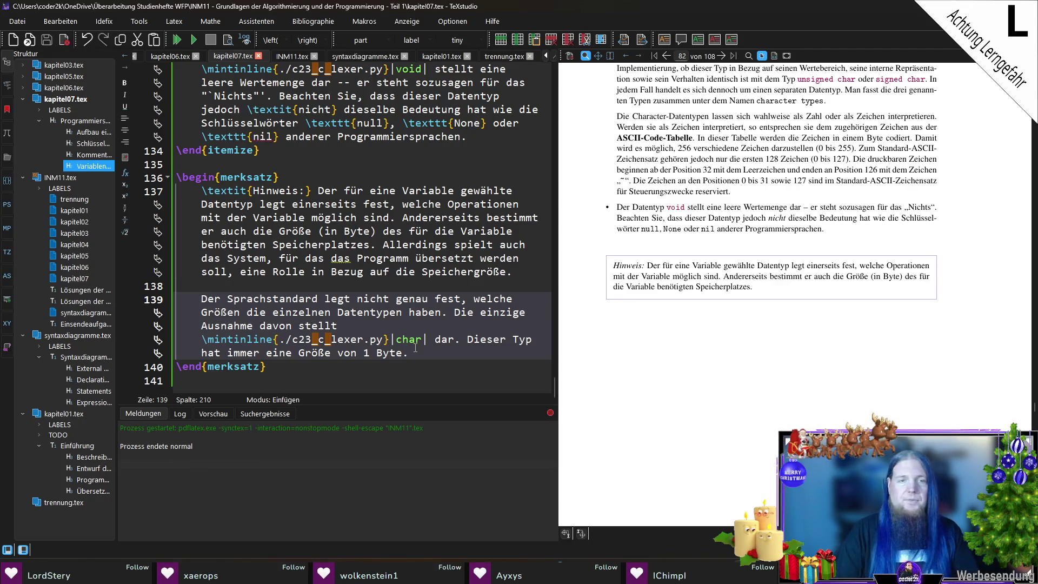
type(" Wir gehen von W")
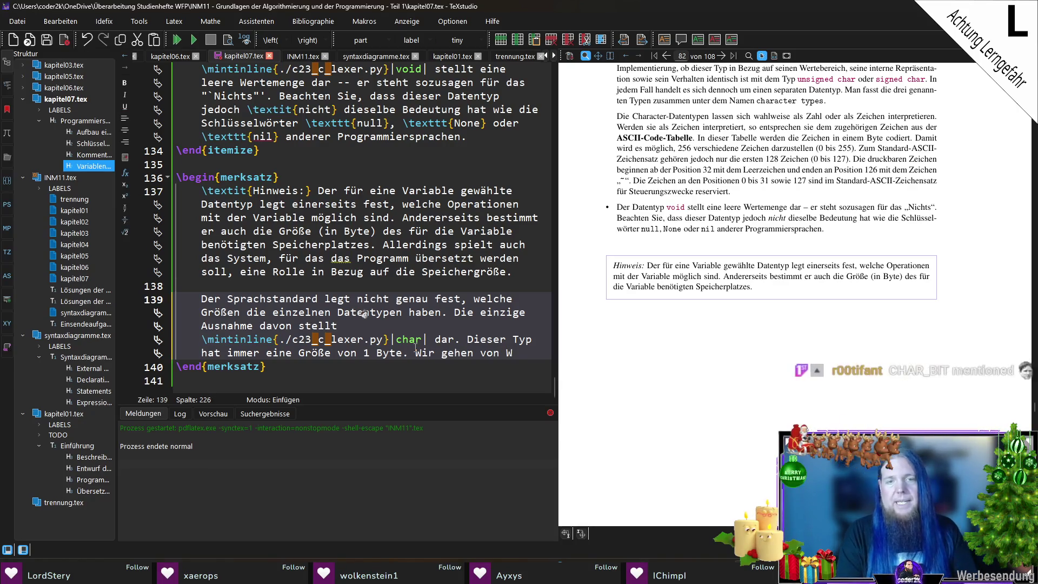
type("erten für derzeit")
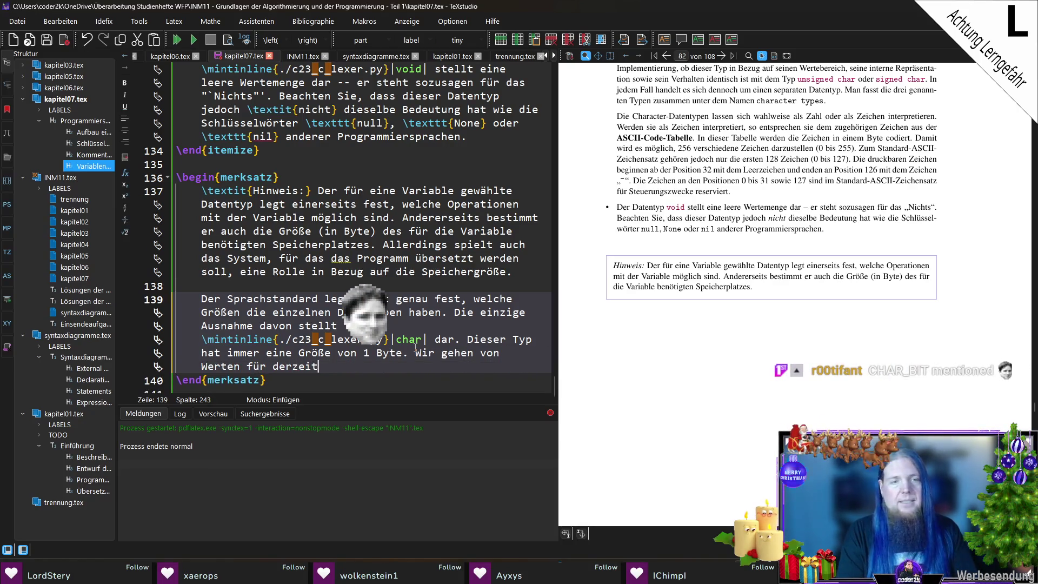
type(" üblih")
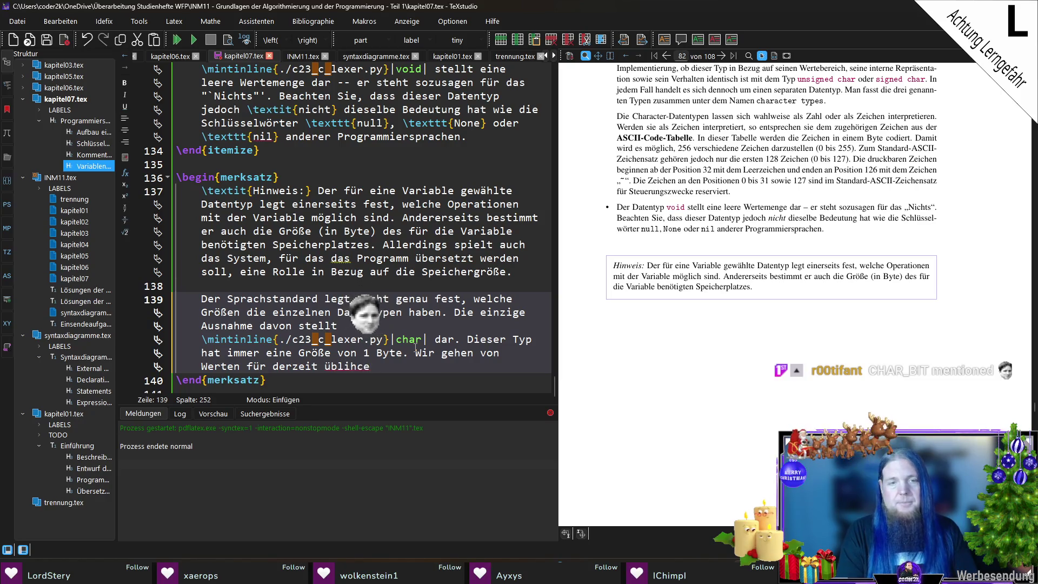
key("BackSpace")
type("che Windows- und Linux-PCs")
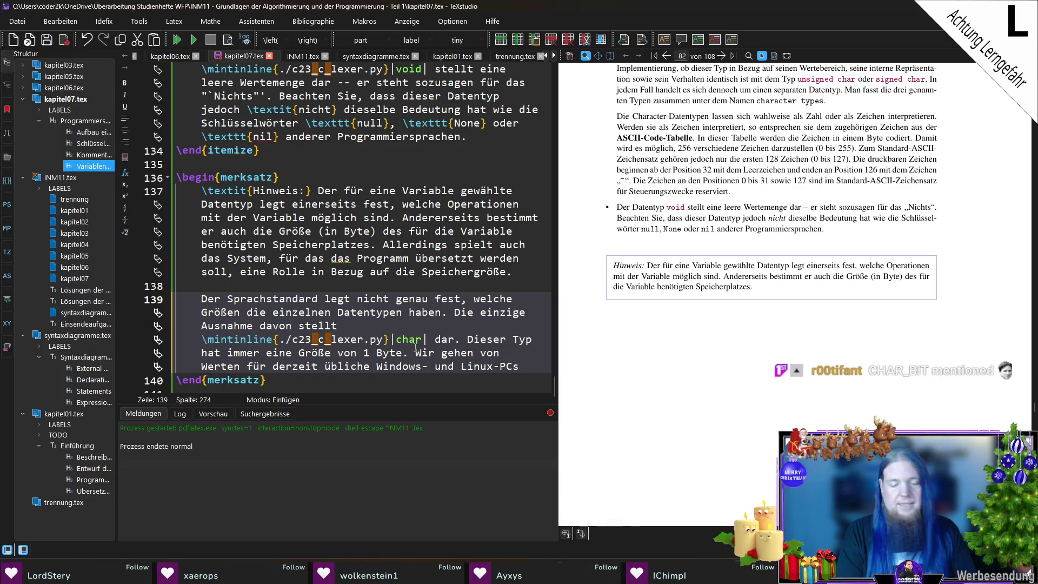
type(" (64-Bit")
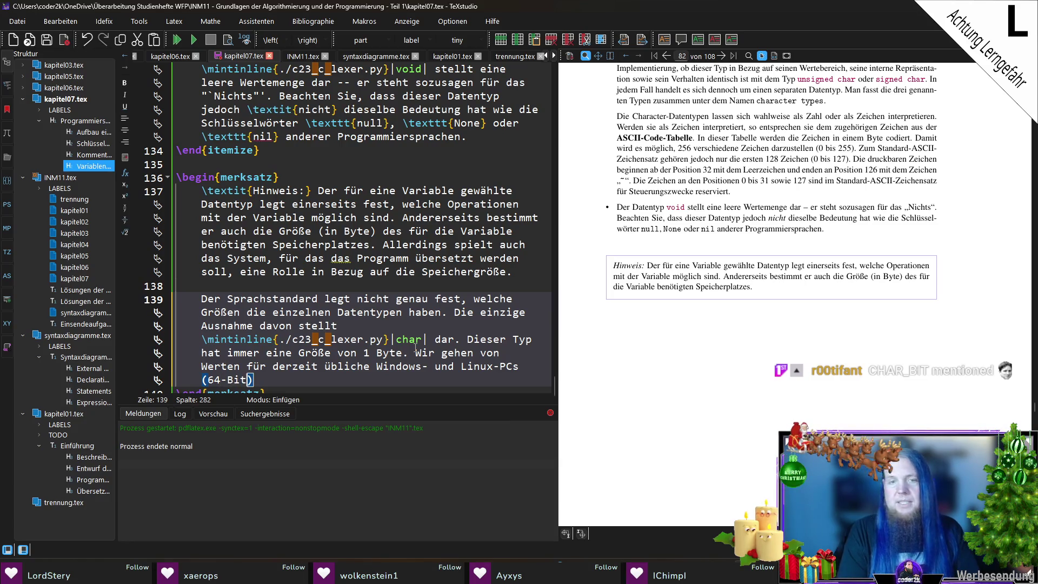
type("-Rechner) au")
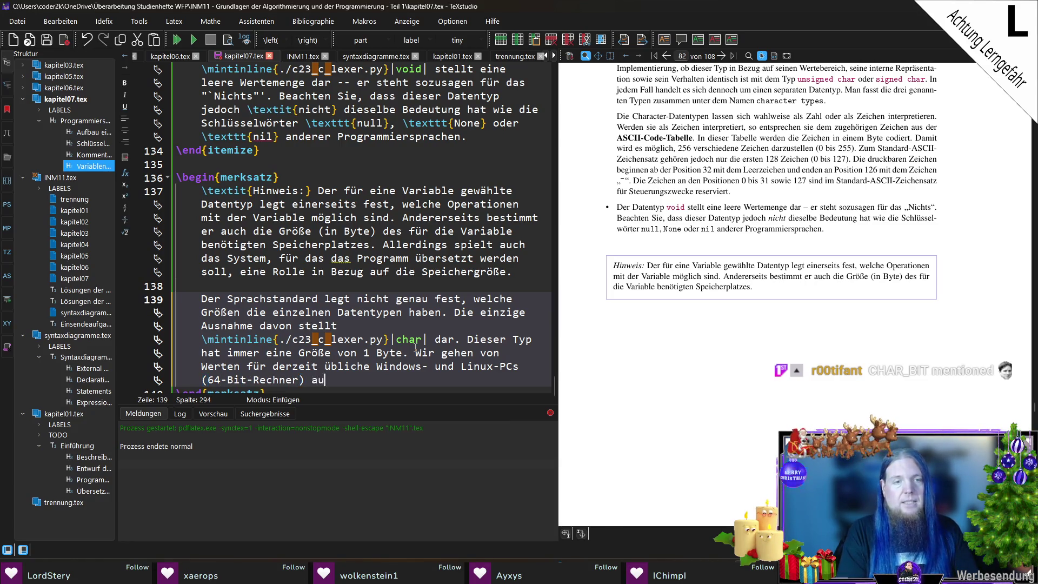
type("s. Die jeweilige Implementierung f")
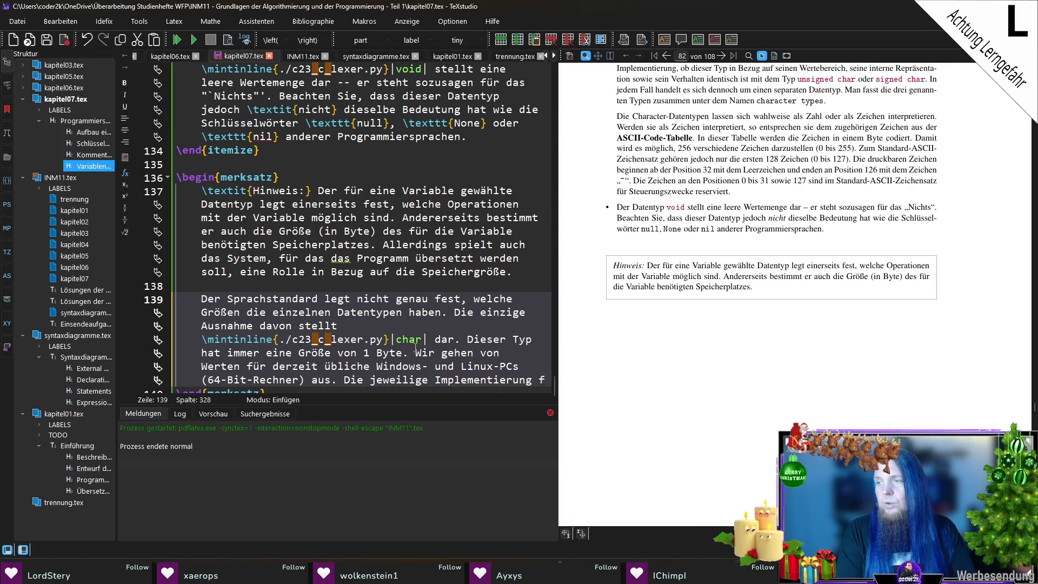
type("ür eine Architektur ist")
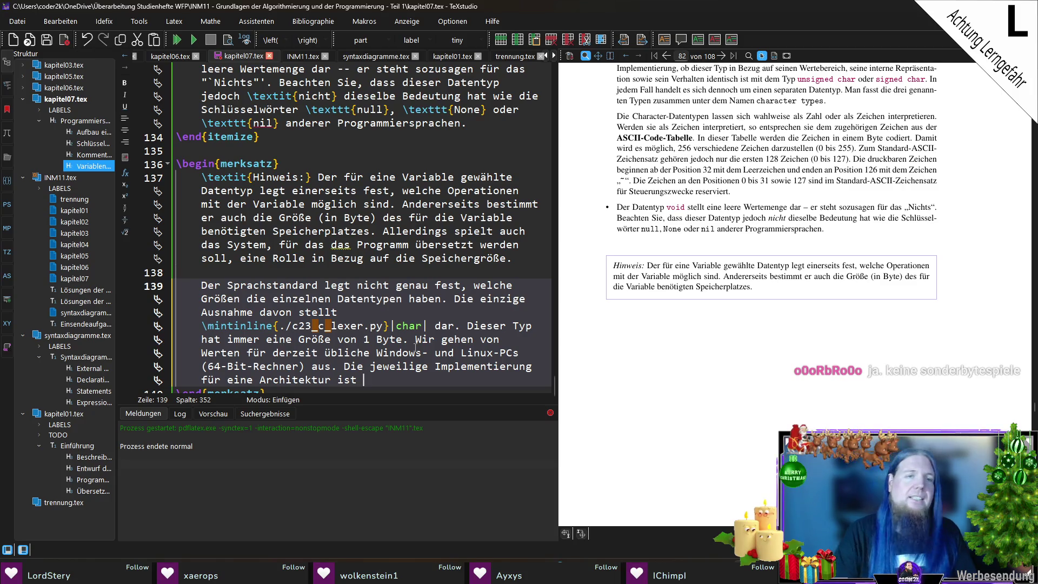
Replace the Windows/Linux PC sentences with 'Die Größen können sich je nach Systemarchitektur unterscheiden.'.
left_click_drag(378, 381, 416, 342)
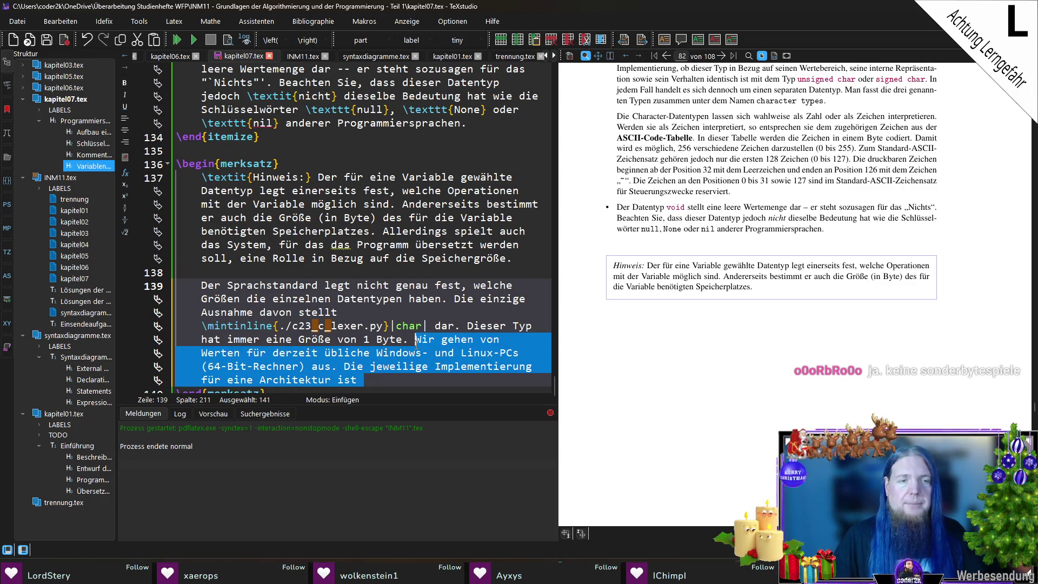
key("BackSpace")
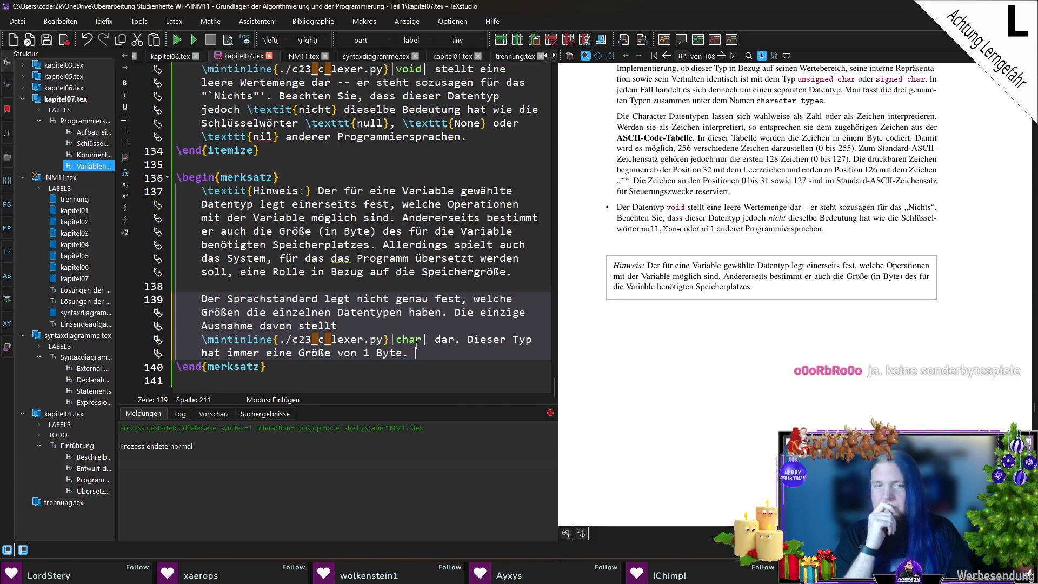
type("Die Größen ")
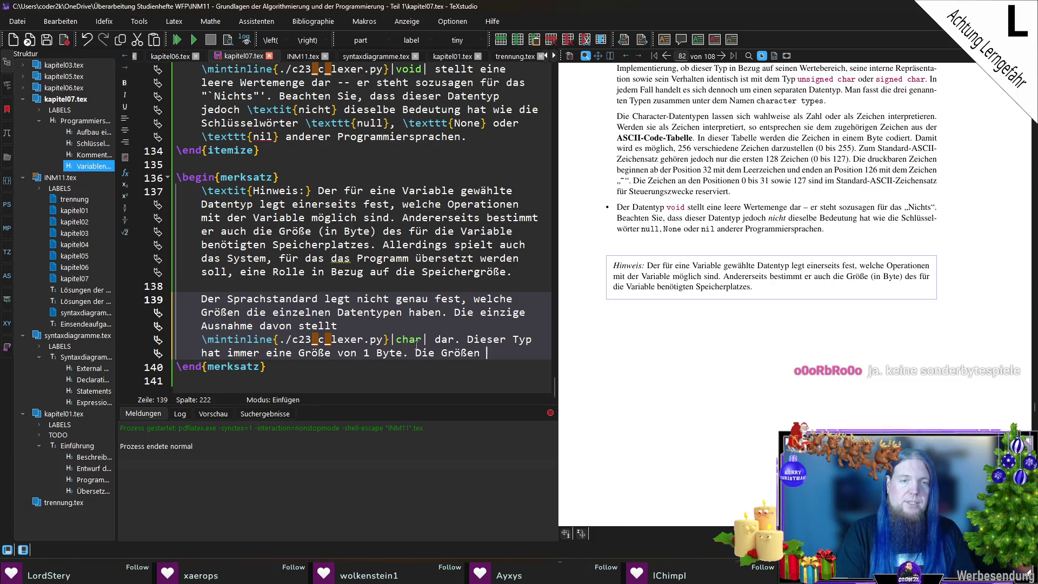
type("können sich je")
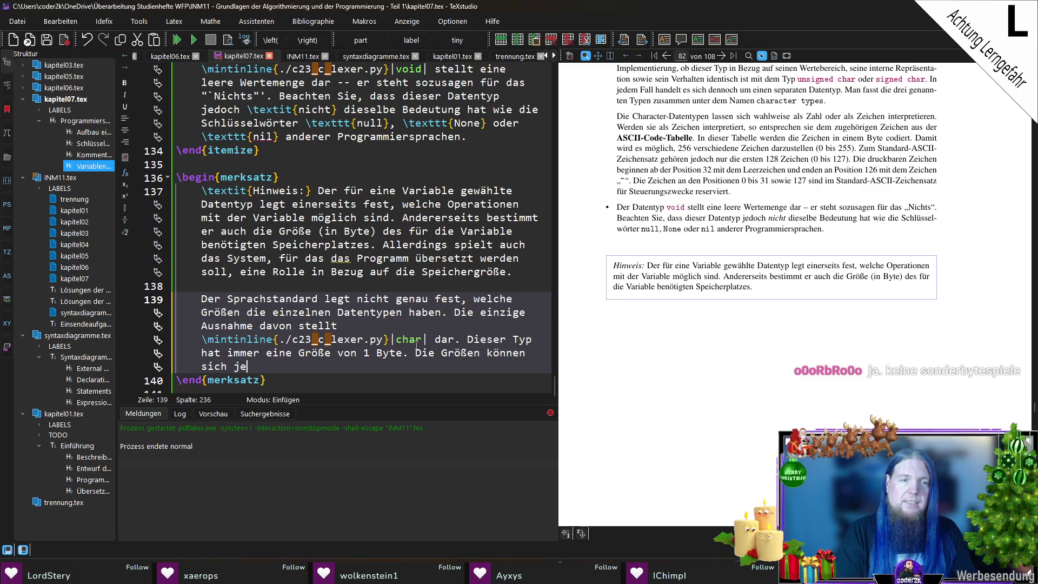
type(" nach Systemarchi")
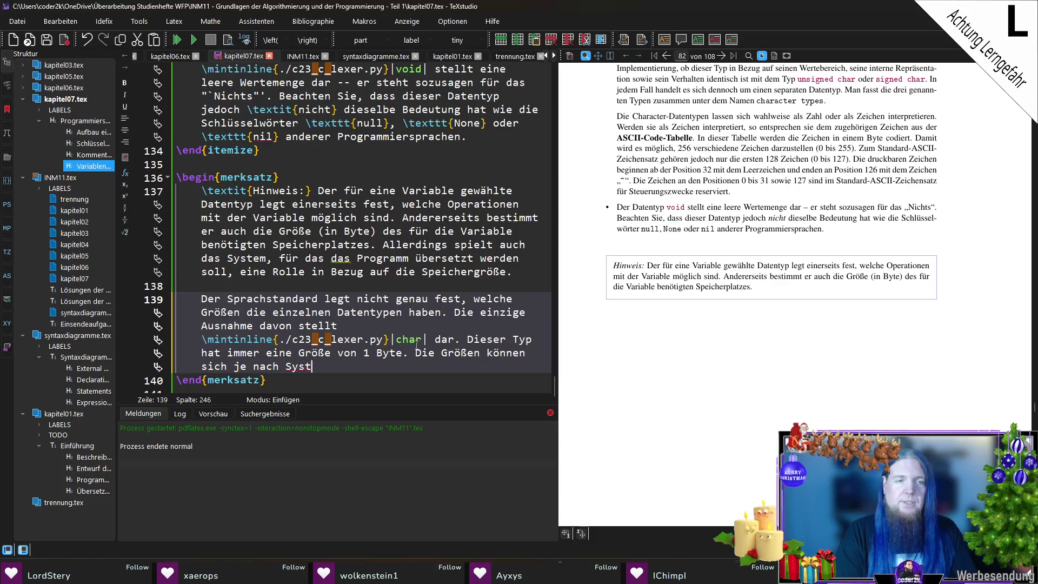
type("tektur")
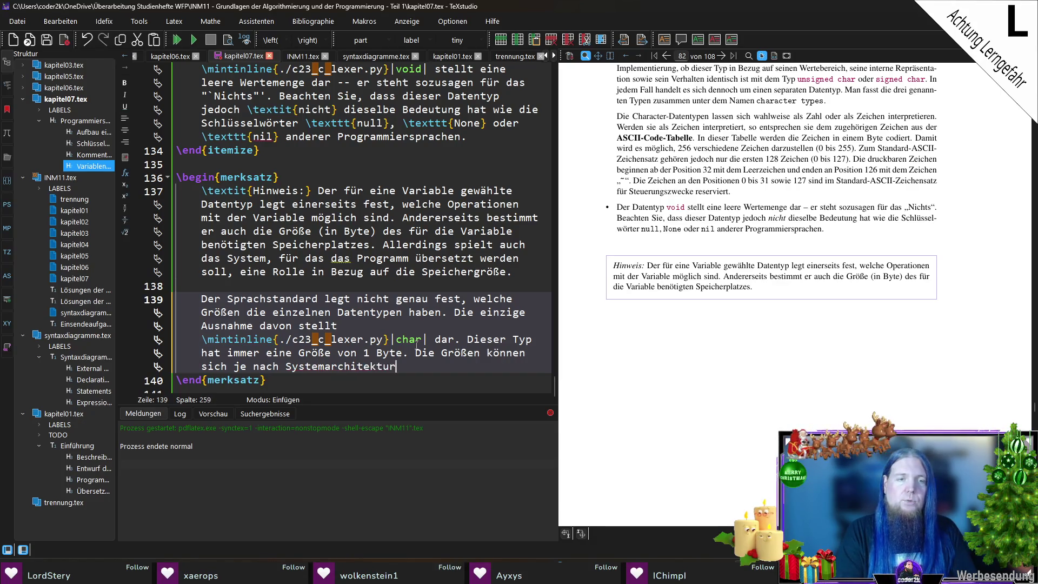
type(" unterscheiden. Der Hintergrund ")
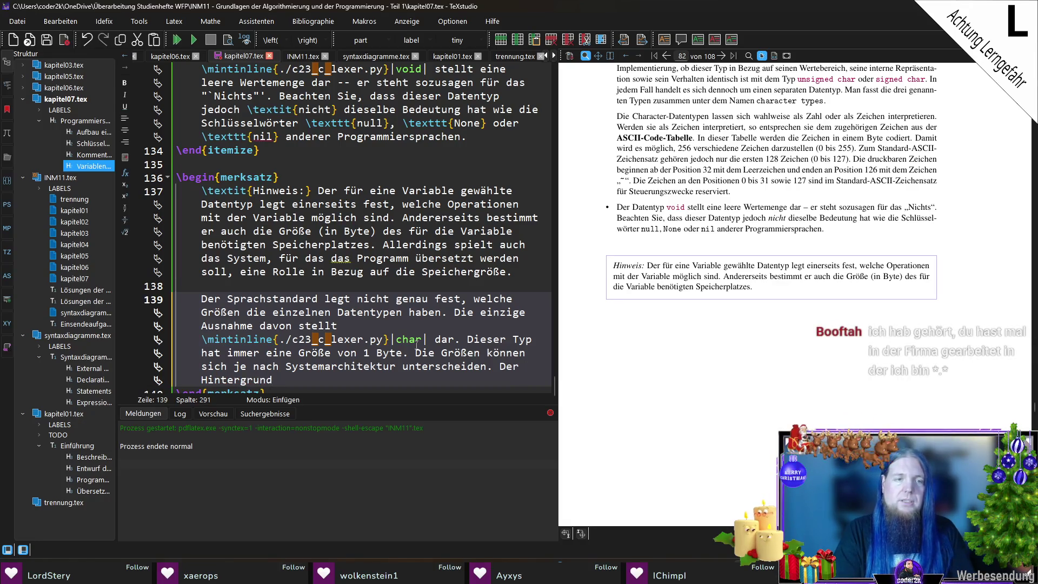
type("ist, dass")
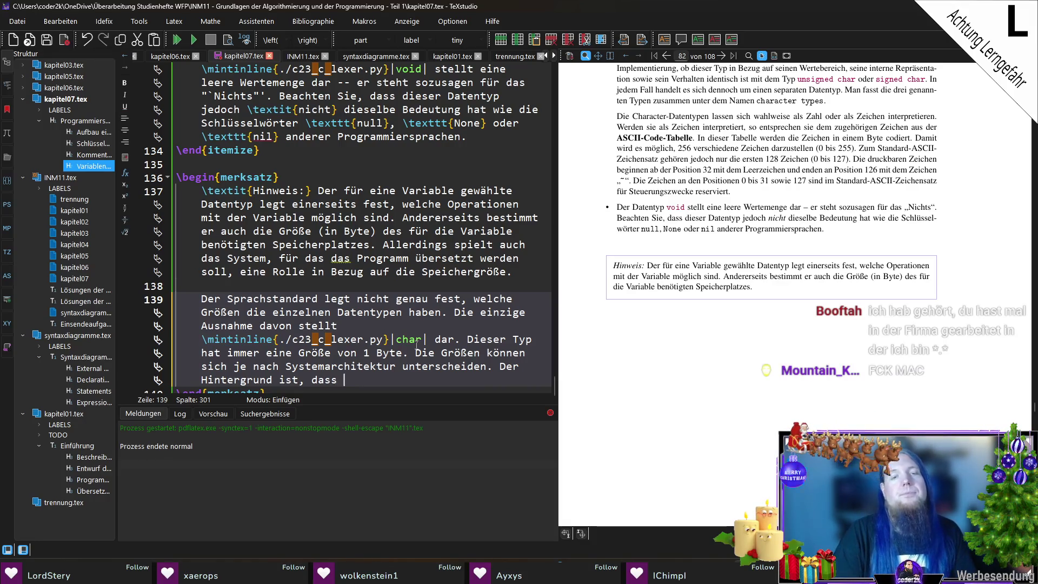
Finish it: sizes are usually chosen so the target architecture works especially efficiently.
key("ctrl+shift+Left")
key("ctrl+shift+Left")
key("ctrl+shift+Left")
type("Die größen wer")
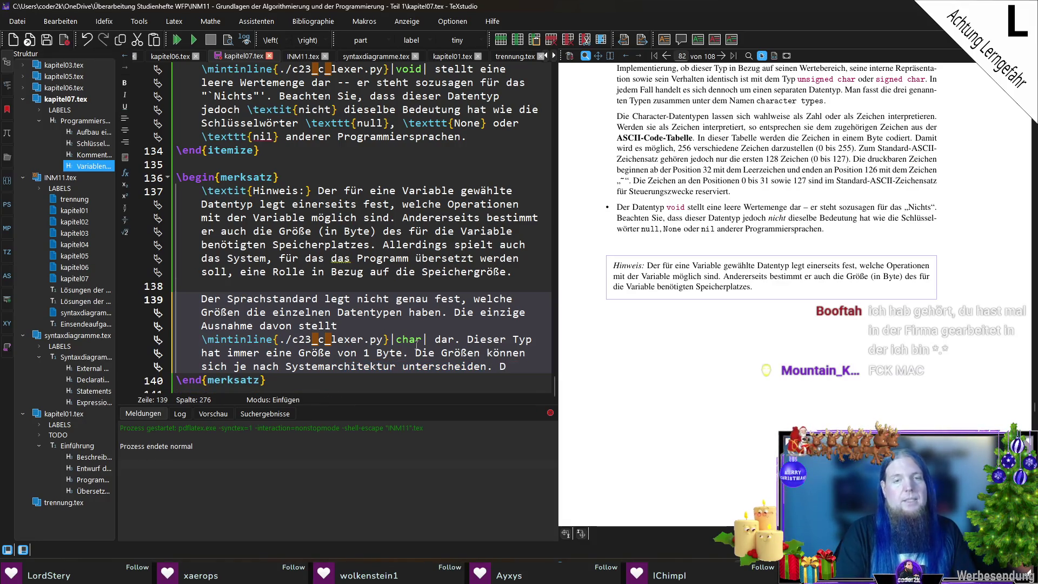
key("Left")
key("Left")
key("Left")
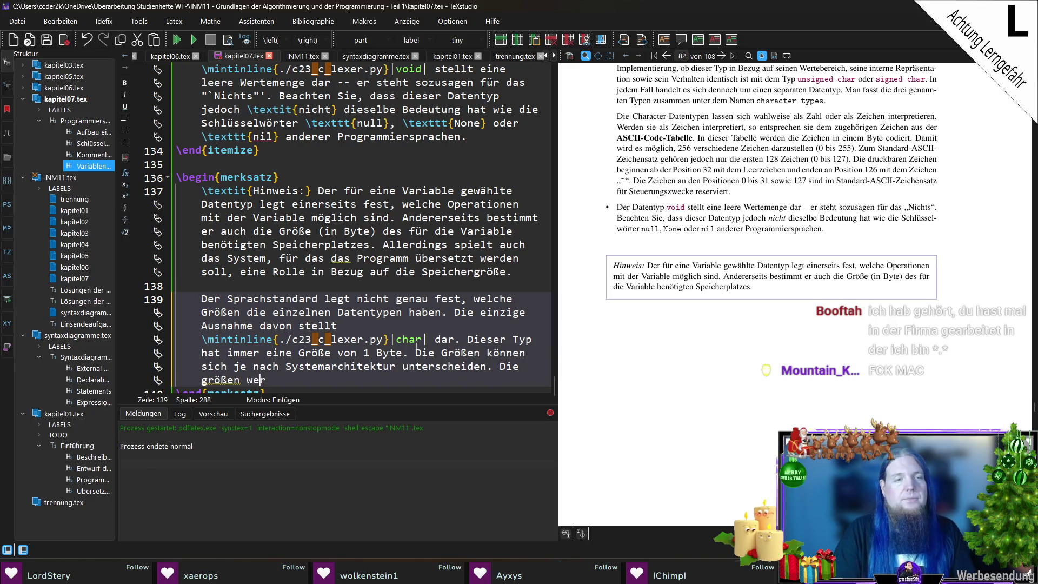
key("End")
key("ctrl+shift+Left")
key("ctrl+shift+Left")
key("ctrl+shift+Left")
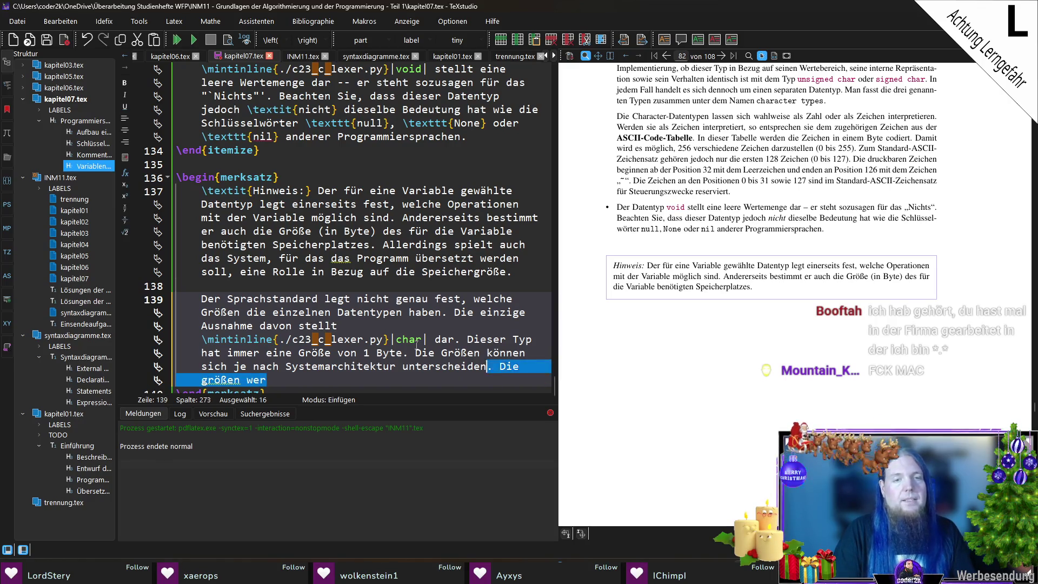
type(";")
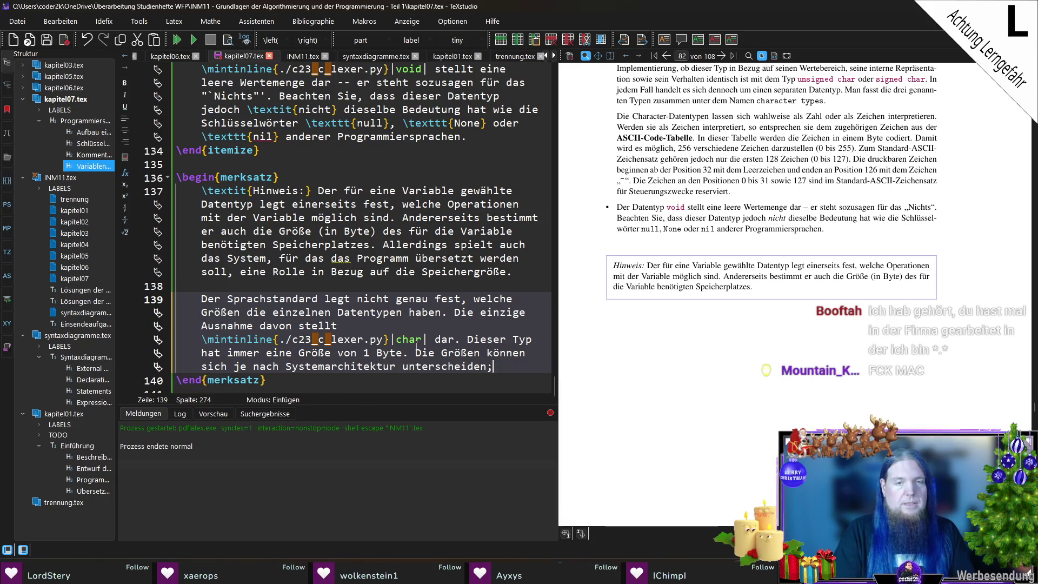
type(" sie werden i")
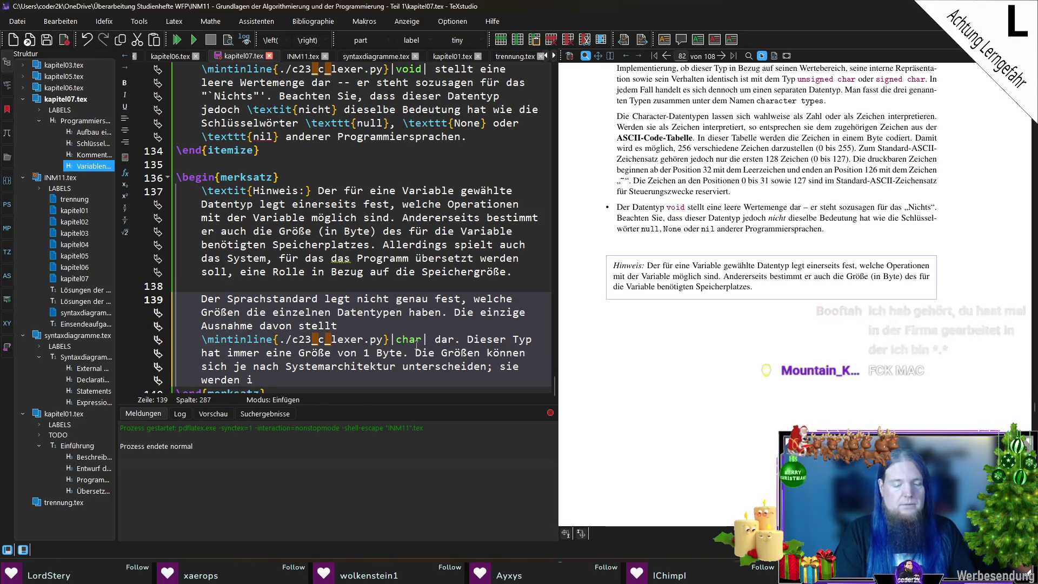
type(". d.")
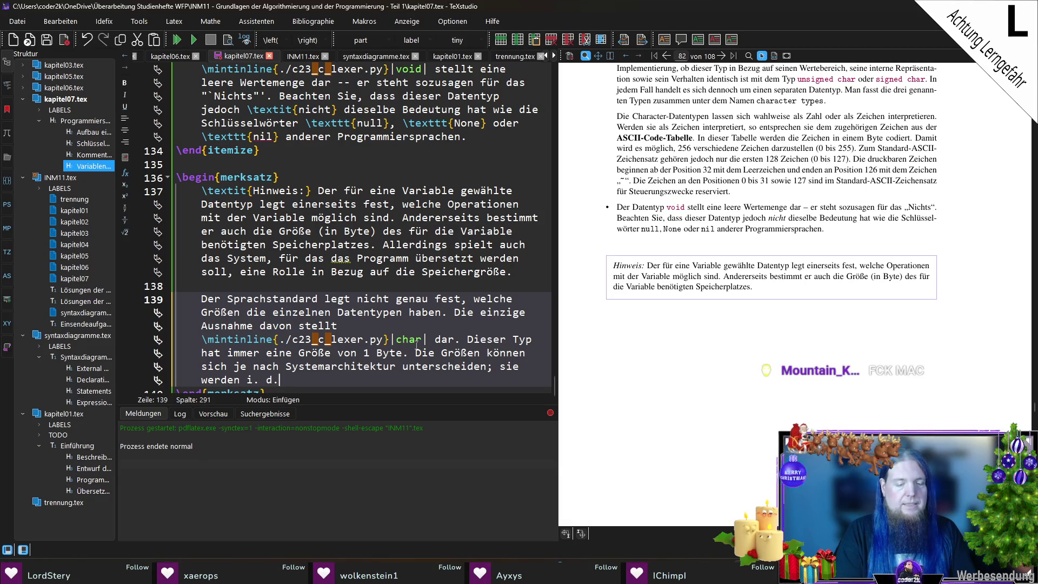
type(" R. so gewählt, ")
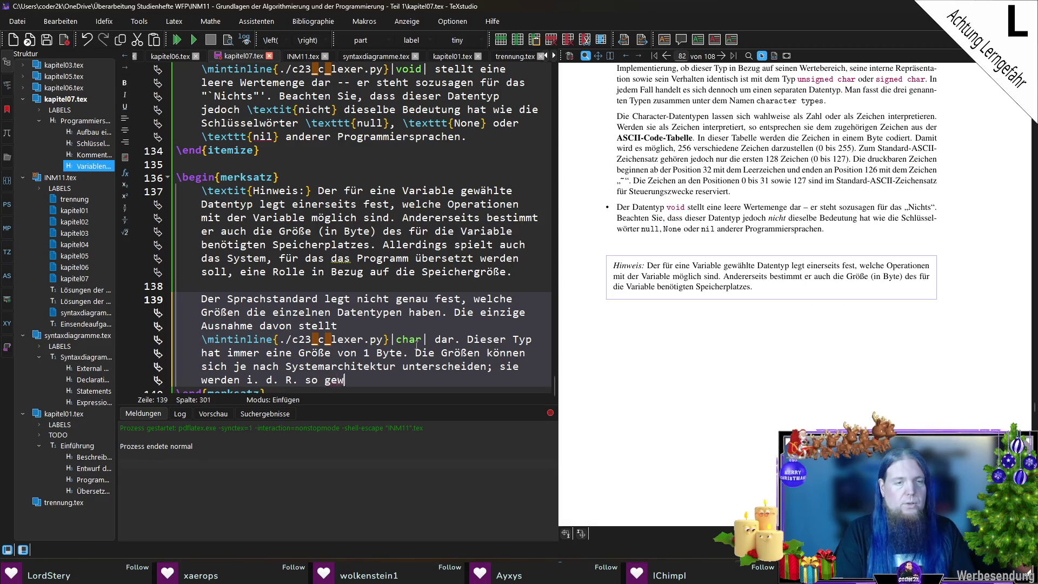
type("dass ")
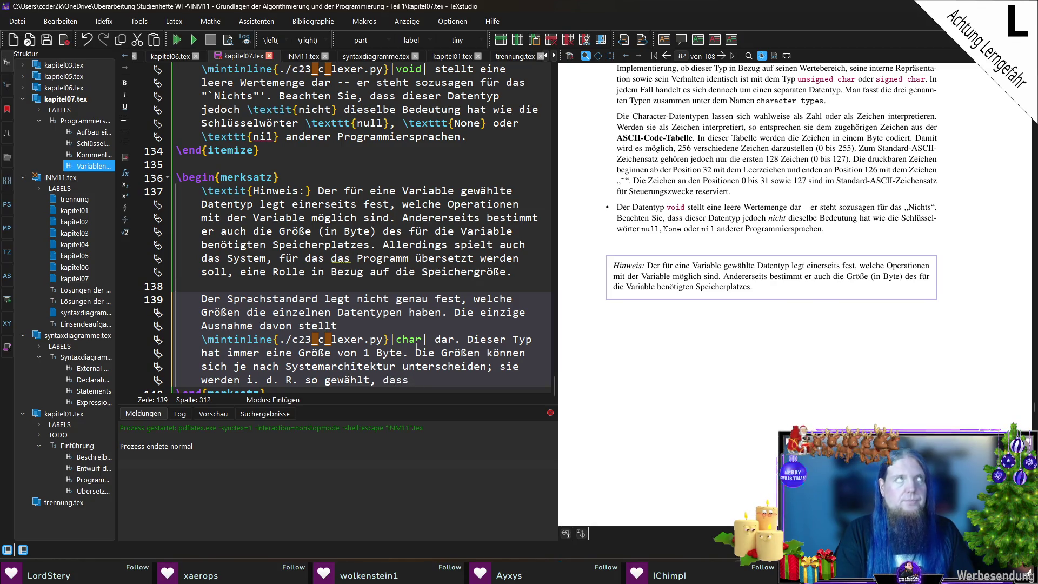
type("die Zie")
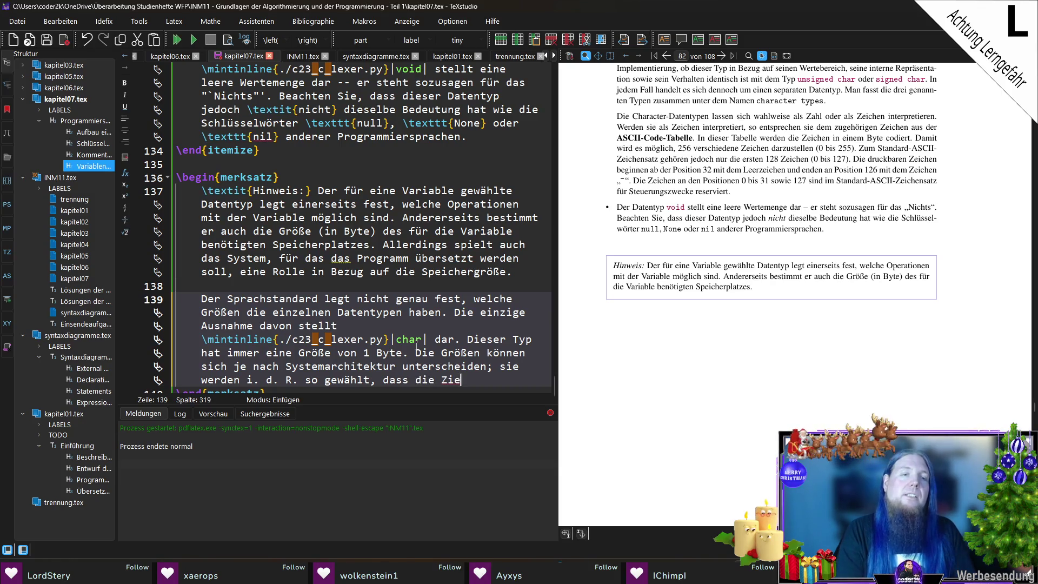
type("larchitektur ")
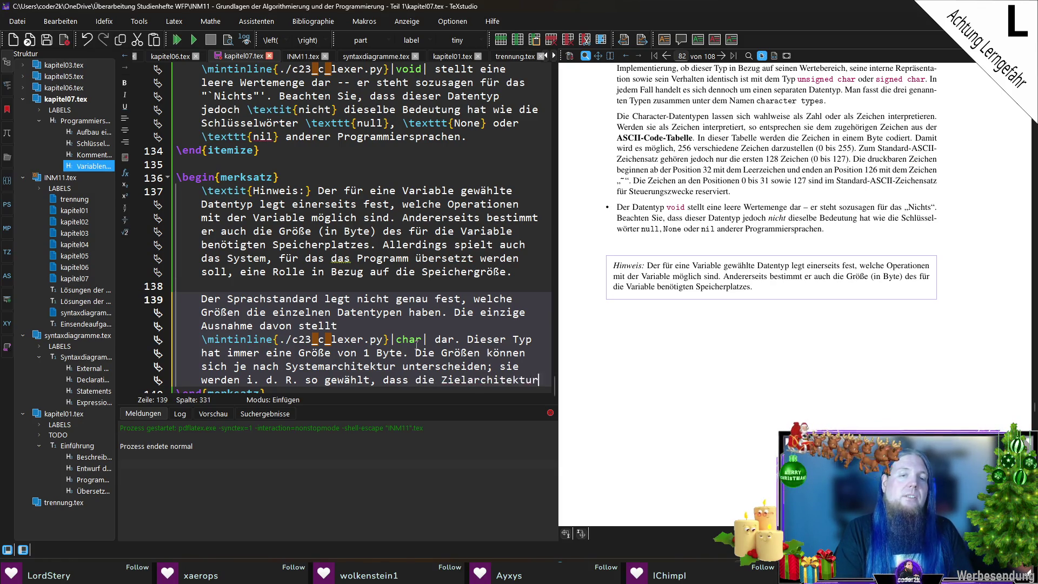
type("besonders ")
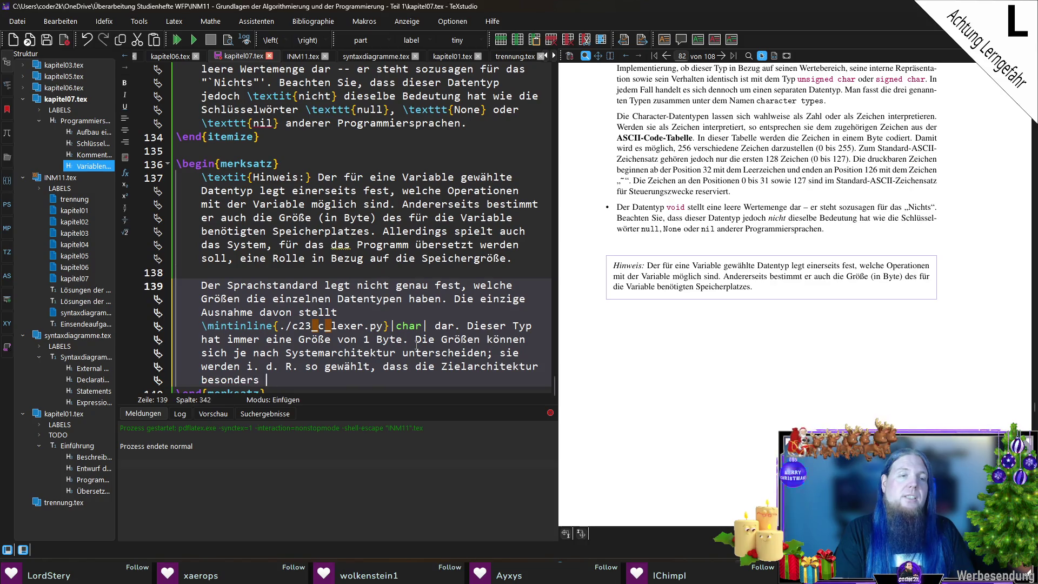
type("effizient arbeiten kann.")
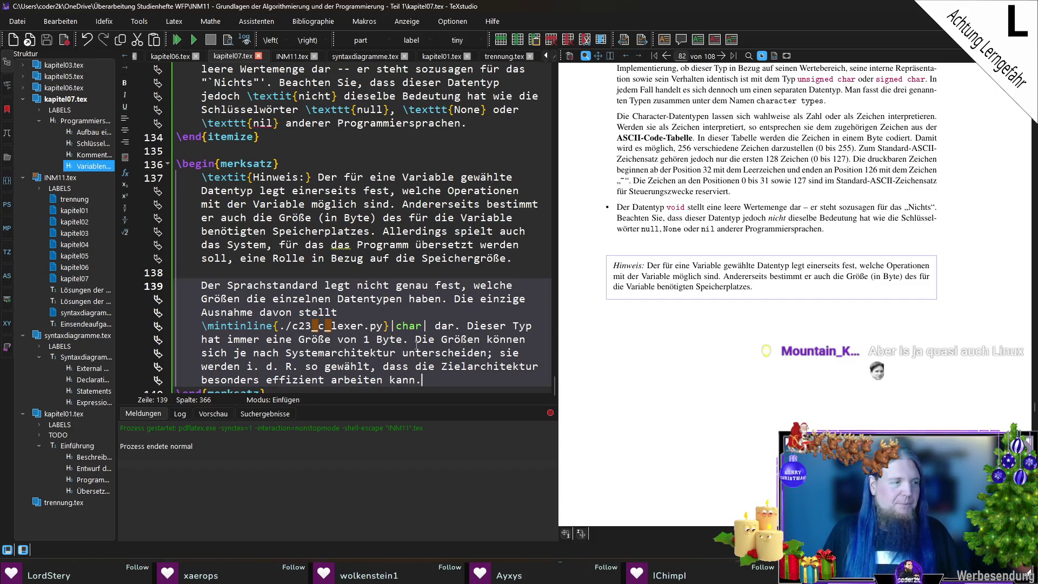
scroll(433, 352, "down", 1)
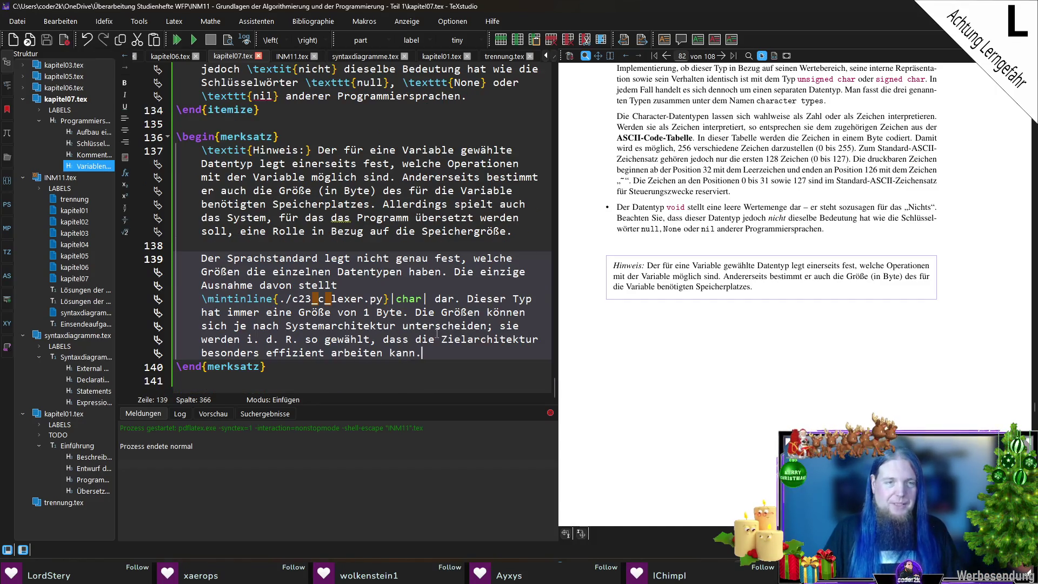
Compile to preview the updated Hinweis box, then begin a paragraph 'Aus Platzgründen können wir nicht'.
left_click(452, 367)
key("F5")
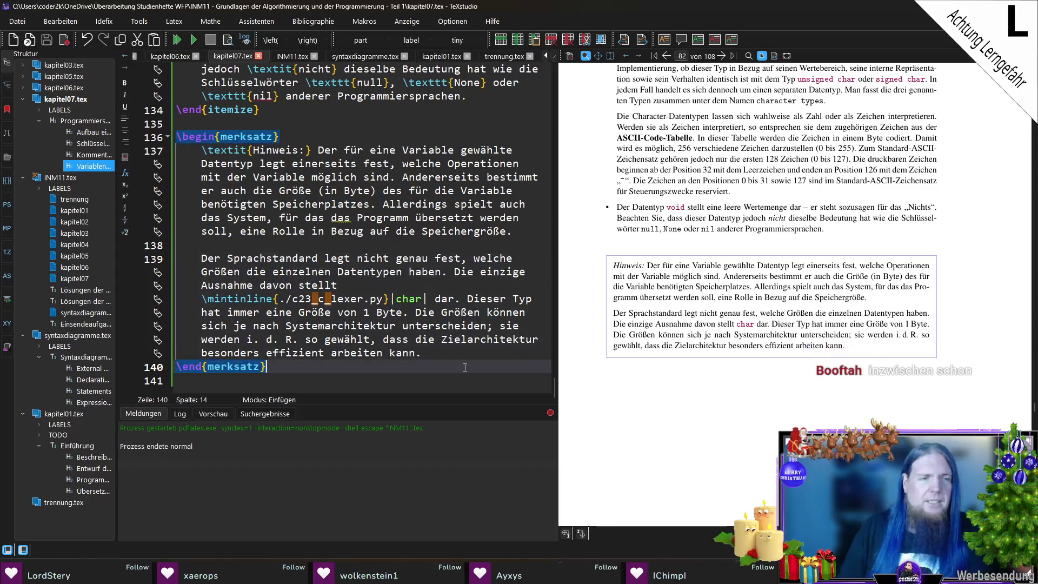
key("Down")
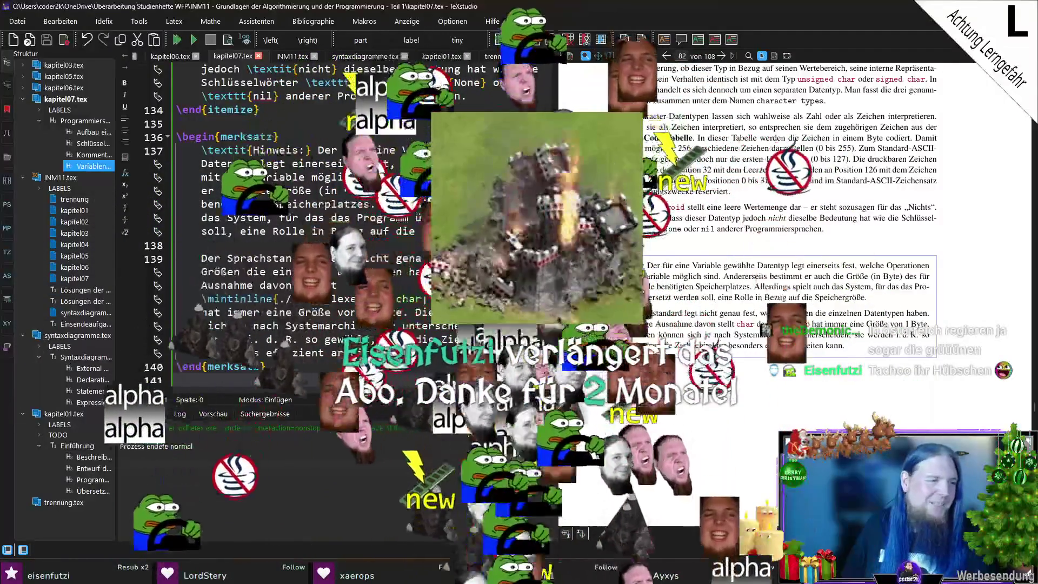
scroll(827, 335, "down", 2)
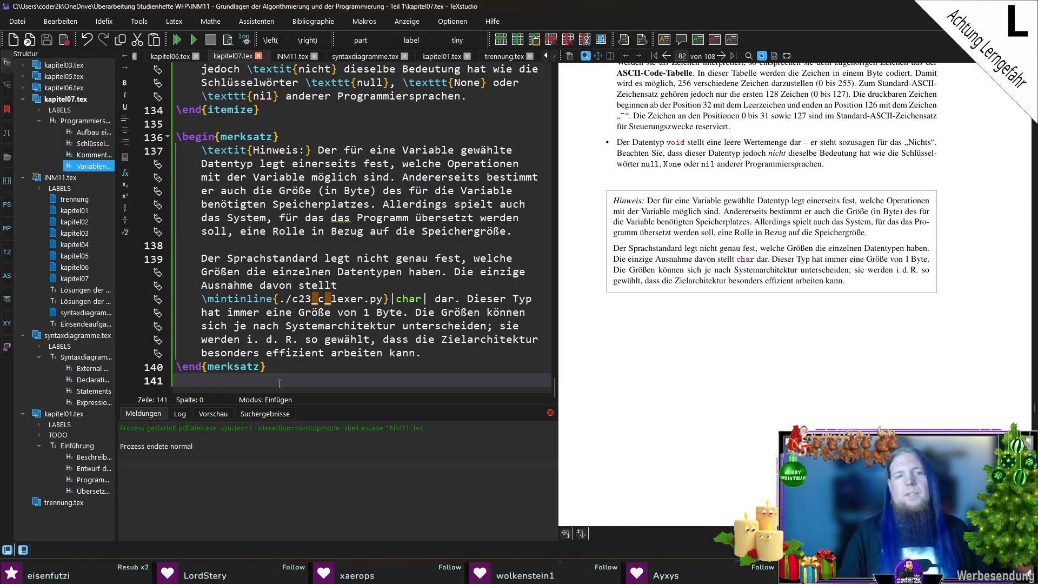
key("Return")
type("Aus Plaz")
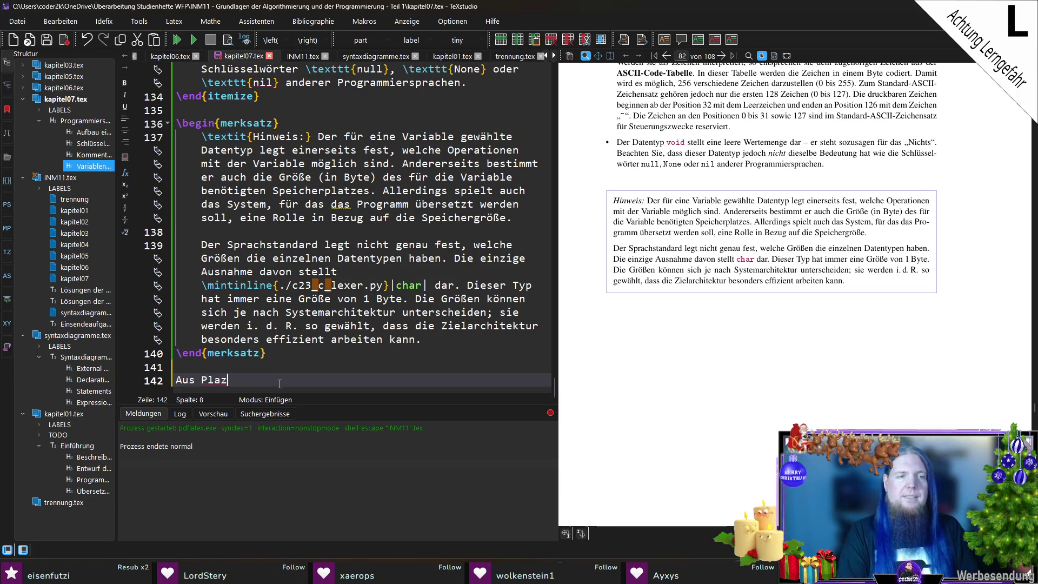
key("BackSpace")
type("tzgründen können wir nicht")
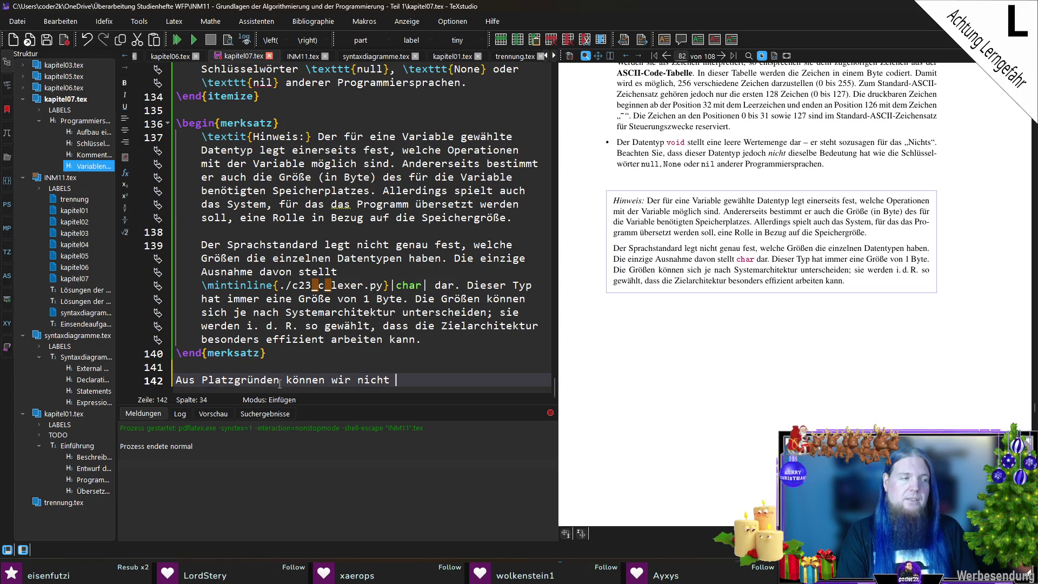
Finish typing 'Aus Platzgründen können wir nicht alle Datentypen im Detail besprechen.' after the merksatz box.
type("alle Datentypen im Detail besprechen")
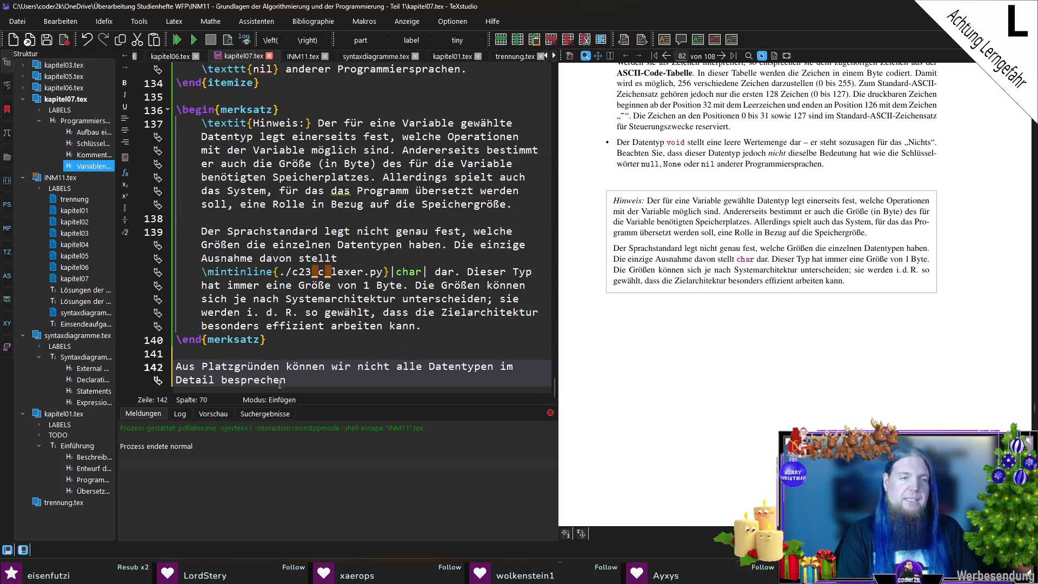
Save the file, start a new line, and recompile with F5 to update the preview.
key("ctrl+s")
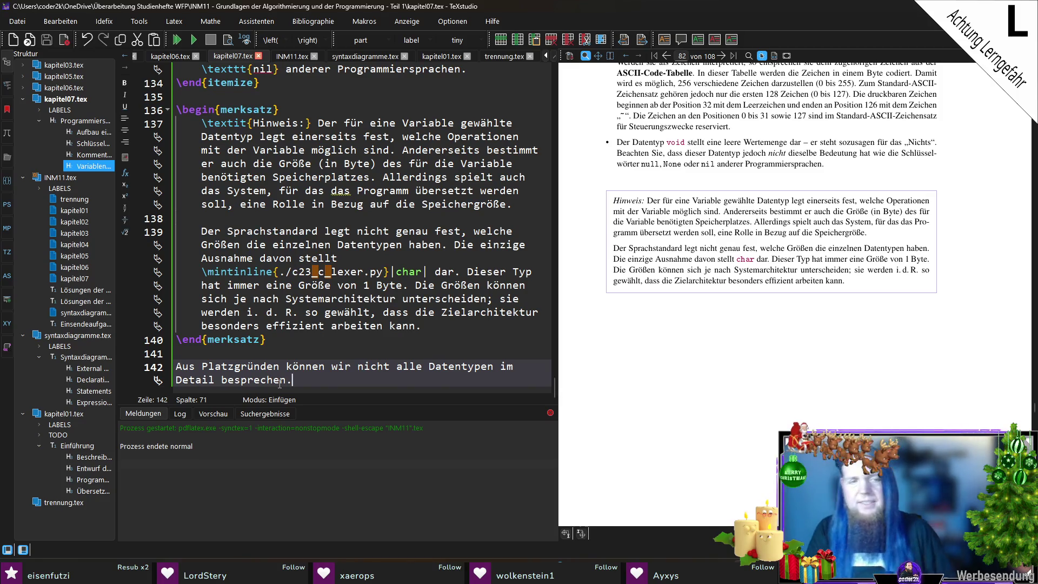
key("Return")
key("F5")
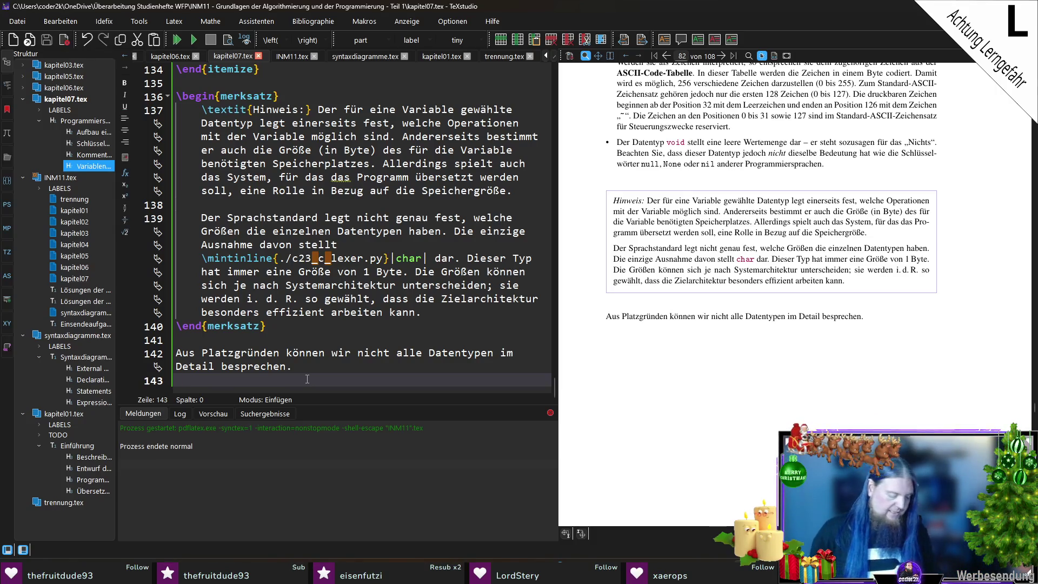
Start a new line below the closing sentence for the next heading.
key("Return")
Add \subsection{Literale} labelled subsec:literale, with a blank line below it.
type("\\sub")
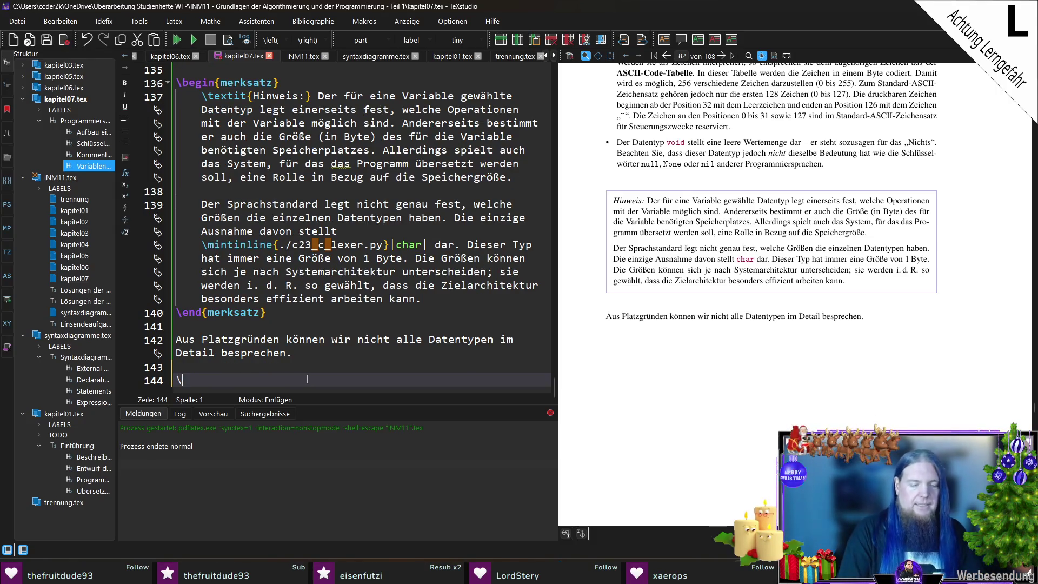
key("Return")
type("Literale")
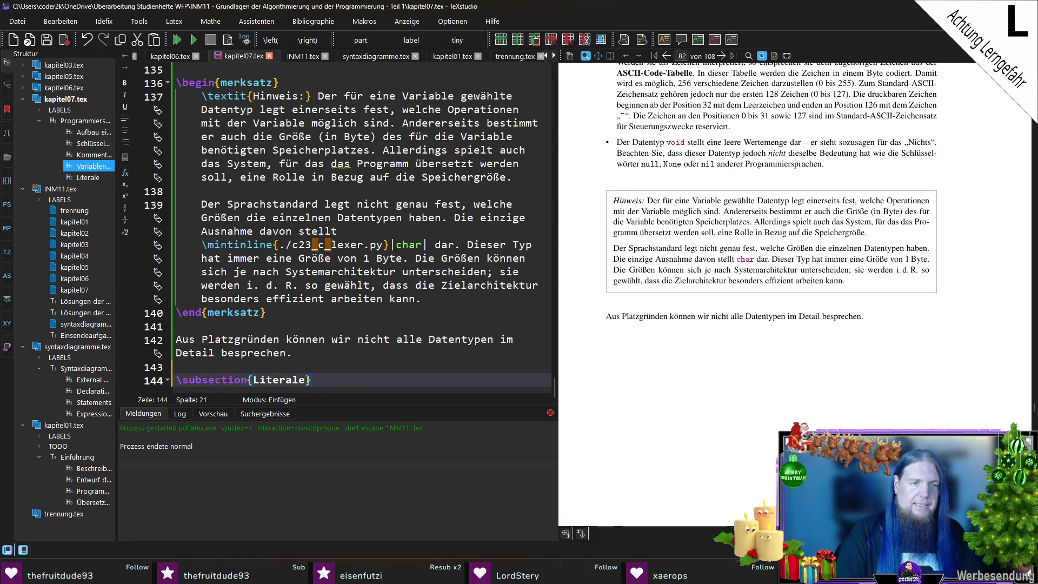
key("End")
key("Return")
type("\\label")
key("Return")
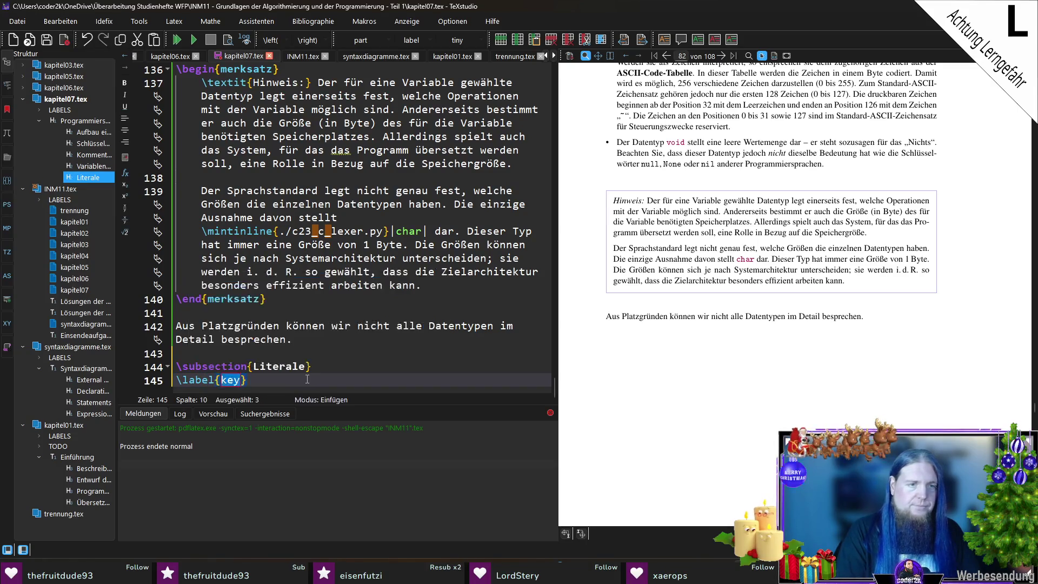
type("subsec:literale")
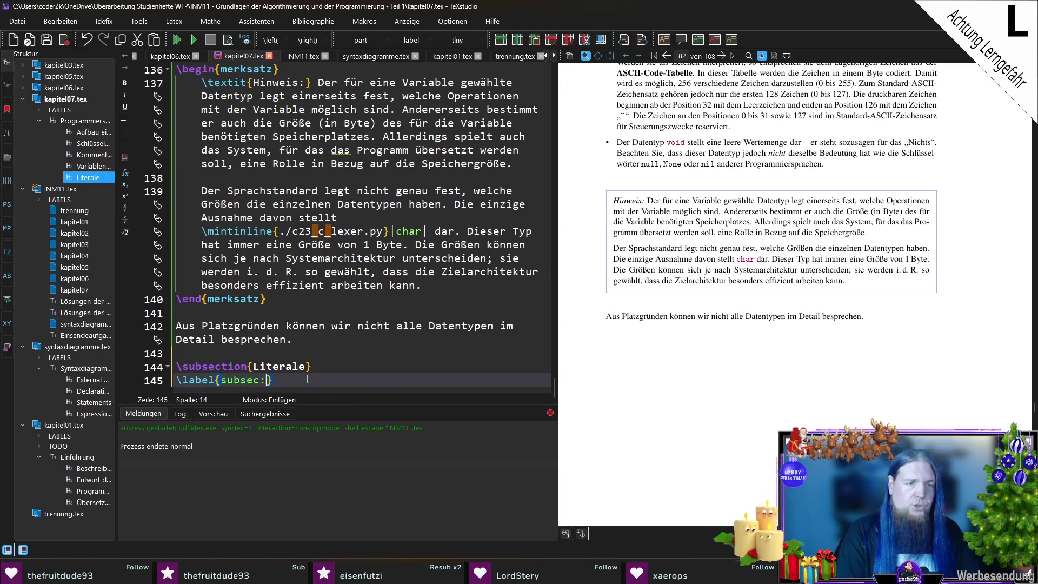
key("End")
key("Return")
key("Return")
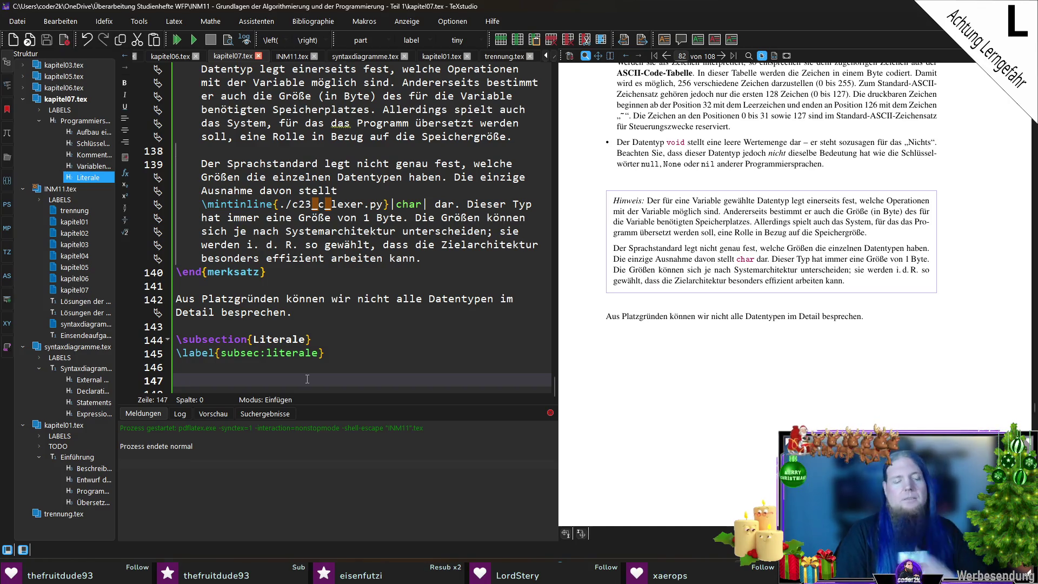
Write the paragraph explaining that literals sit in program code and cannot be changed, then save kapitel07.tex.
type("Während Vari")
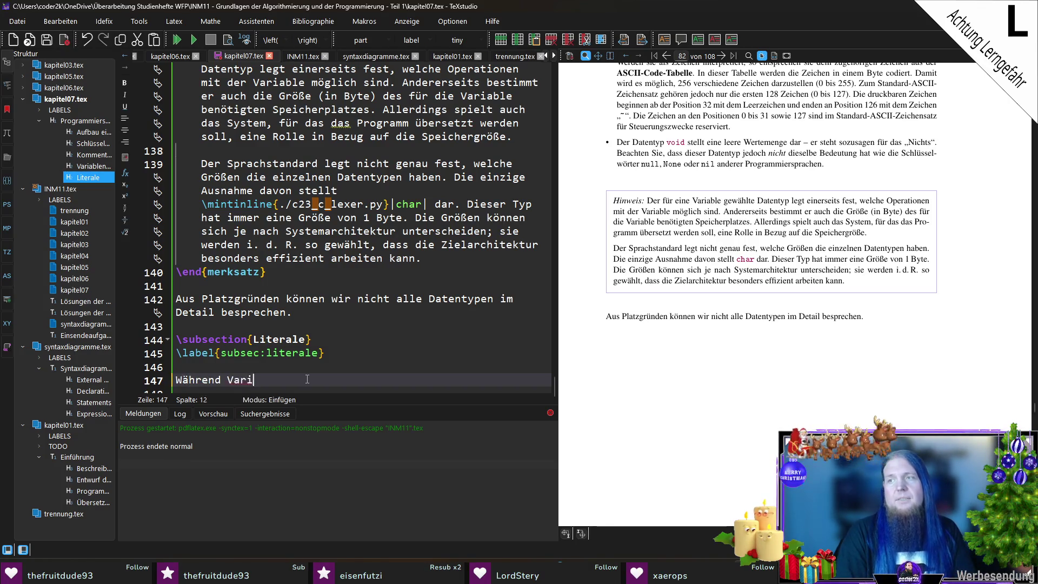
type("ablen zur Laufze")
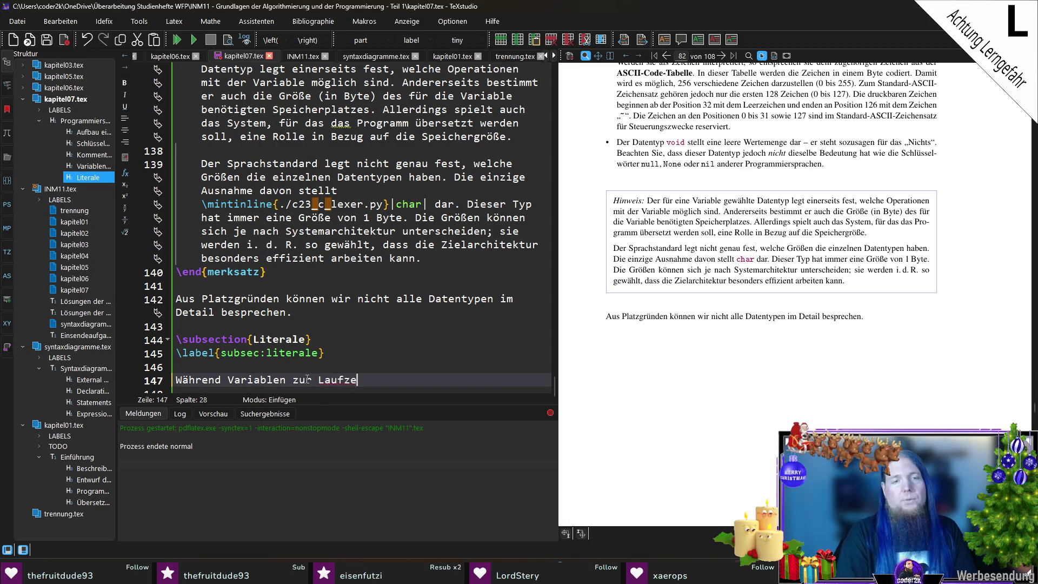
type("it des Program")
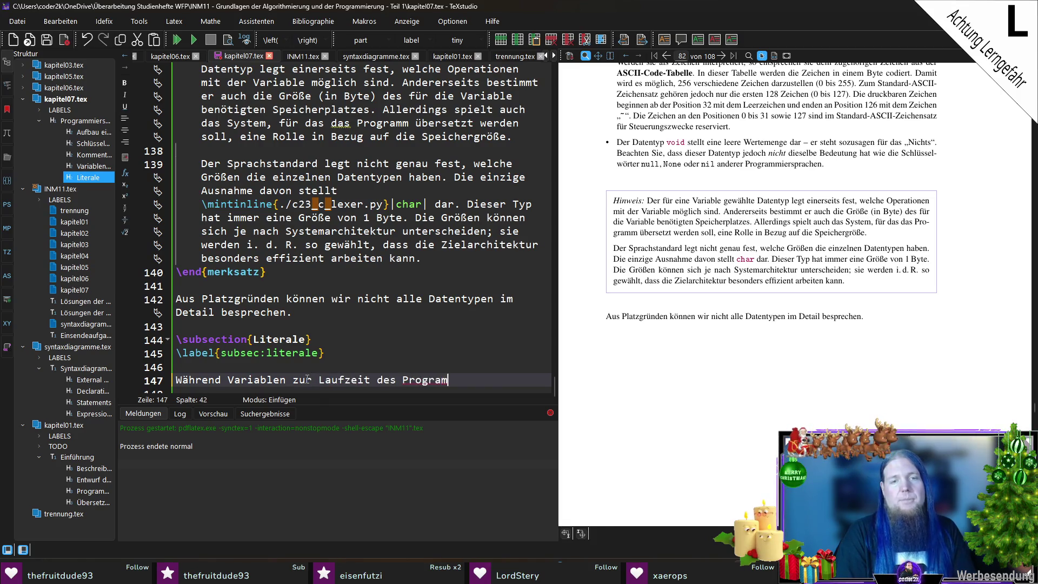
type("ms We")
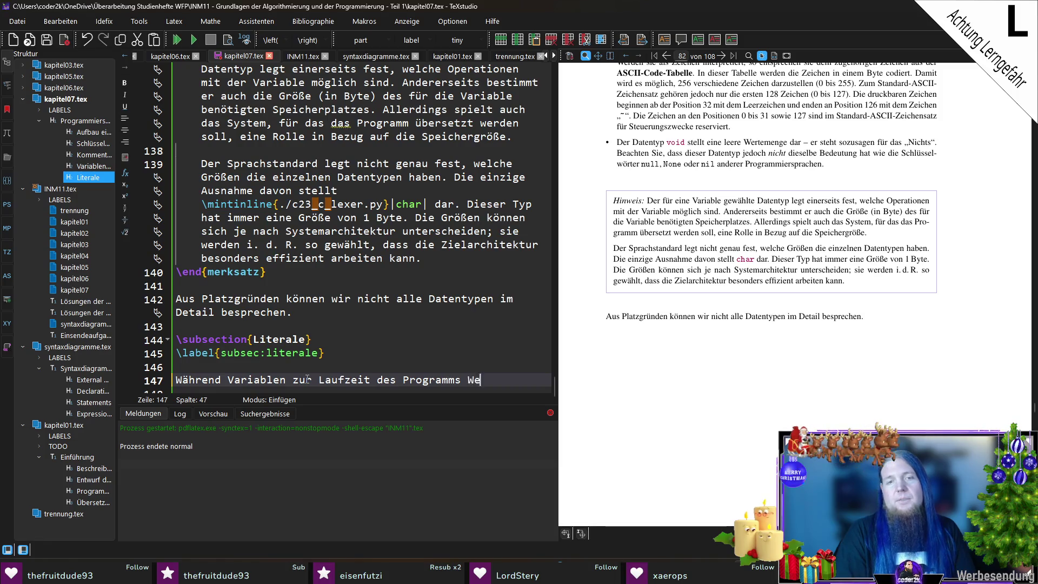
type("rte im Speicher de")
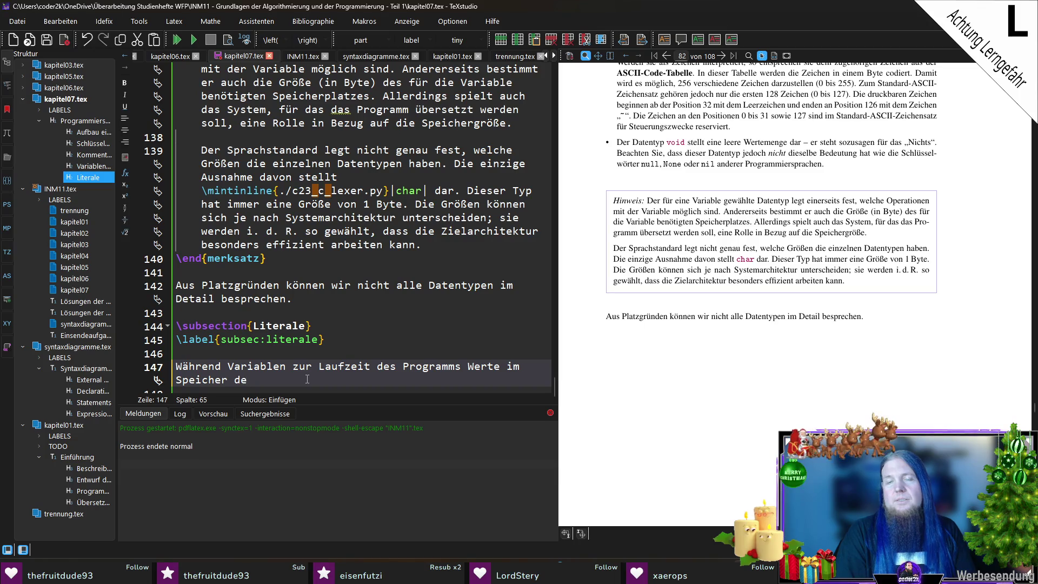
key("BackSpace")
type("arstellen")
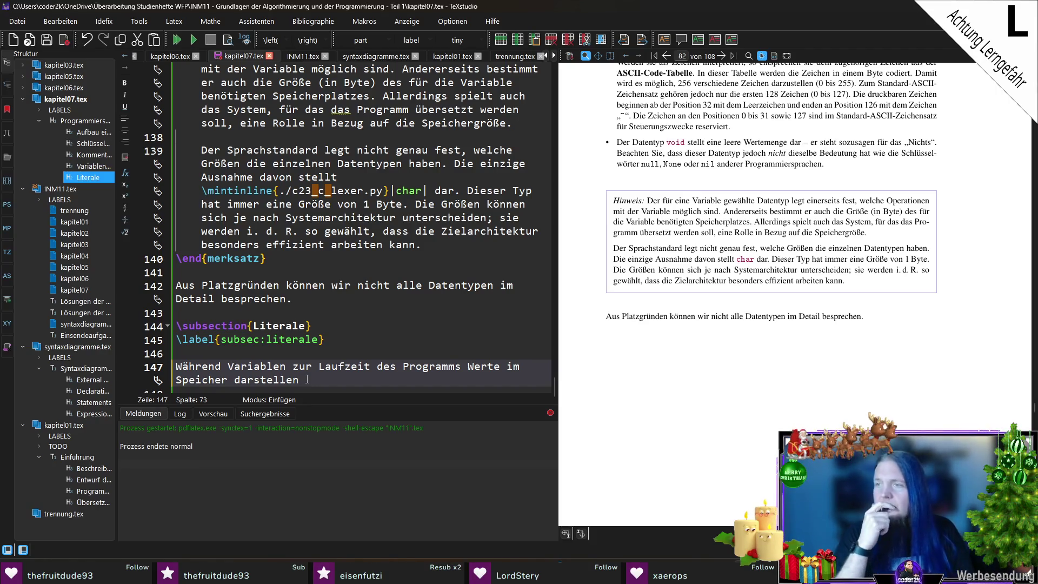
type(", werden ")
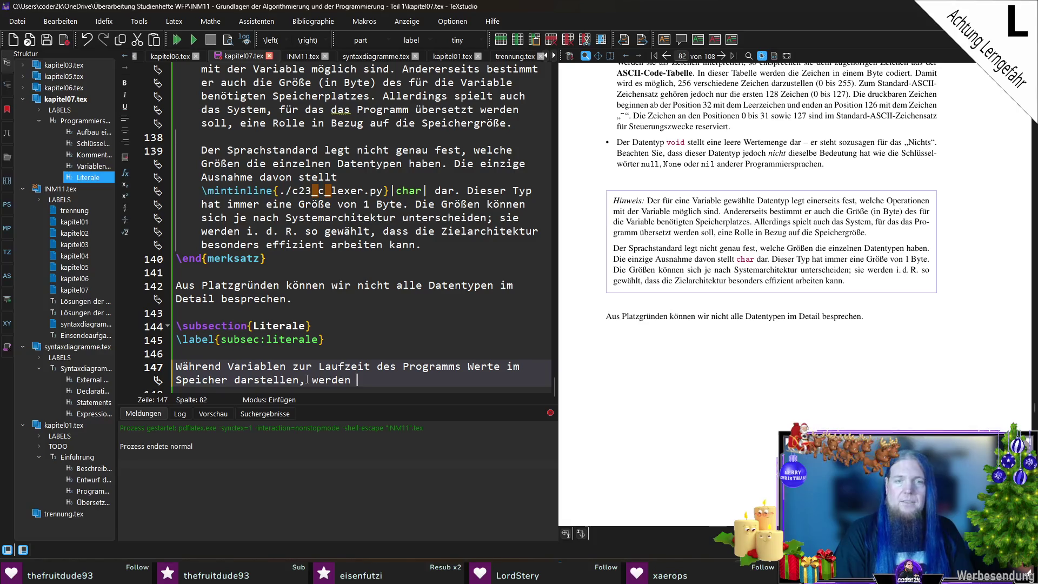
type("feste Werte ")
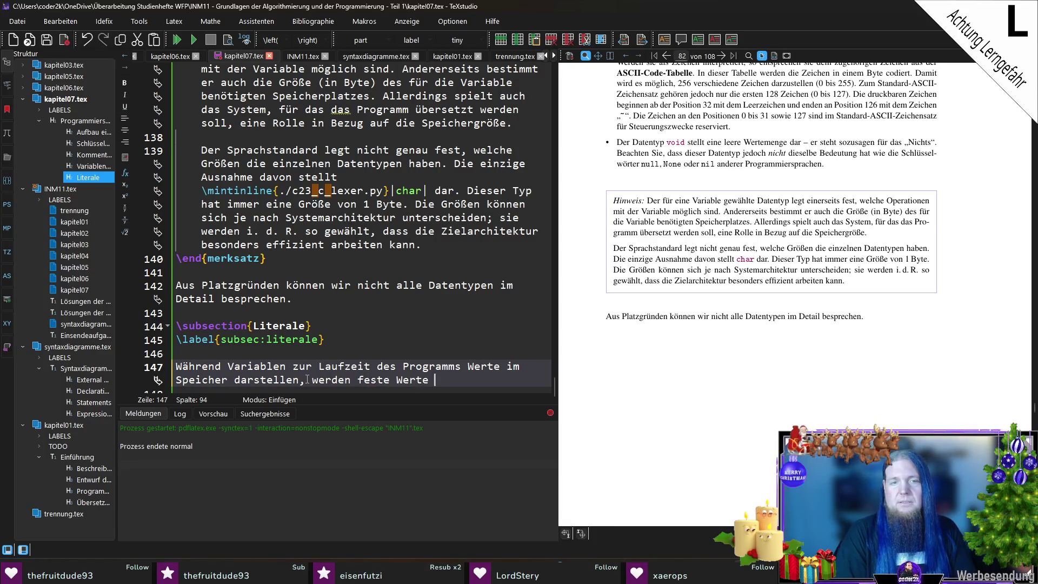
type("direkt im Progr")
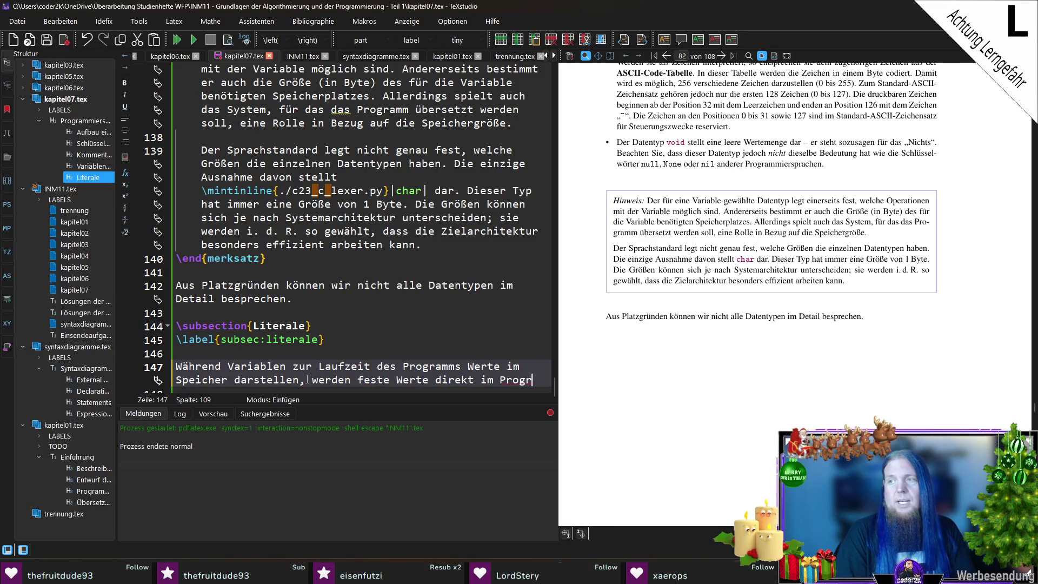
type("ammcode ")
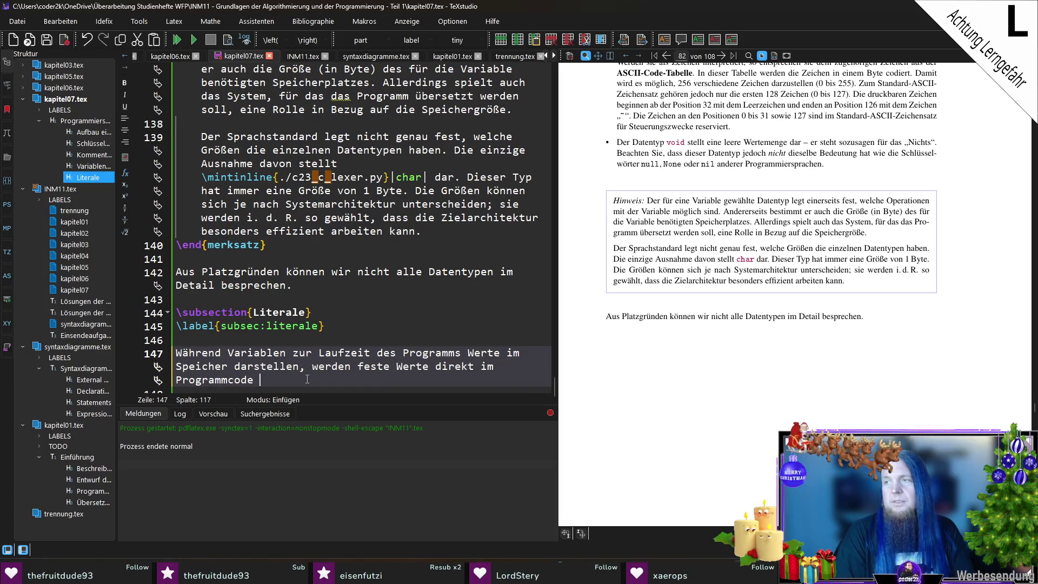
type("integriert")
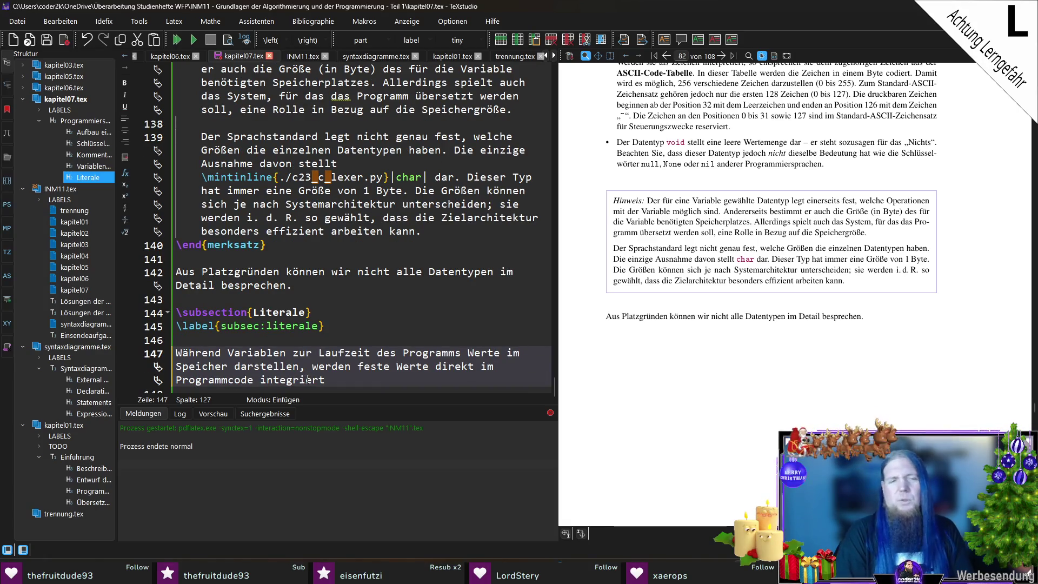
type(" und ")
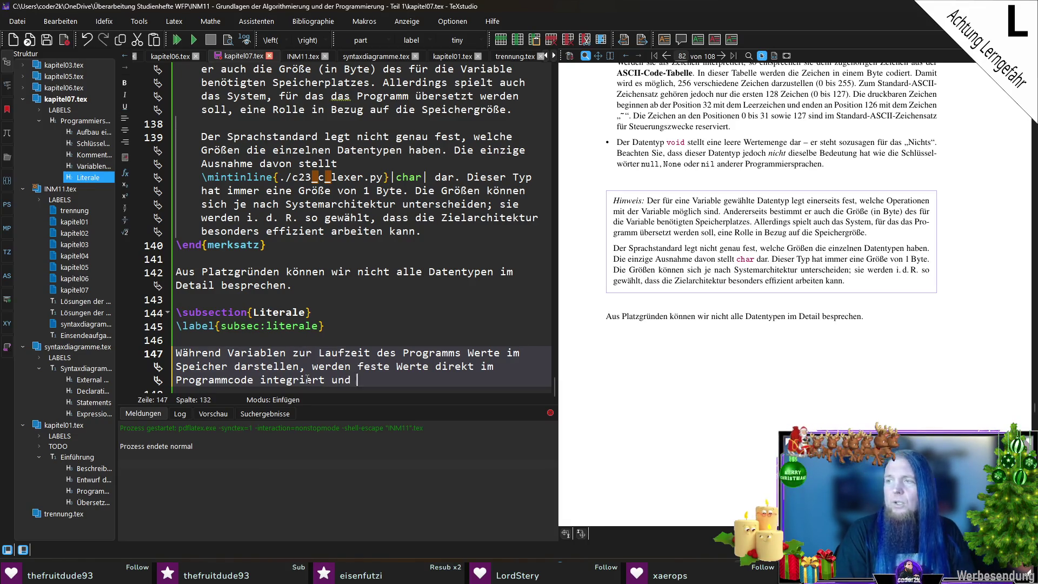
type("durch den Compiler dire")
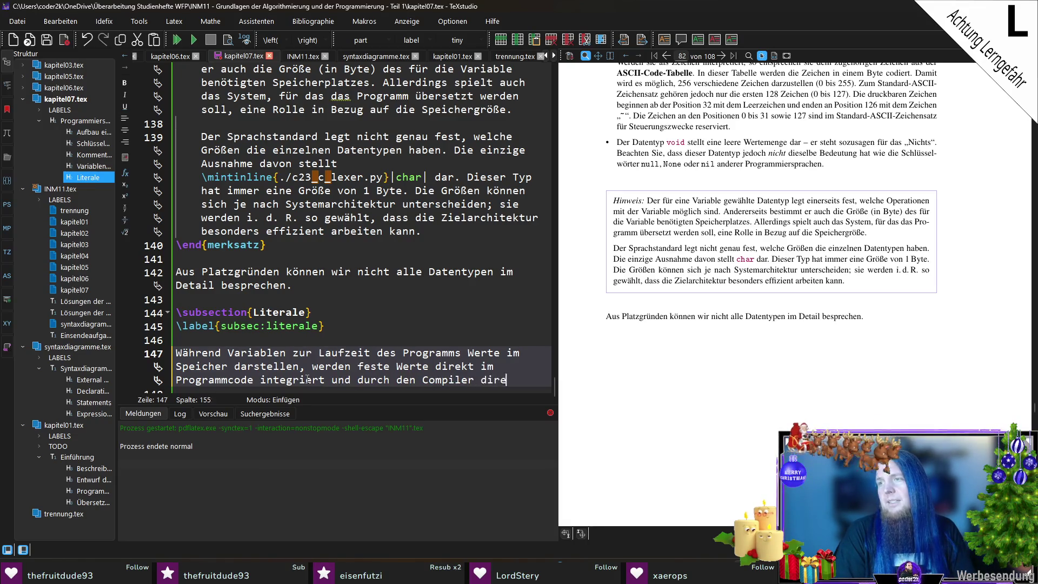
type("kt in die entsprechende")
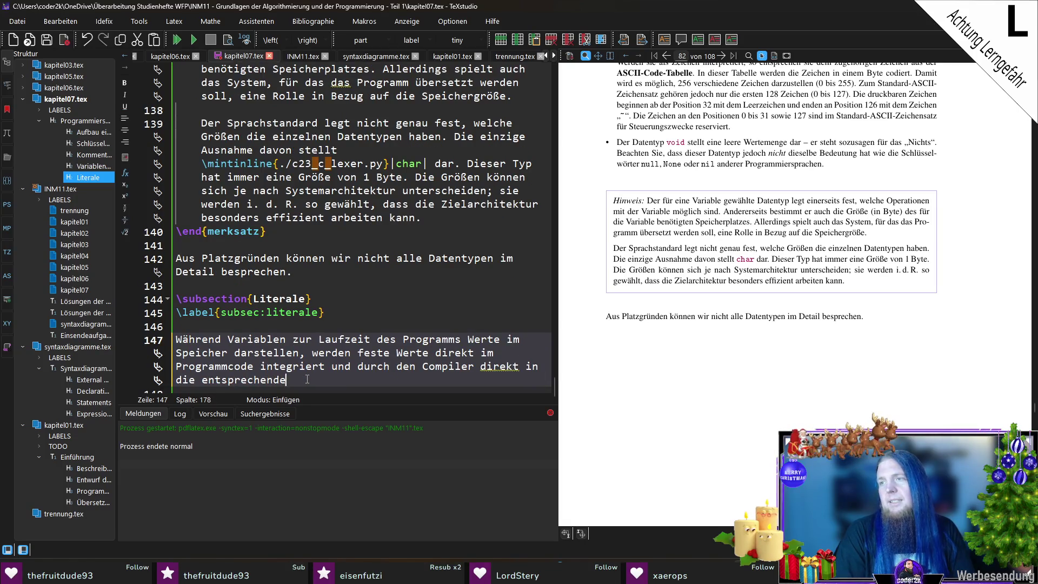
type("n Prozessorins")
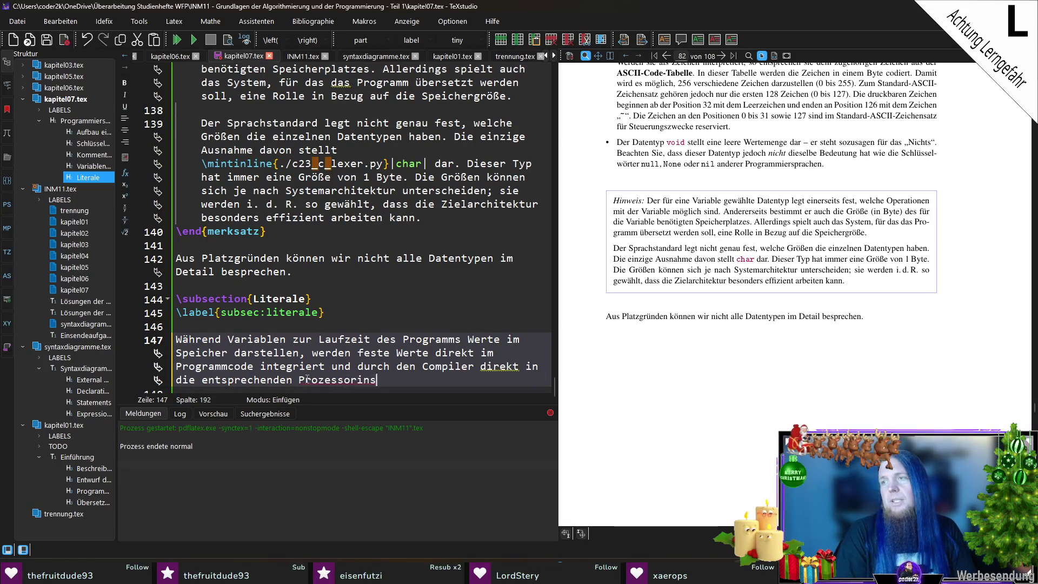
type("truktionen geschrieben.")
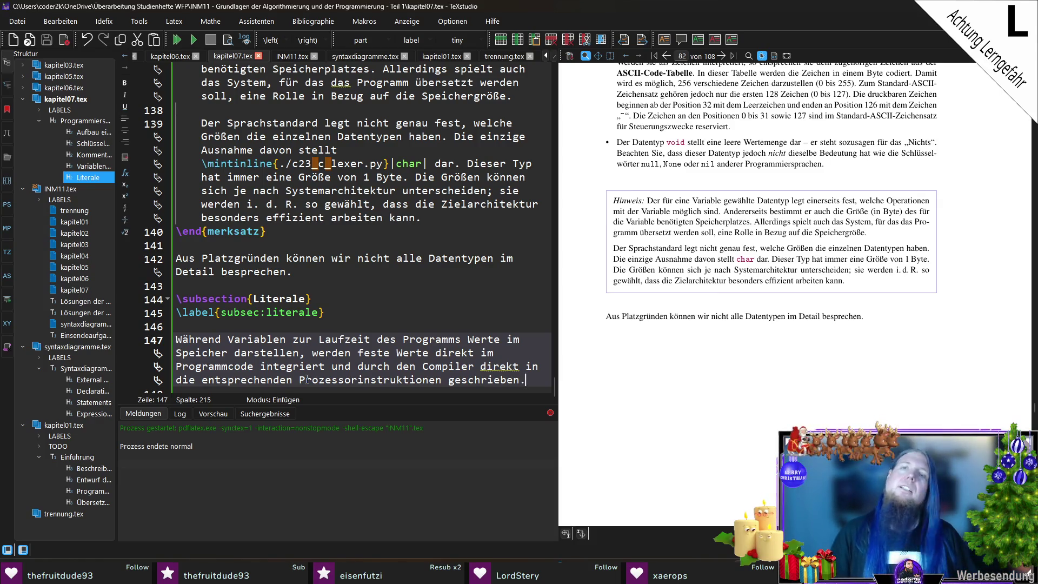
scroll(317, 338, "down", 1)
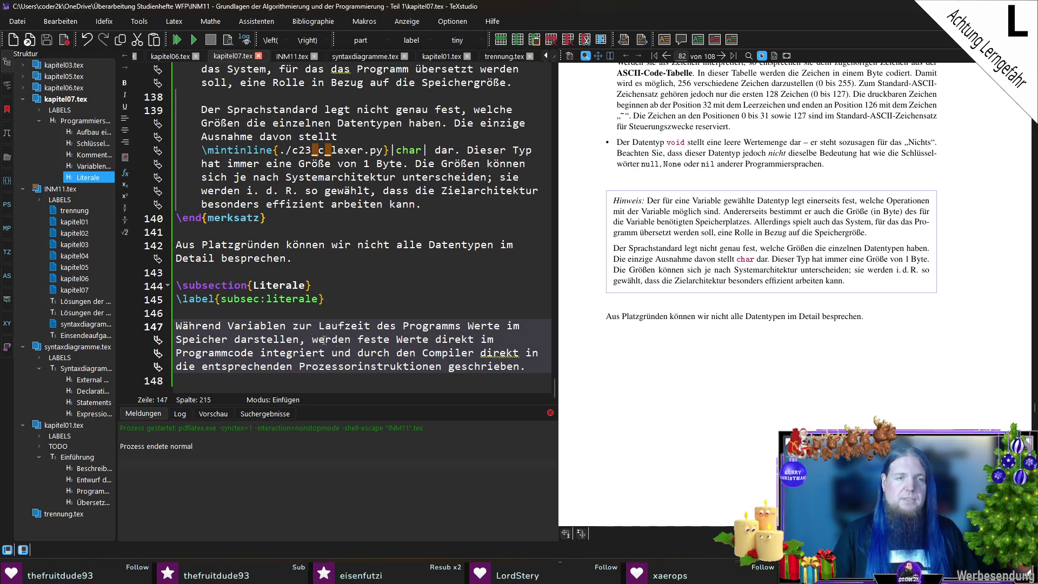
left_click(526, 381)
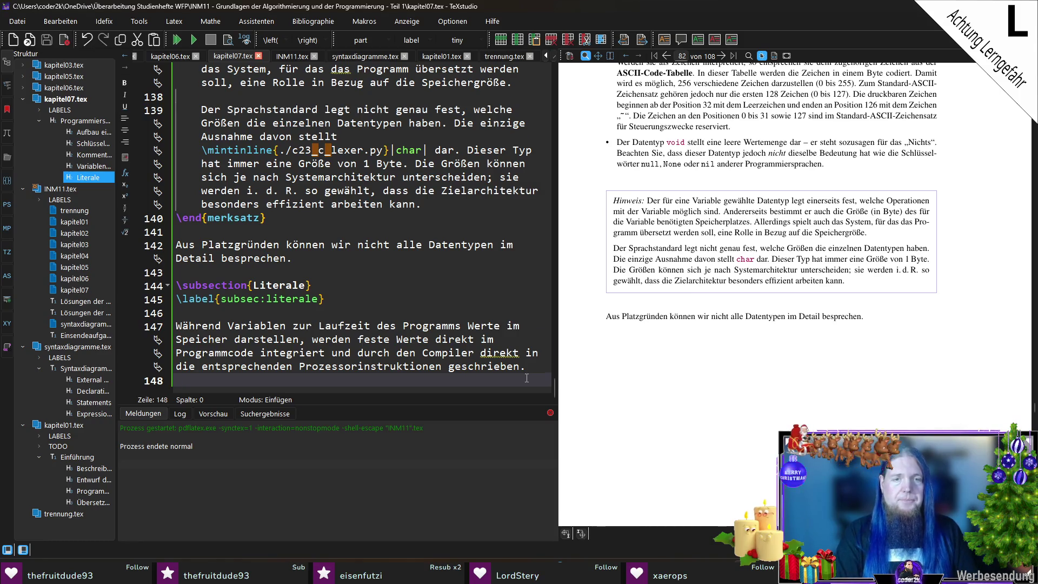
key("BackSpace")
type("Da si")
type("e sich i")
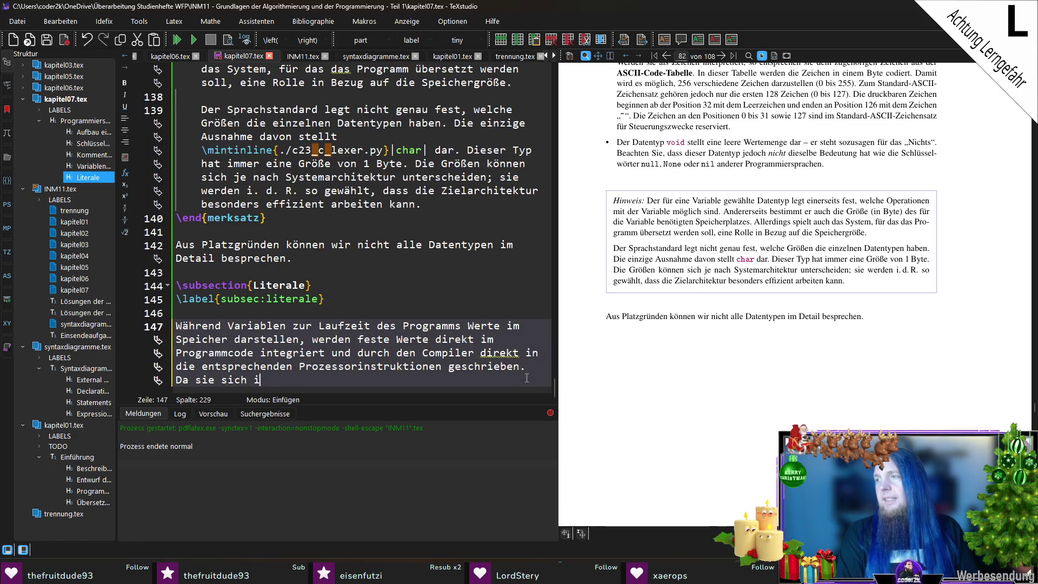
type("m Programmcode befinden")
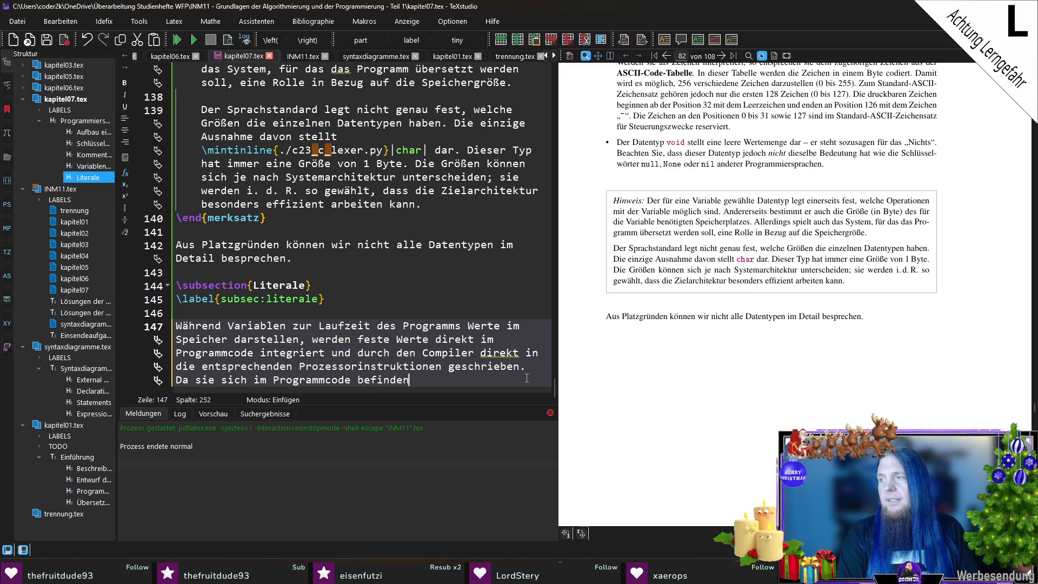
type(", können sie ")
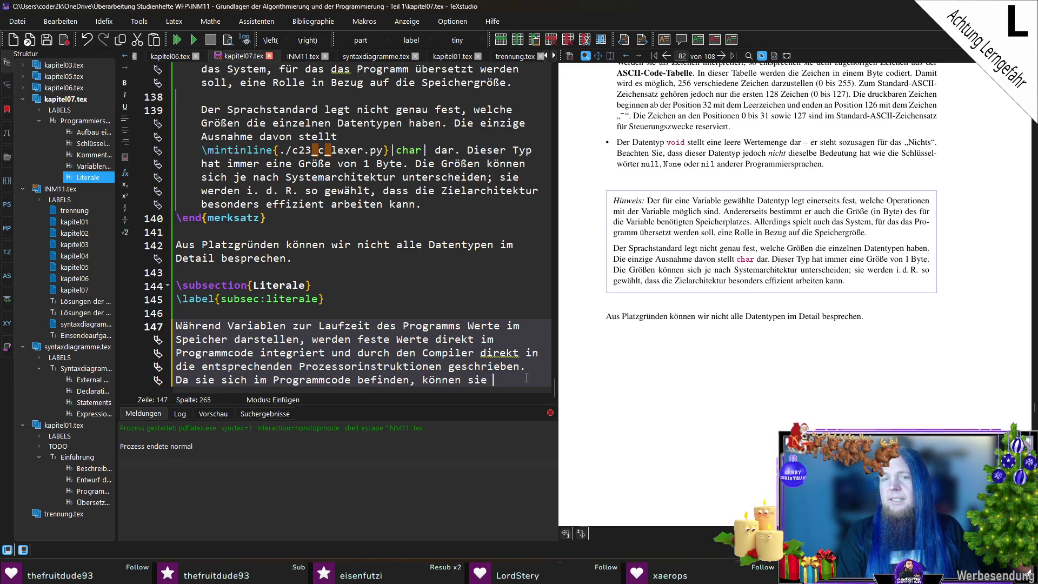
type("nicht mehr geändert werden")
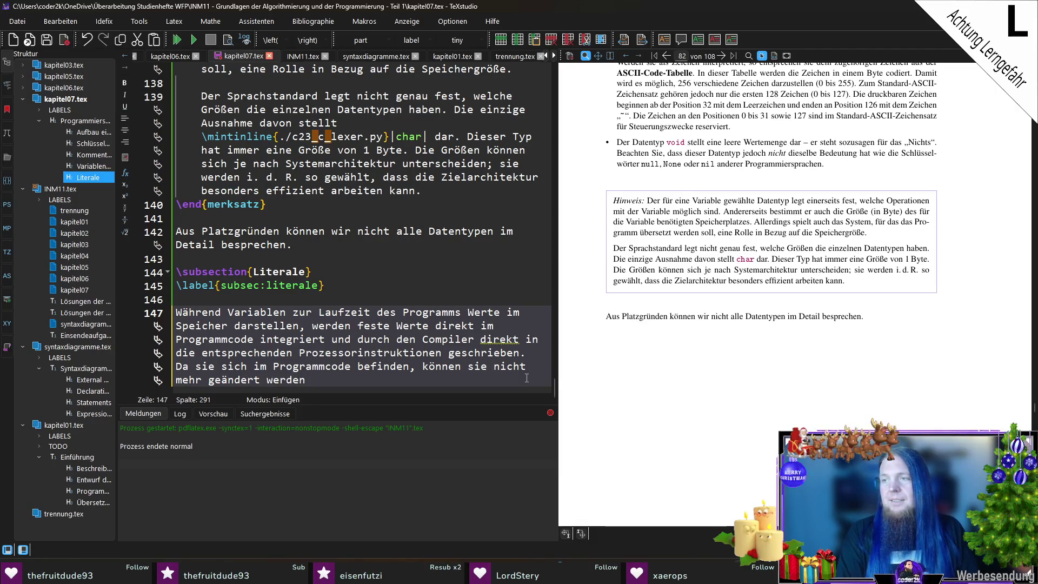
type(".")
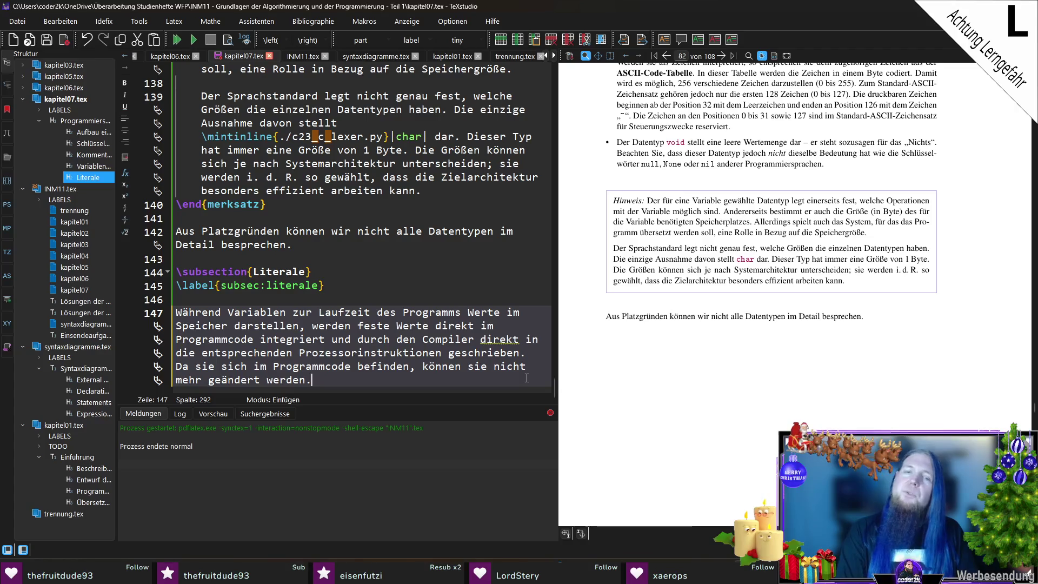
key("Return")
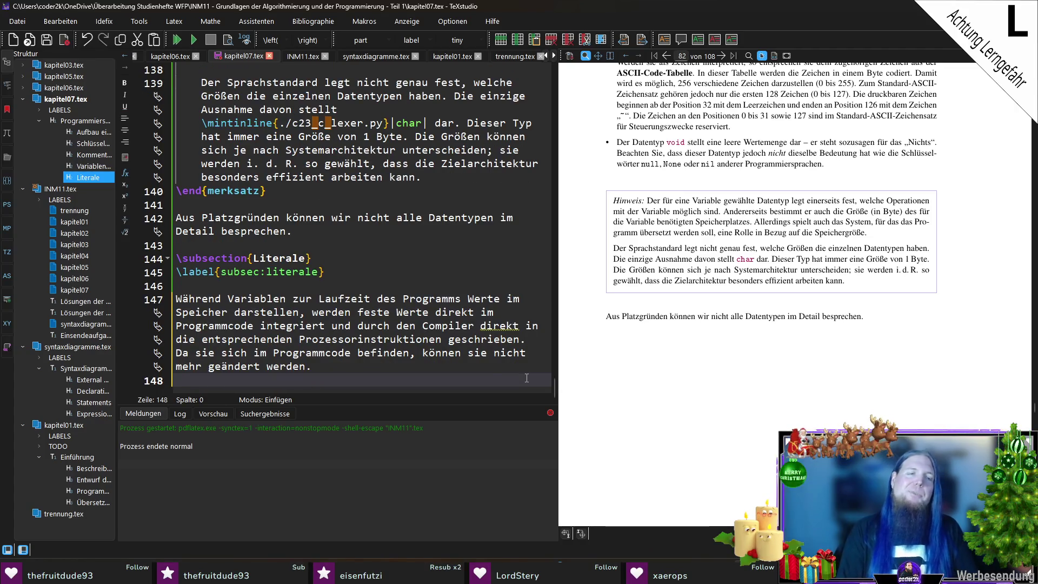
key("Up")
key("ctrl+s")
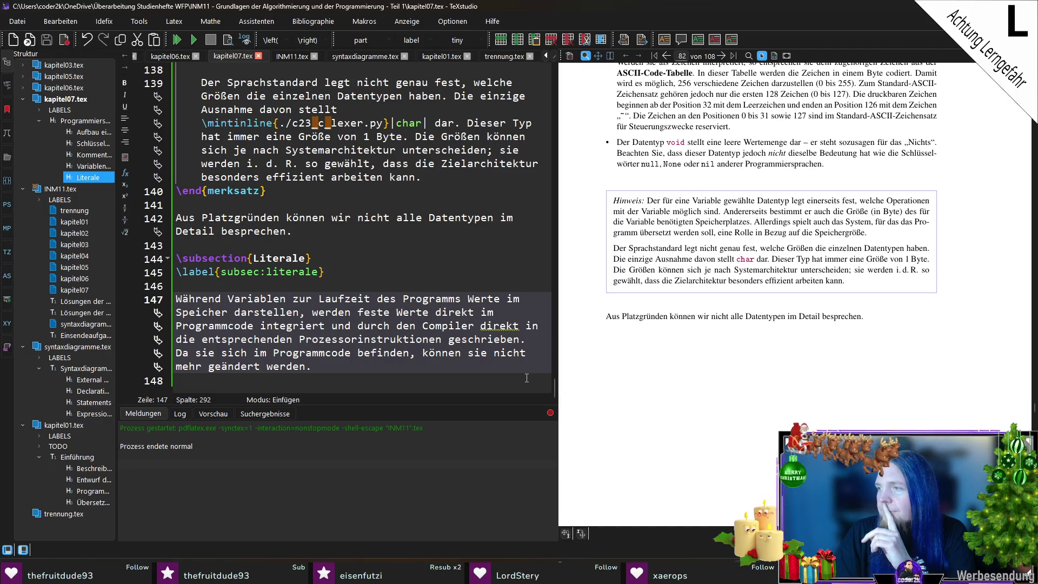
Add that literals have a constant value and belong to one of the discussed data types.
type(" Literale bs")
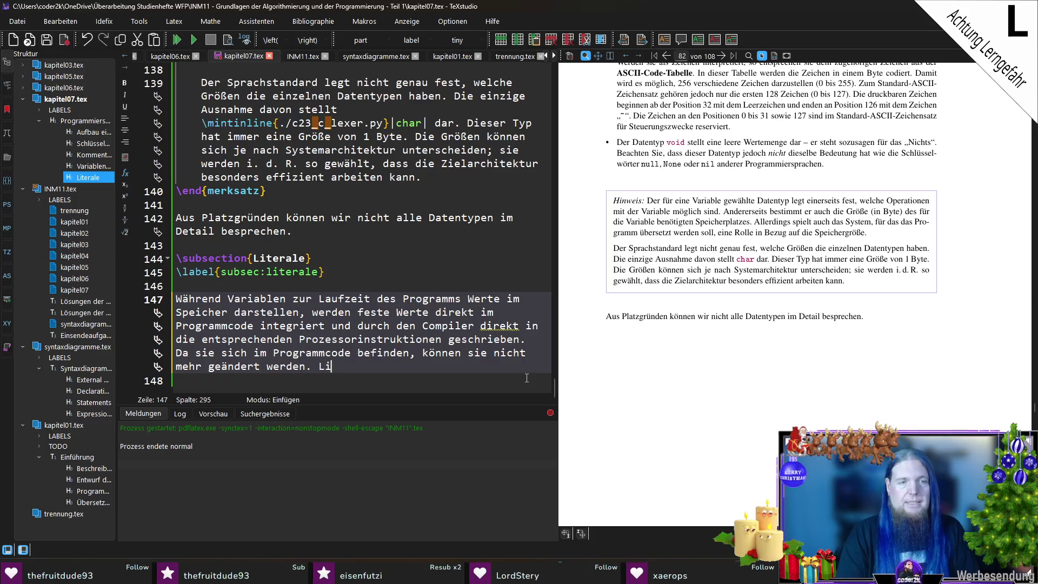
key("BackSpace")
type("esi")
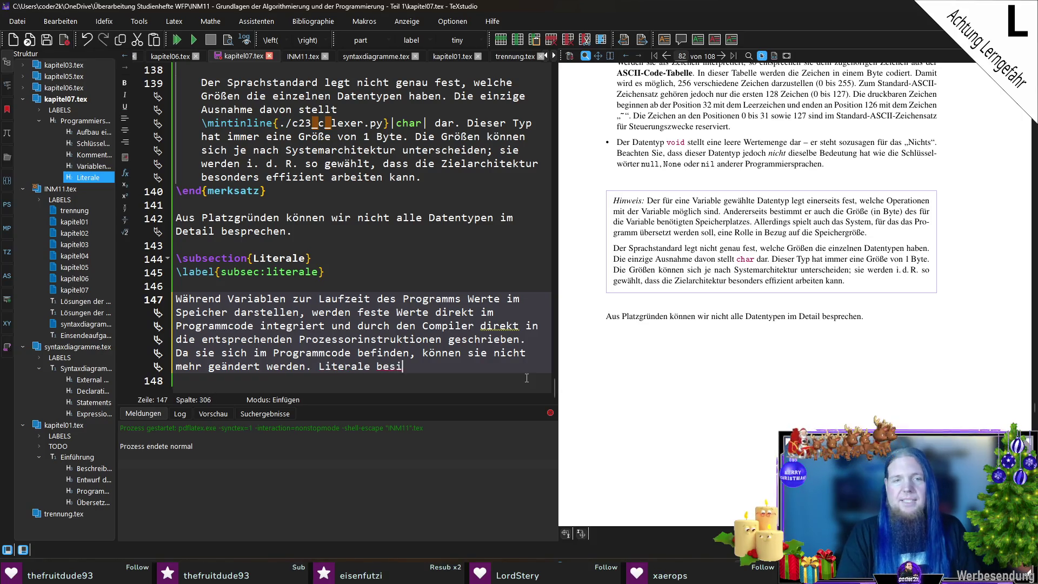
type("tzen fo")
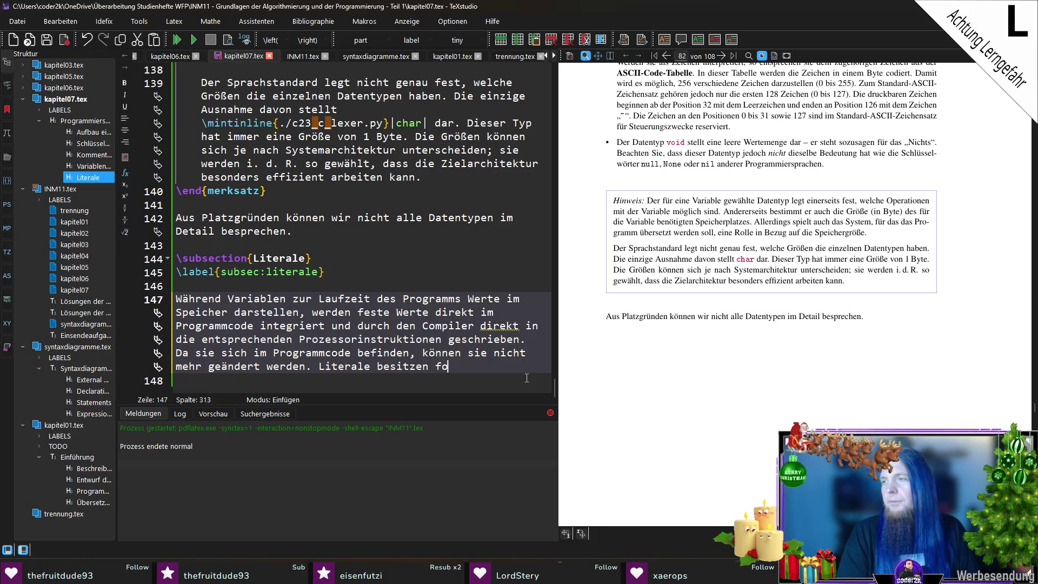
type("lglich einen konstante")
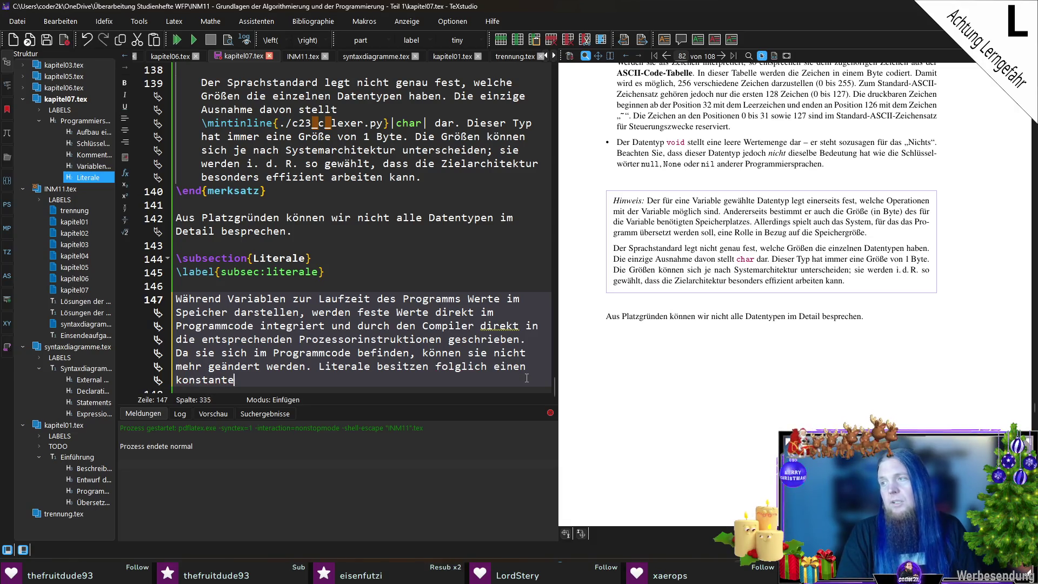
type("n Wert und werden einem")
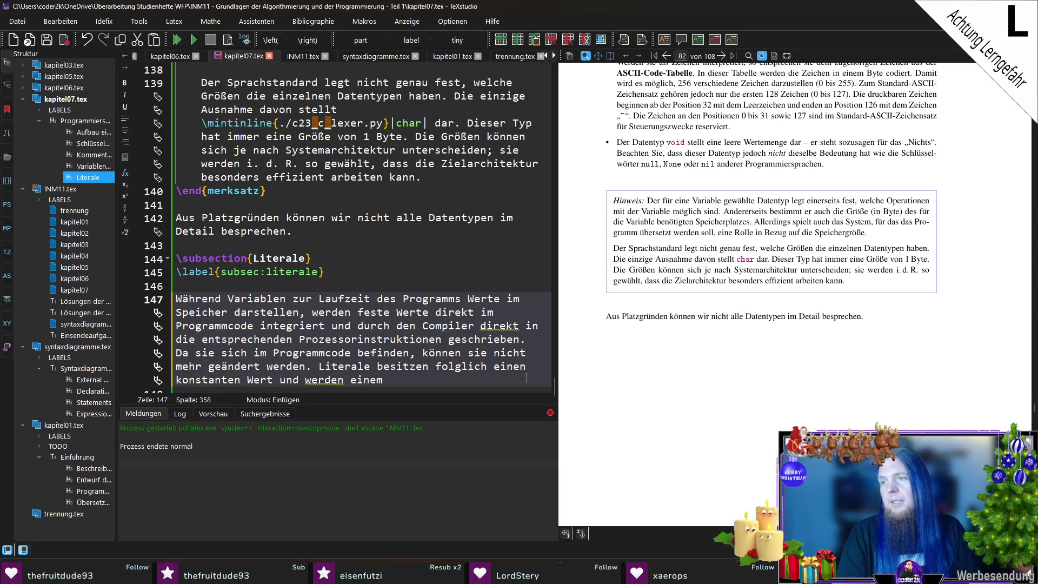
type(" der")
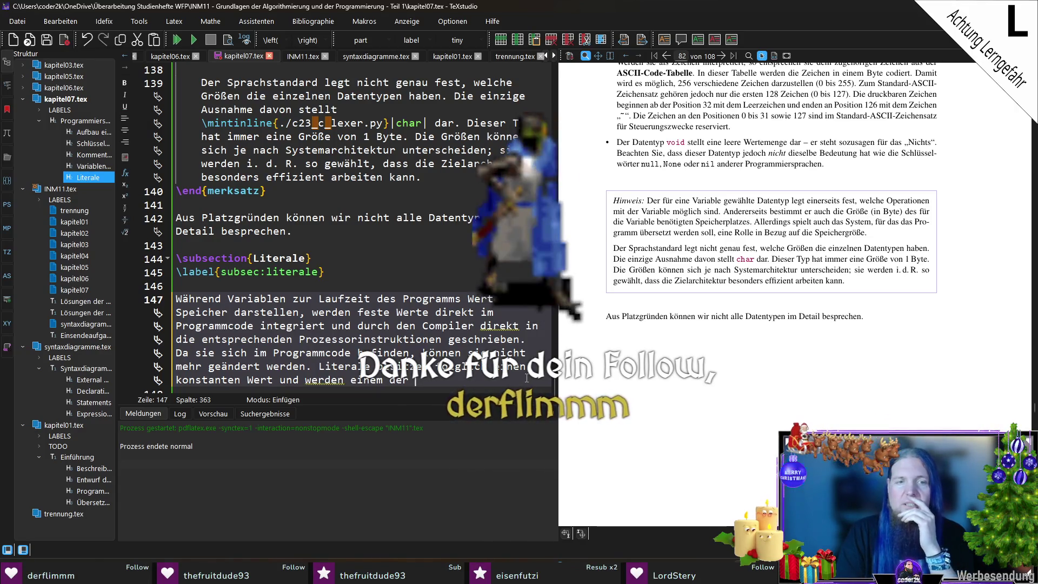
type("besprochenen Datentyp")
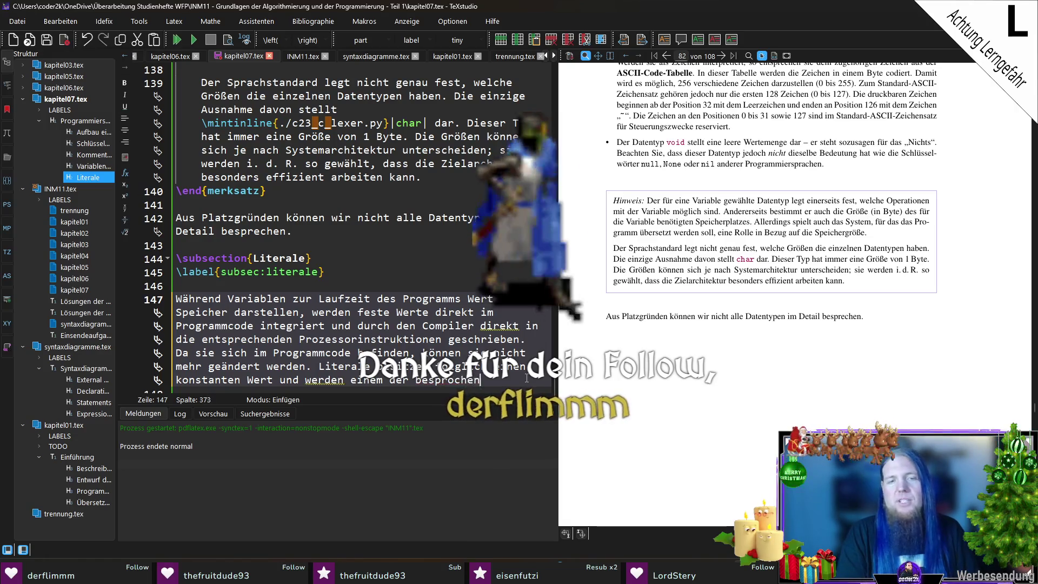
type("en zugeordnet.")
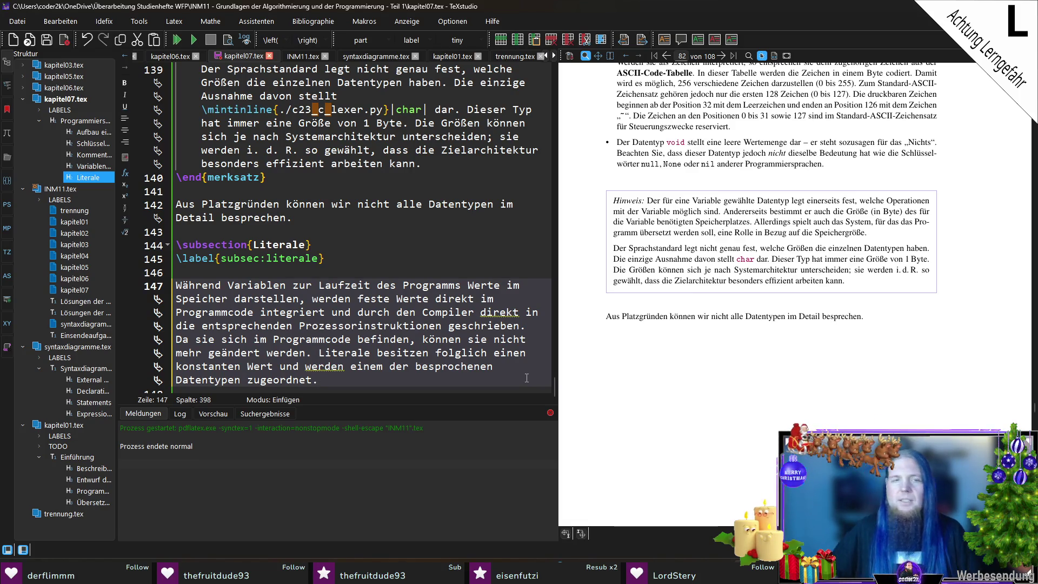
Add a sentence citing Anhang \ref{chap:syntaxdiagramme-der-programmiersprache-c} for literal syntax, then save kapitel07.tex.
type(" Syntaktisch ent")
type("sp")
type("prechen Li")
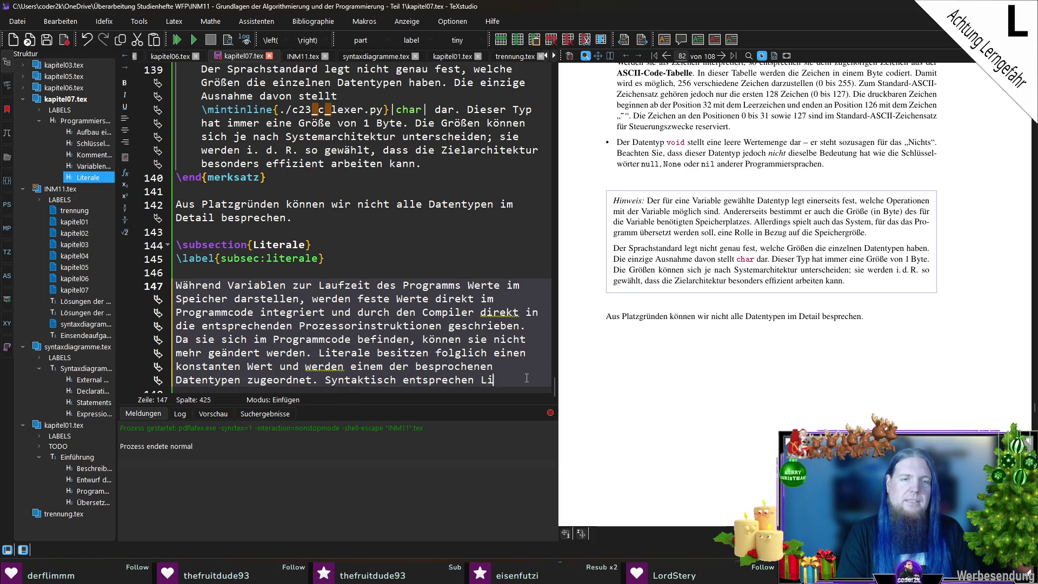
type("terale den")
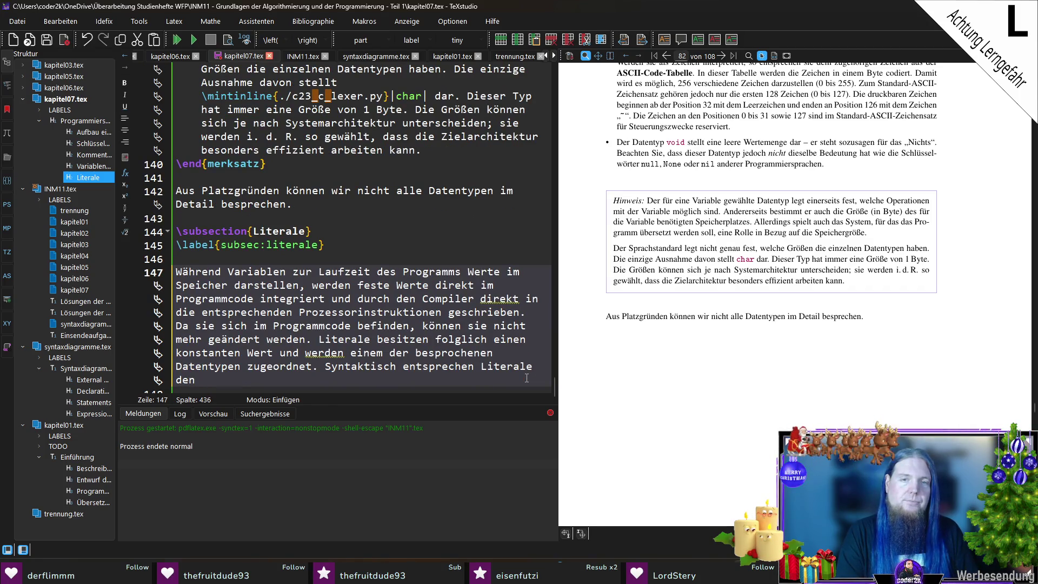
type("Konstante")
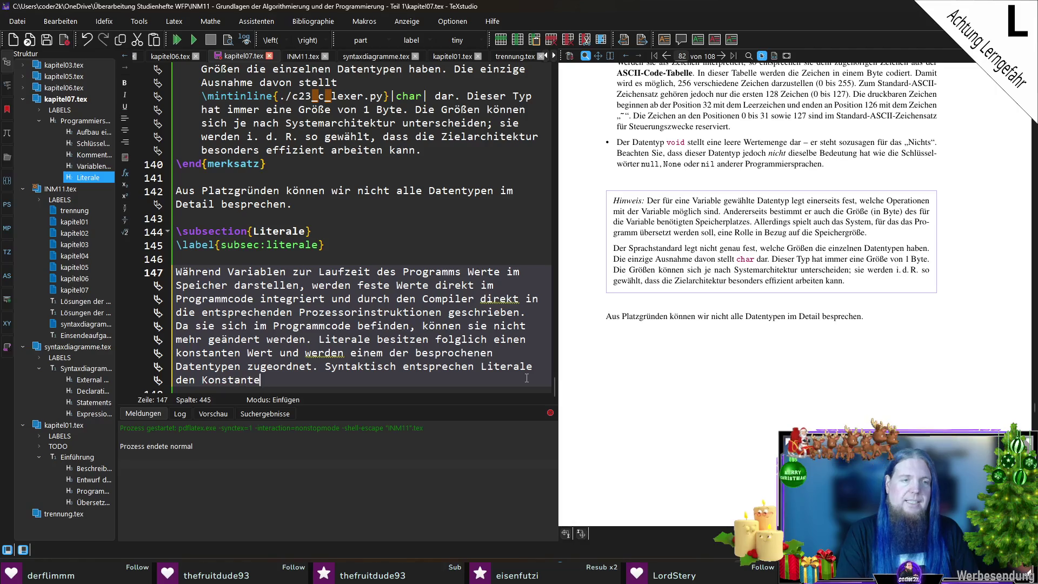
type("n bzw. Zeichenke")
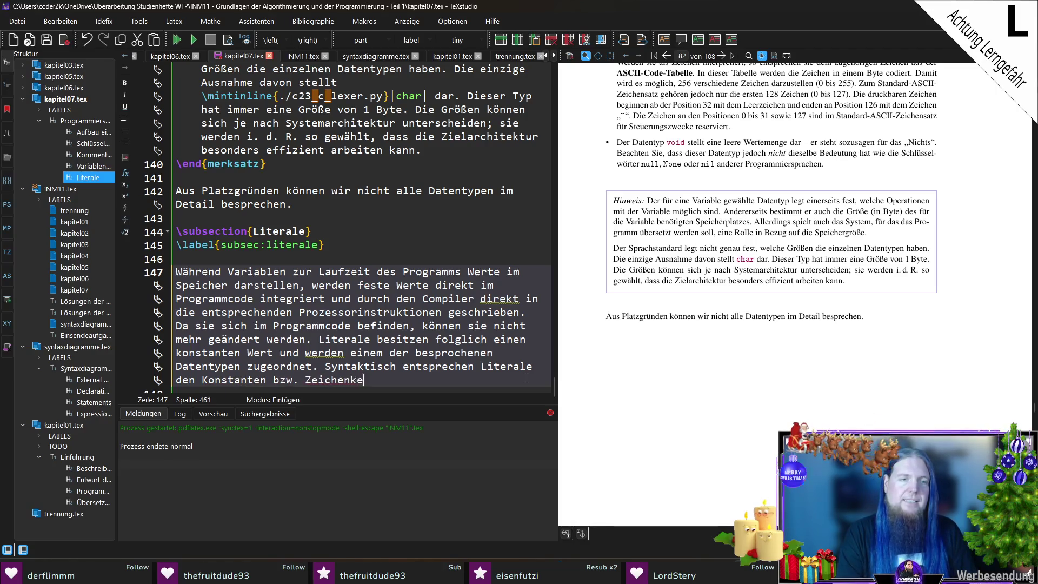
type("ttenliteralen")
key("BackSpace")
type(",wie sie in An")
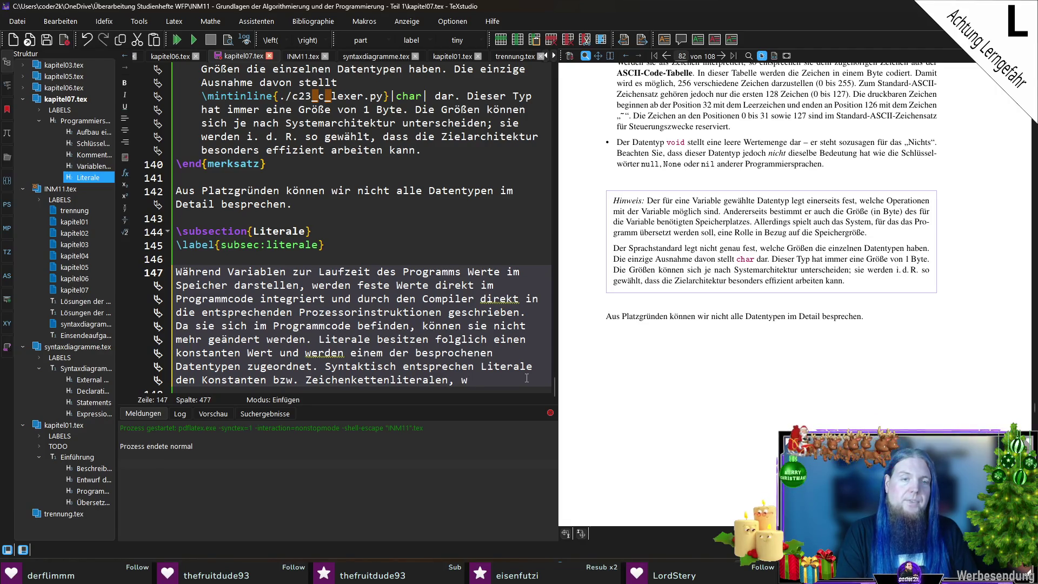
type("hang ")
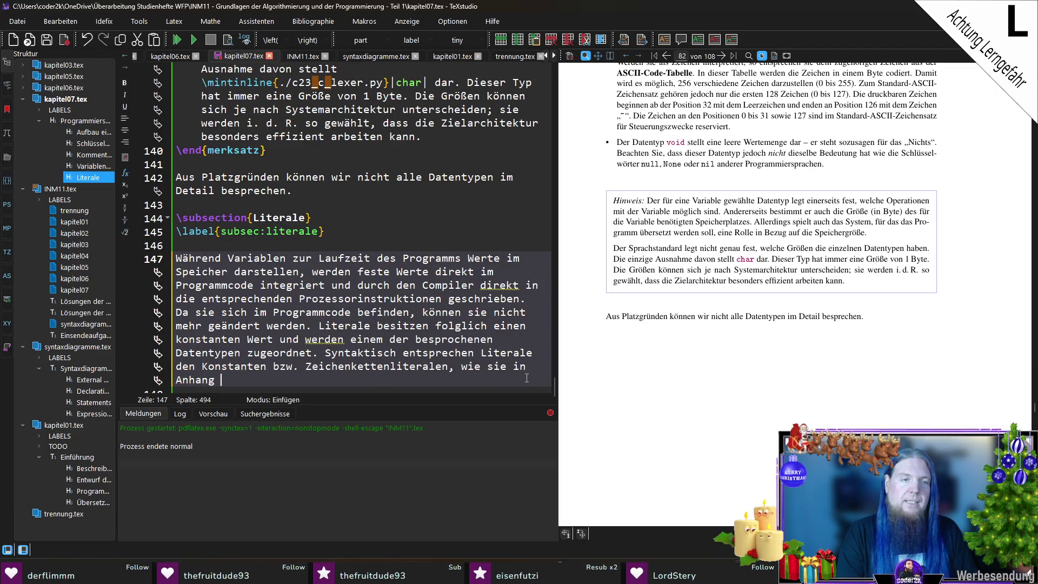
type("\ref{")
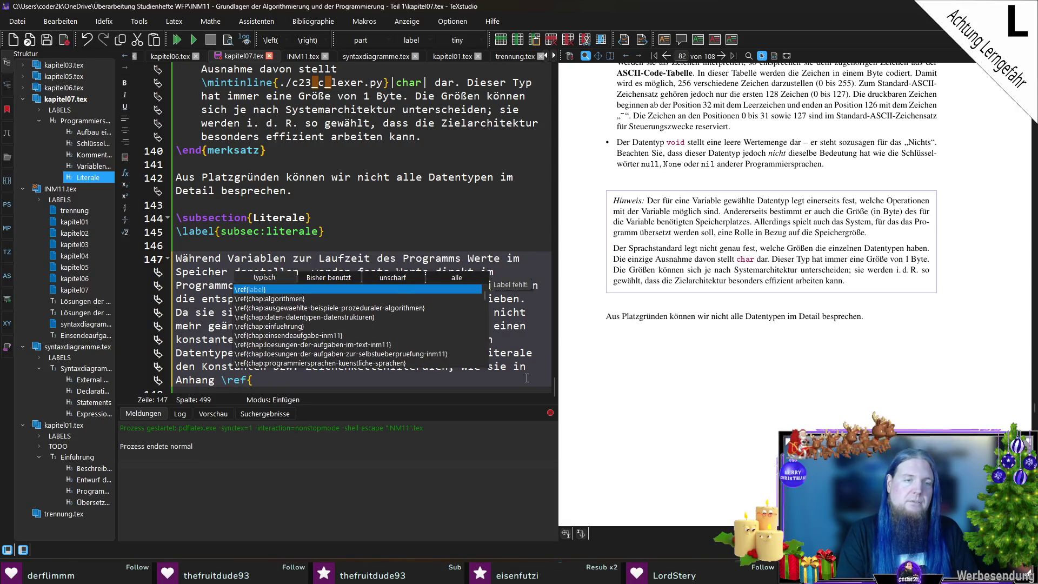
type("chap:sy")
key("Return")
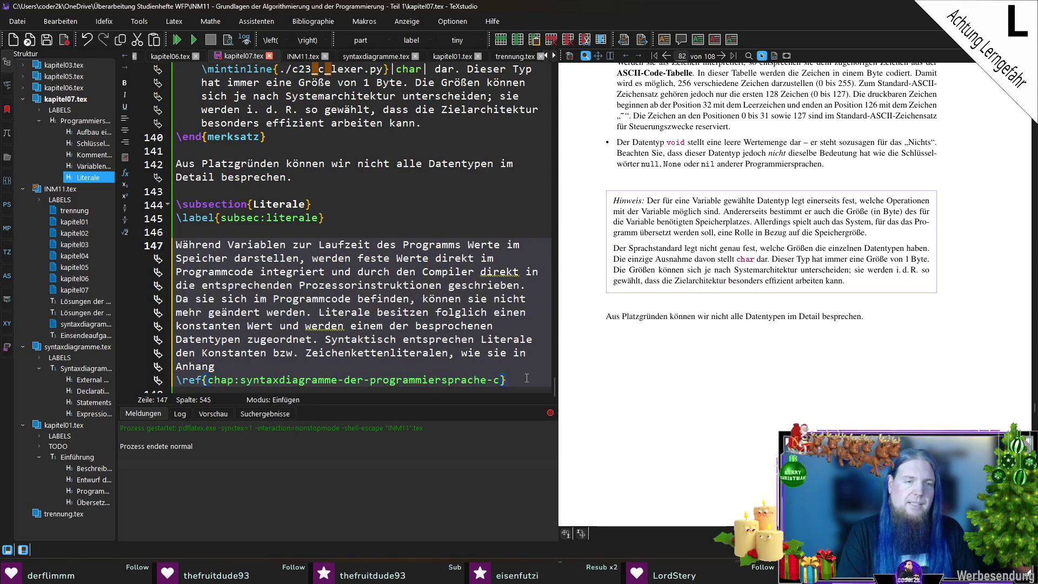
type(" beschrieben ")
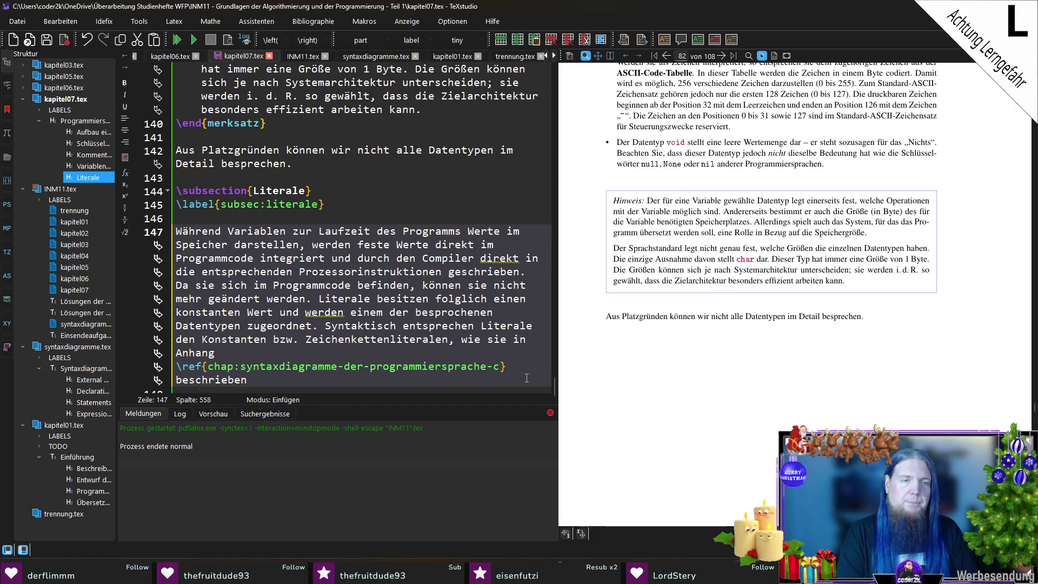
type("sind.")
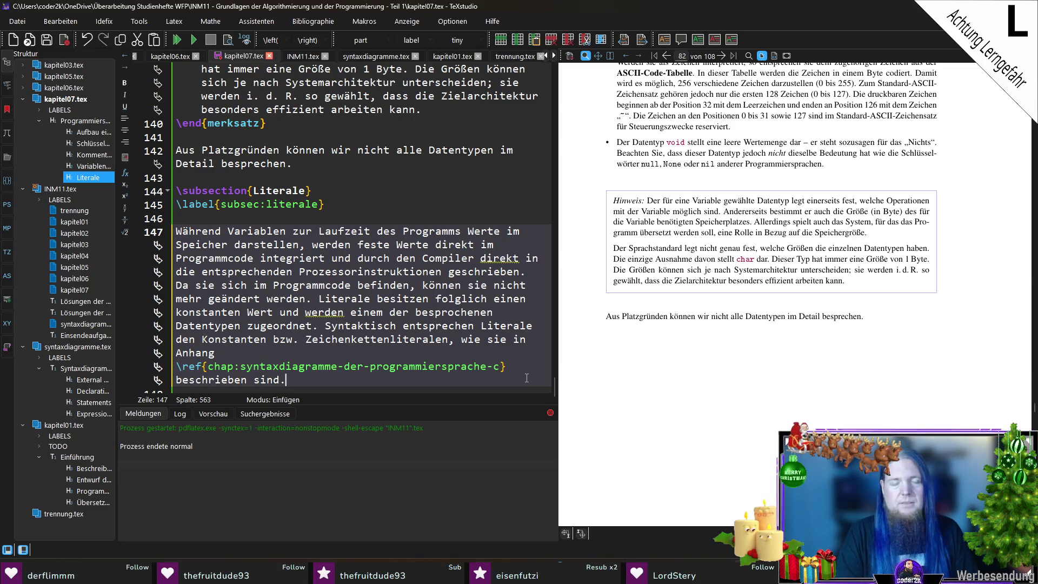
key("ctrl+s")
key("Return")
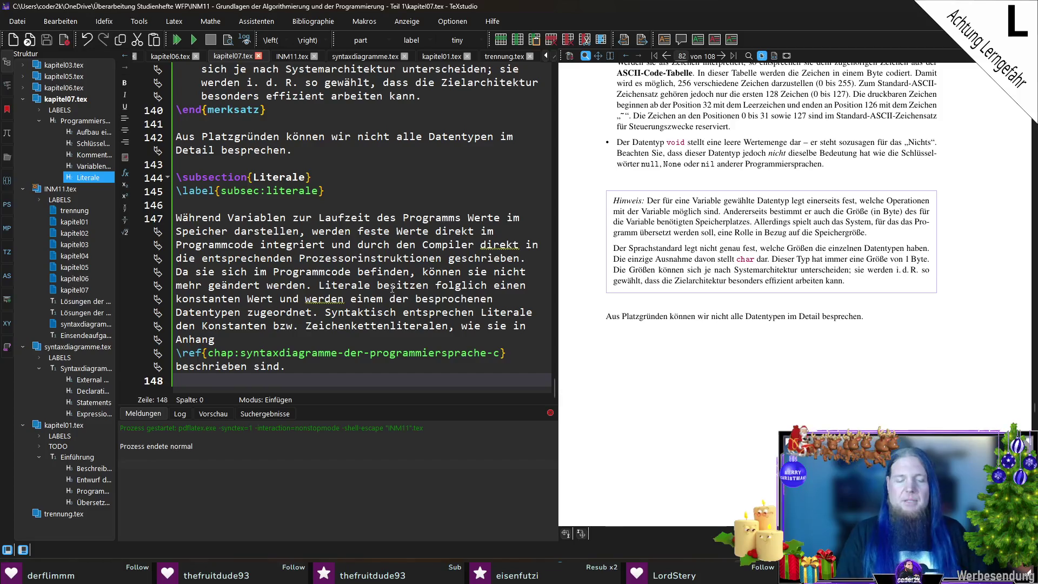
Add the heading \subsection{Ausdrücke und Operatoren} after a blank line.
key("Return")
type("\\")
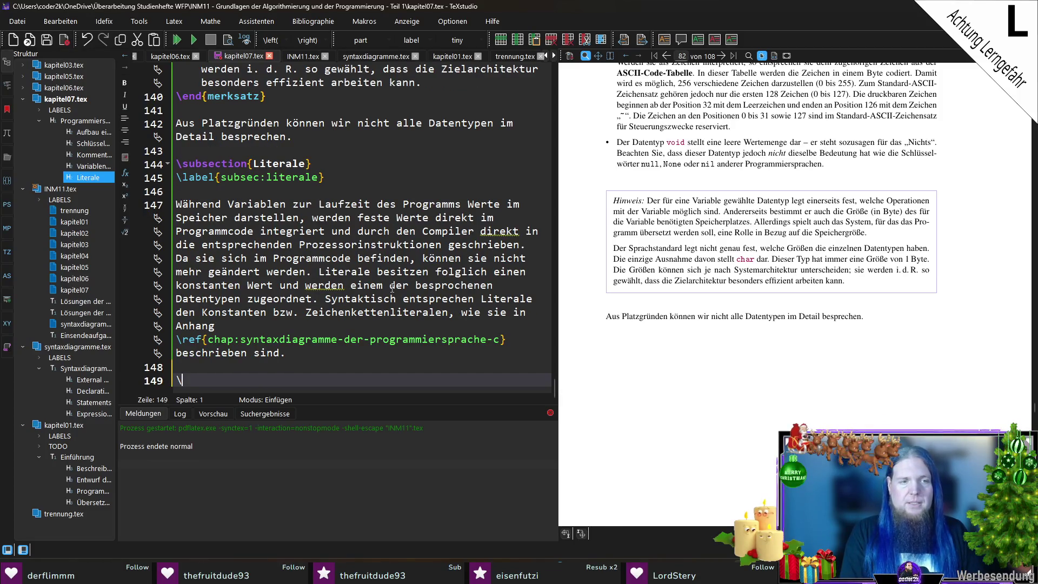
type("subse")
key("Return")
type("Ausdrücke und Operatoren")
key("End")
key("Return")
Label it subsec:ausdruecke-und-operatoren, add two blank lines, and save kapitel07.tex.
type("\\lab")
key("Return")
type("subsec:")
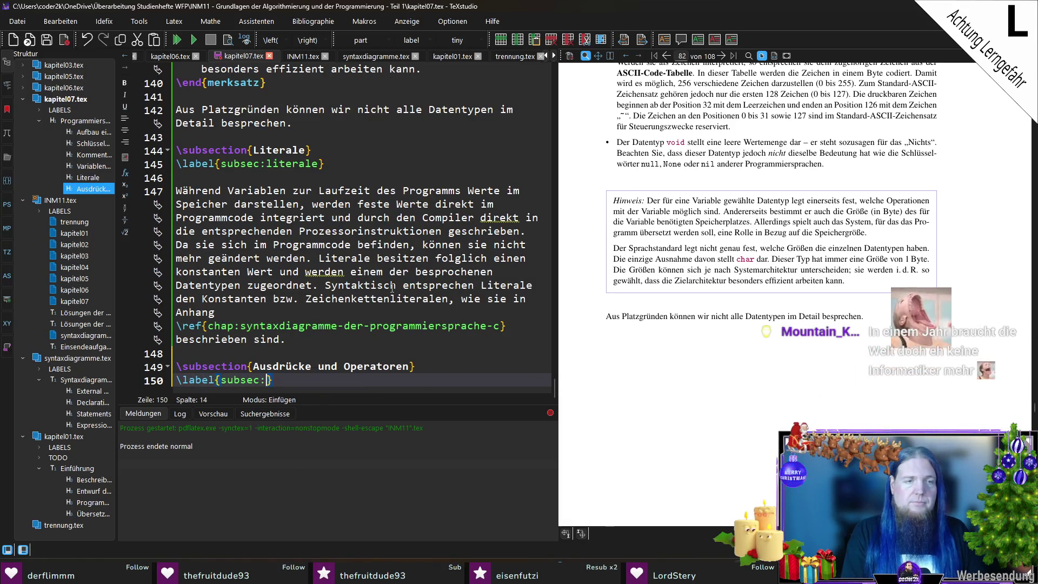
type("ausdruecke-und-operatoren")
key("End")
key("Return")
key("Return")
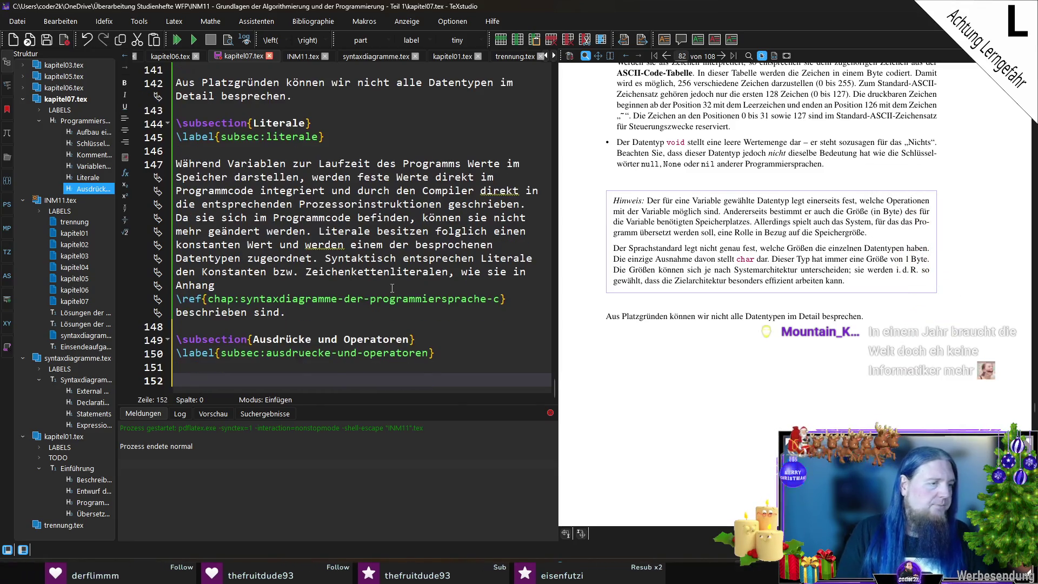
key("Return")
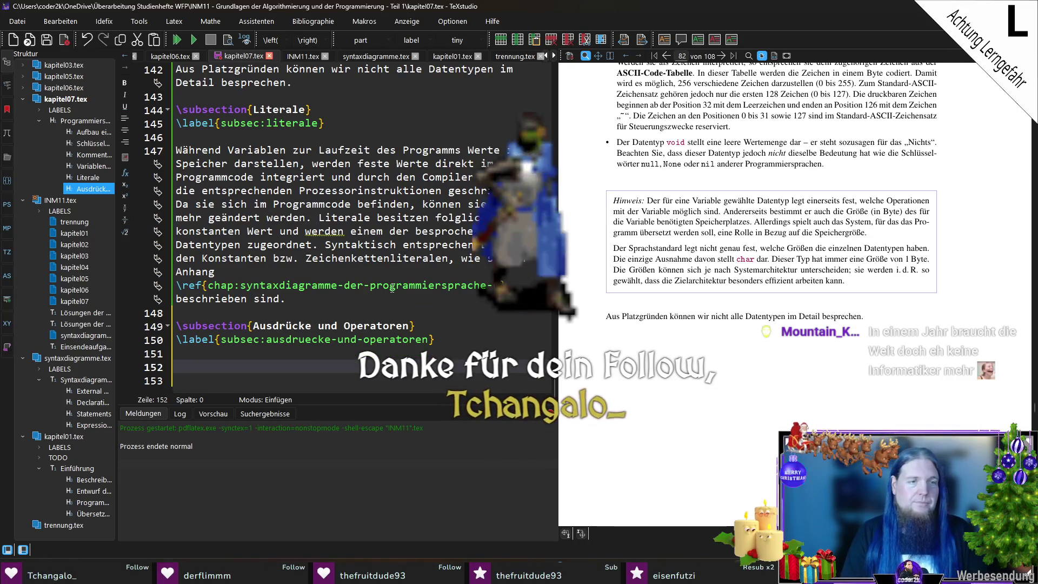
key("ctrl+s")
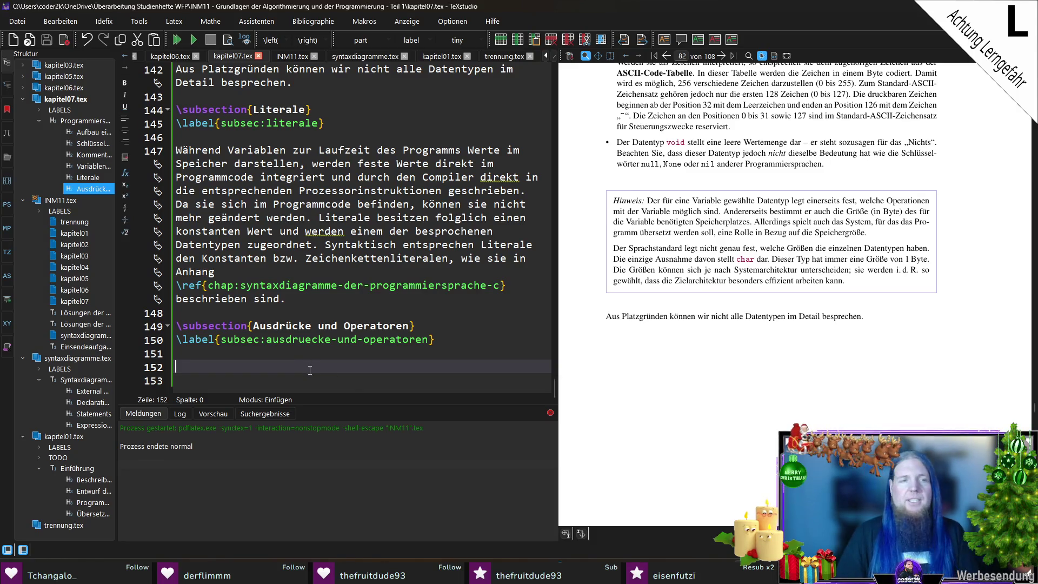
Open a merksatz environment and begin it with an italic 'Definition:' label.
type("\begin{mer")
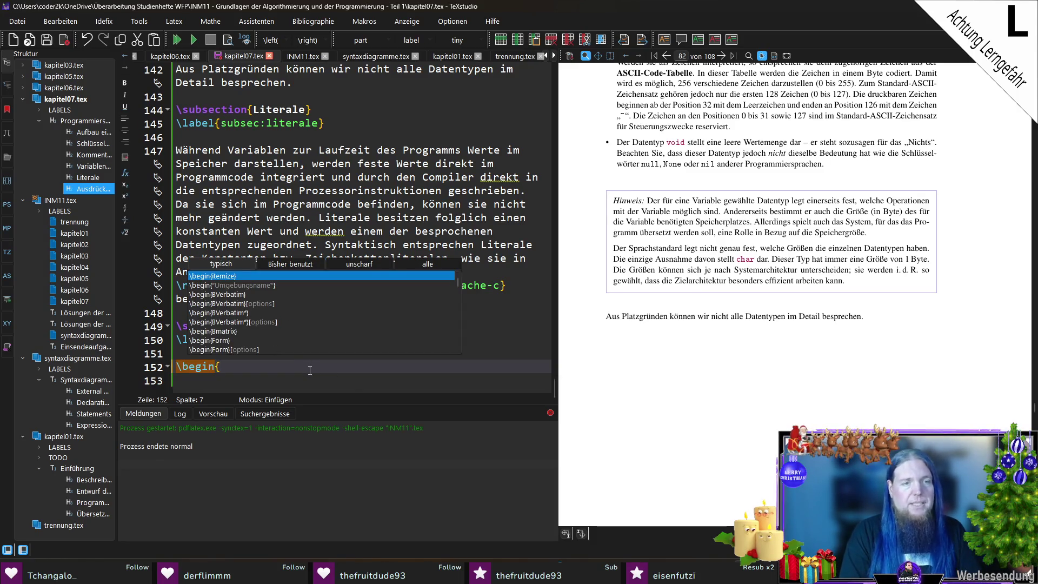
key("Return")
key("ctrl+i")
type("Defin")
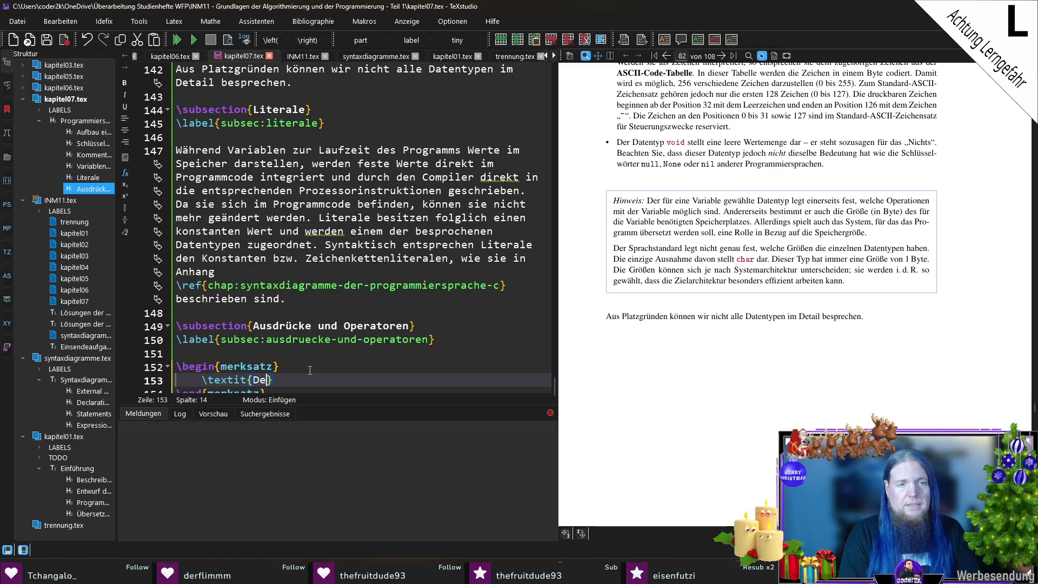
type("ition")
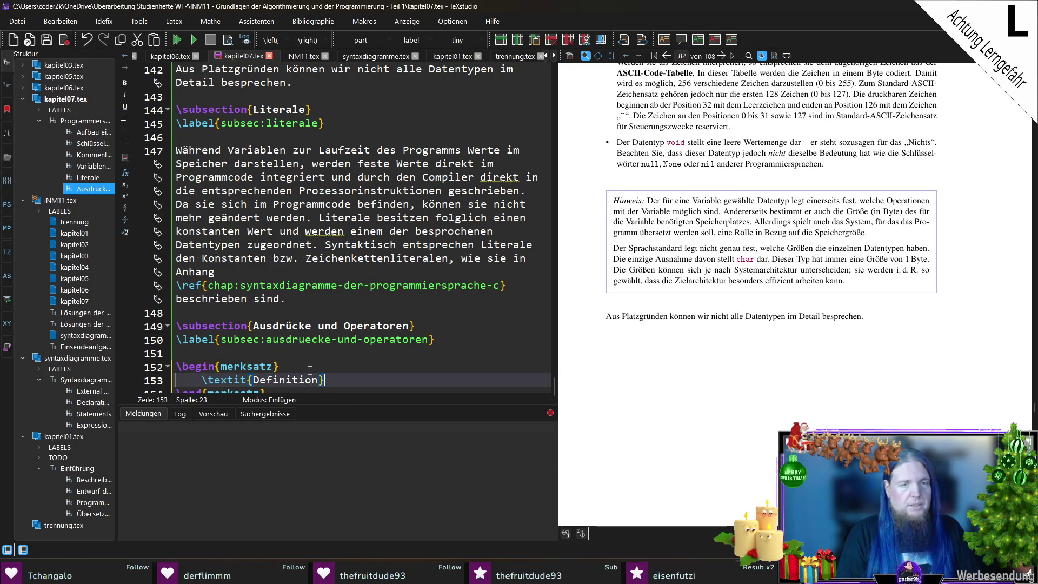
type(":")
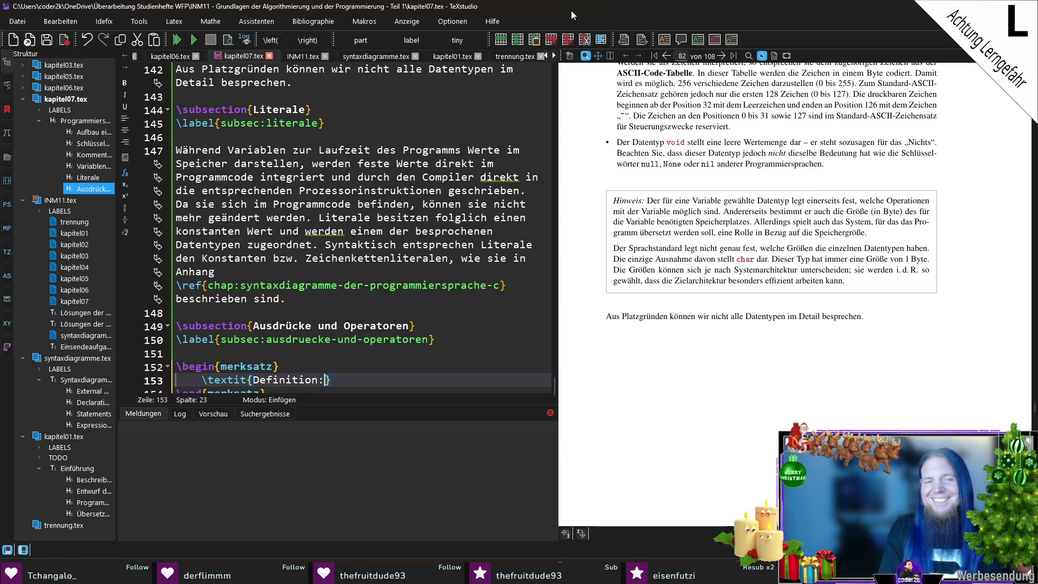
Define an Ausdruck as a sequence of bold Operatoren and Operanden, starting 'Mir Ausdrücken können Werte berechnet,'.
scroll(367, 358, "down", 1)
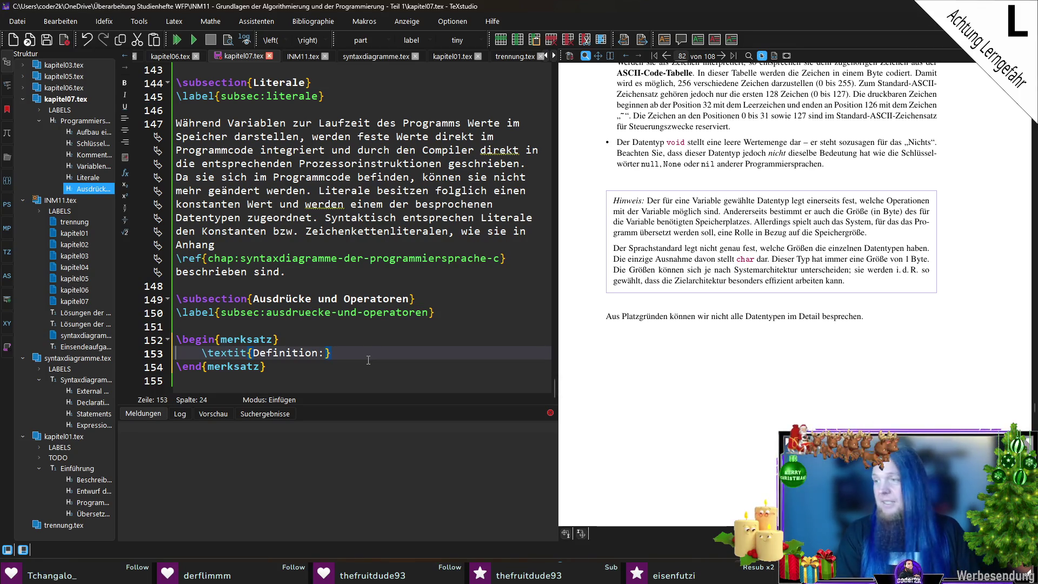
type(" Ein \t")
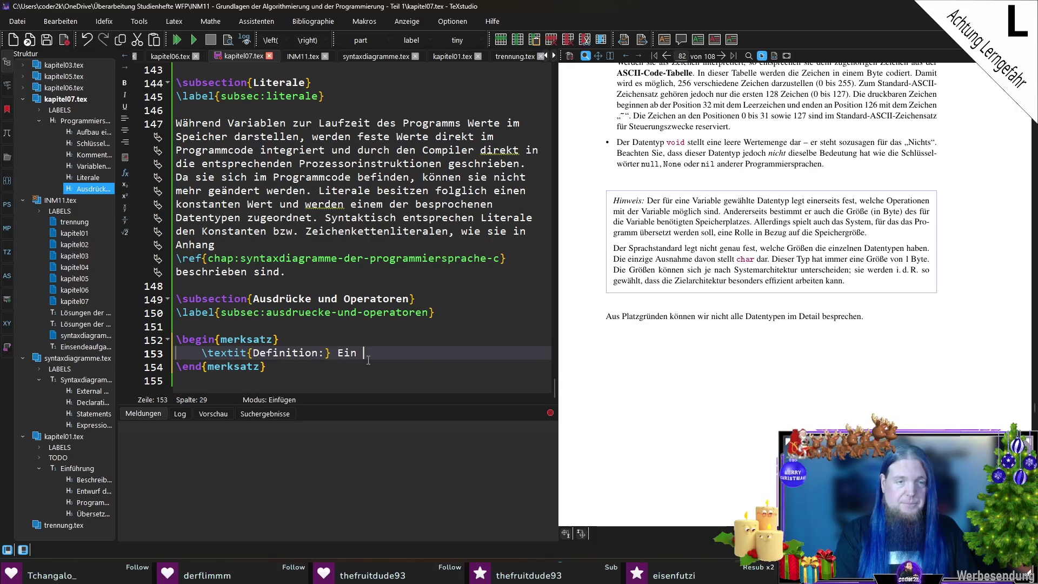
type("\\textbf{Ausdruck}")
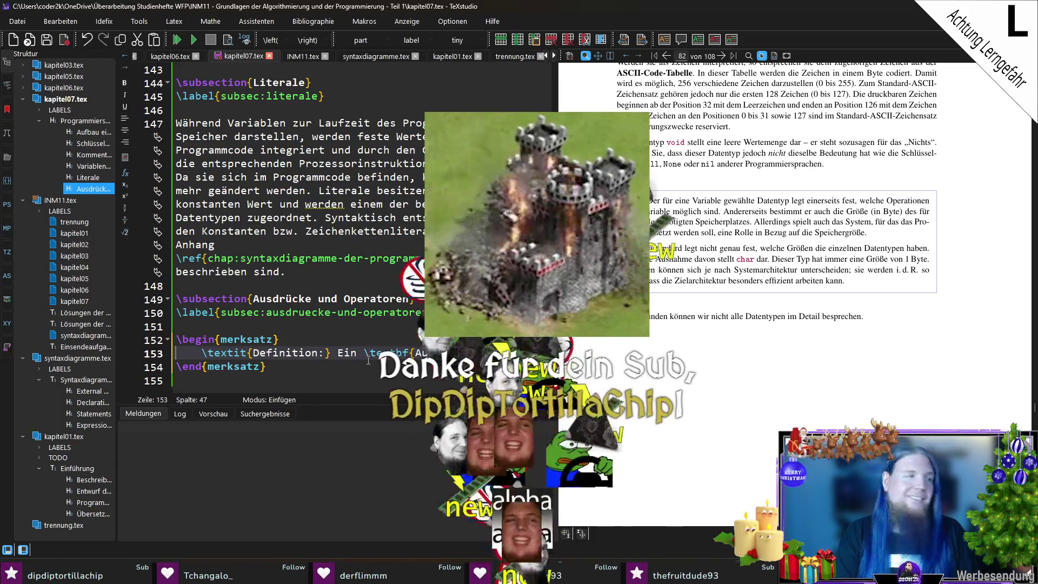
type(" Ein")
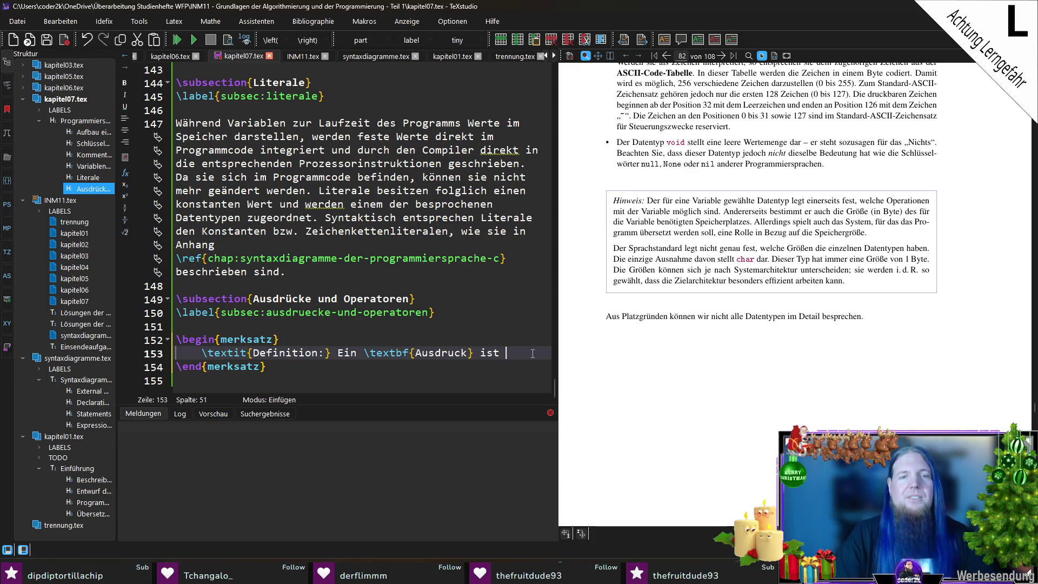
key("BackSpace")
key("BackSpace")
key("BackSpace")
type("besteht aus einer Folge von ")
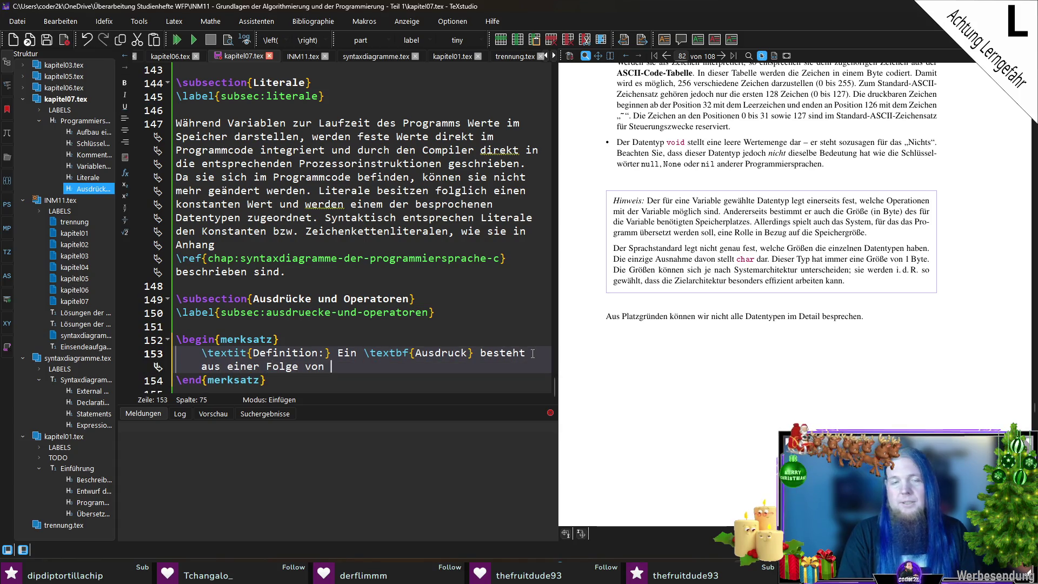
type("\textbf{Operatoren} und ")
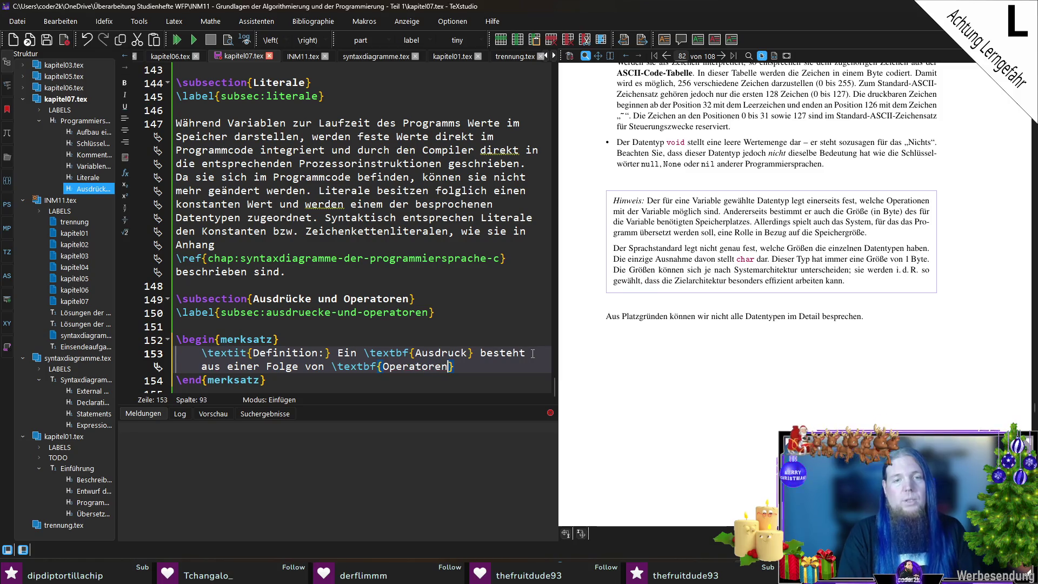
type("\textbf{Operanden")
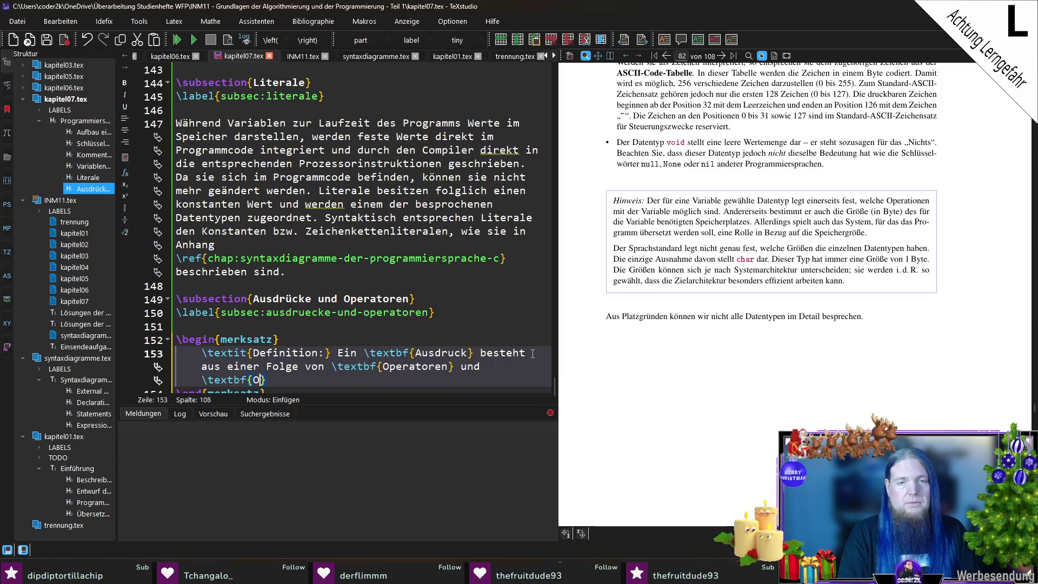
type("}.")
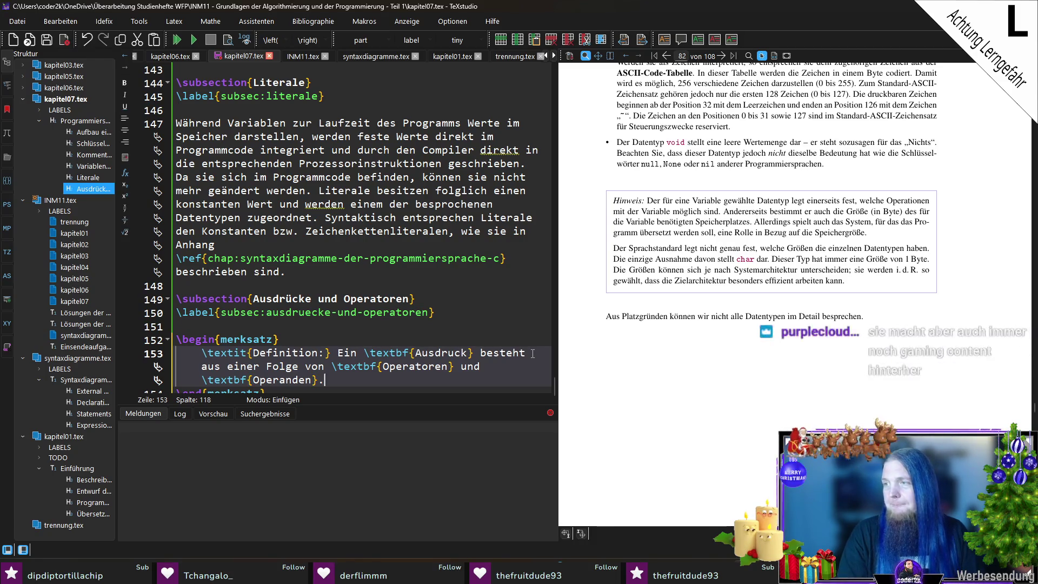
type(" Mir Ausdrücken können Werte")
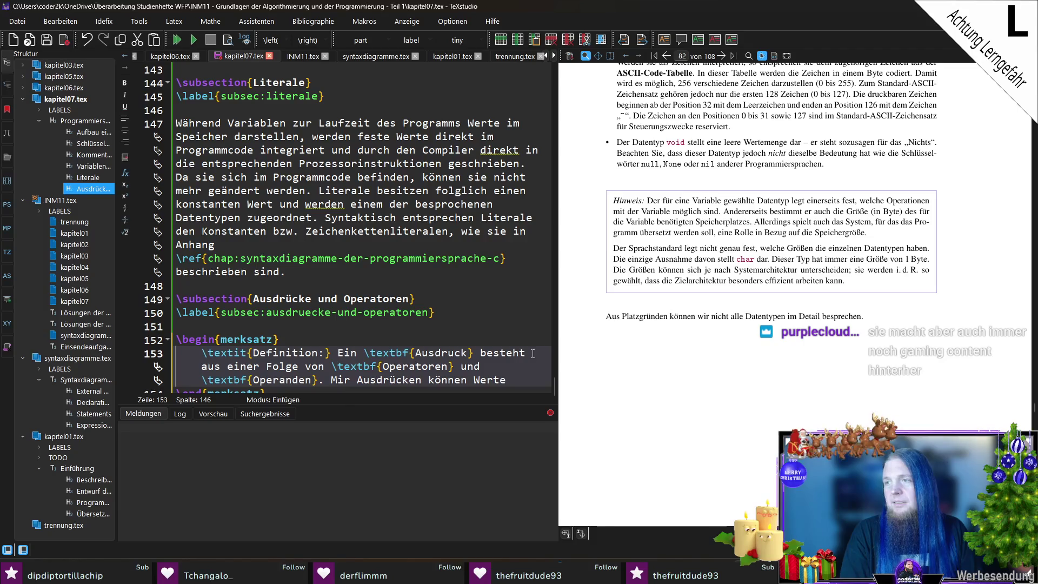
type(" berechnet,")
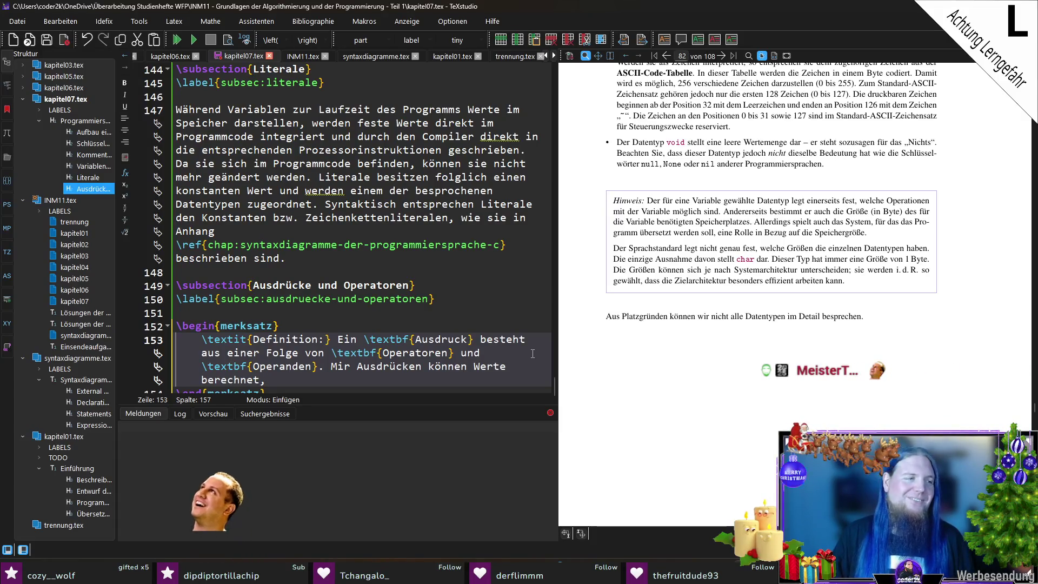
scroll(378, 352, "down", 1)
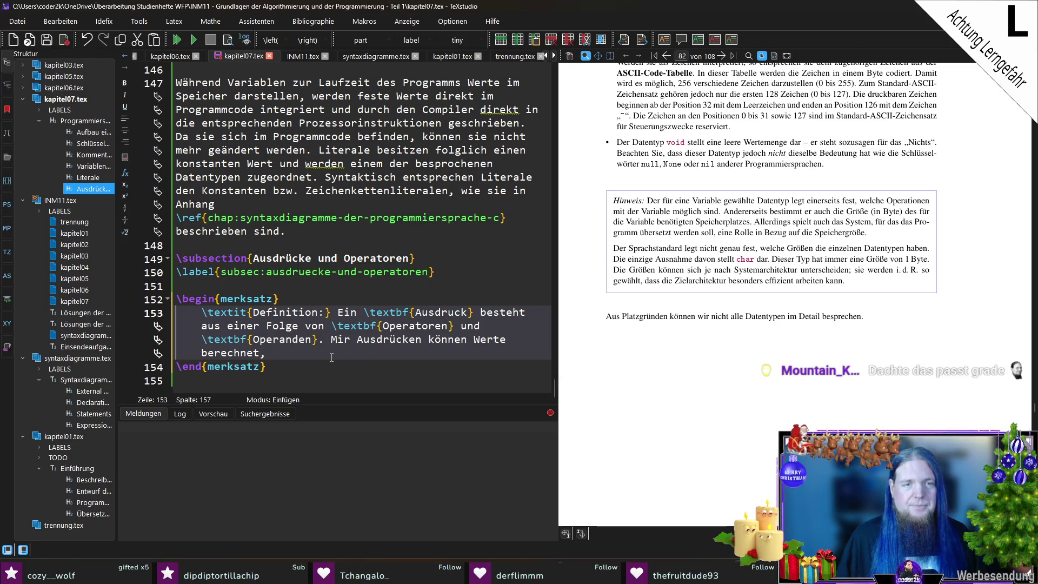
Replace the unfinished sentence: Ausdrücke evaluate at runtime to a bold Wert and each has a Datentyp.
left_click_drag(331, 357, 332, 344)
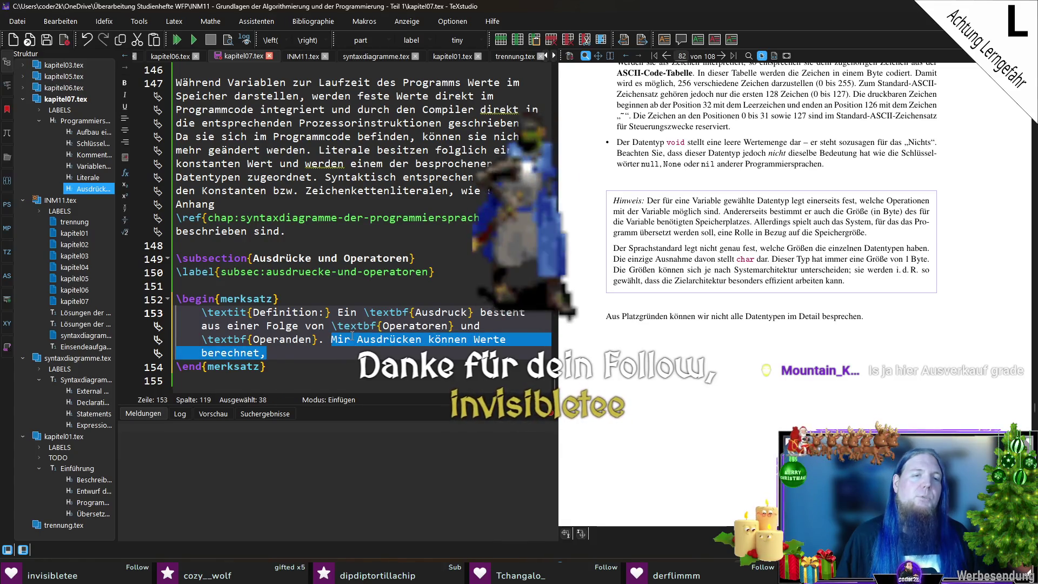
type("A")
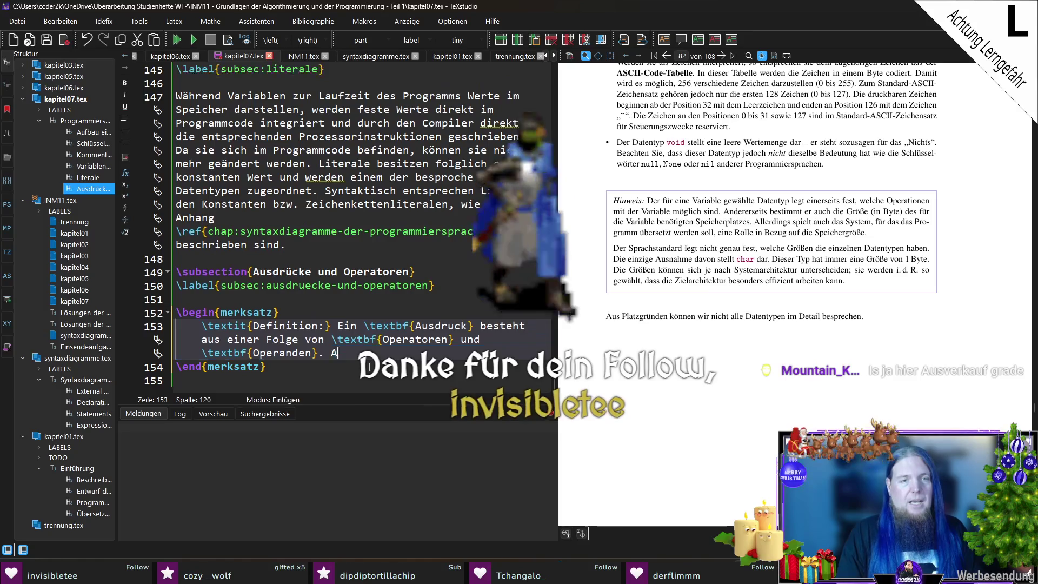
type("usdrücke ")
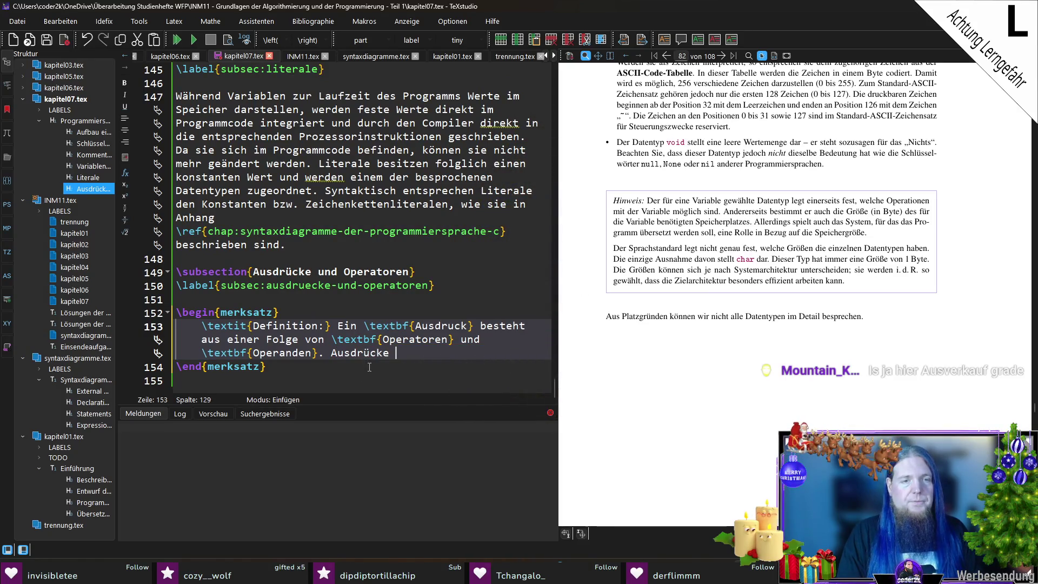
type("werden zur Laufzeit ausgewertet u")
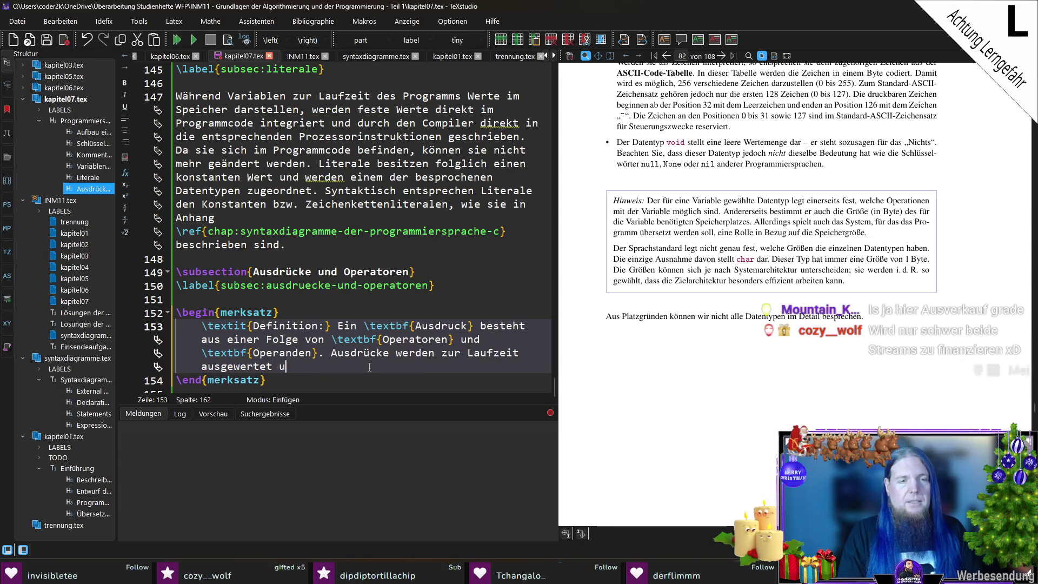
type("nd resultieren in einem \textbf{Wert}")
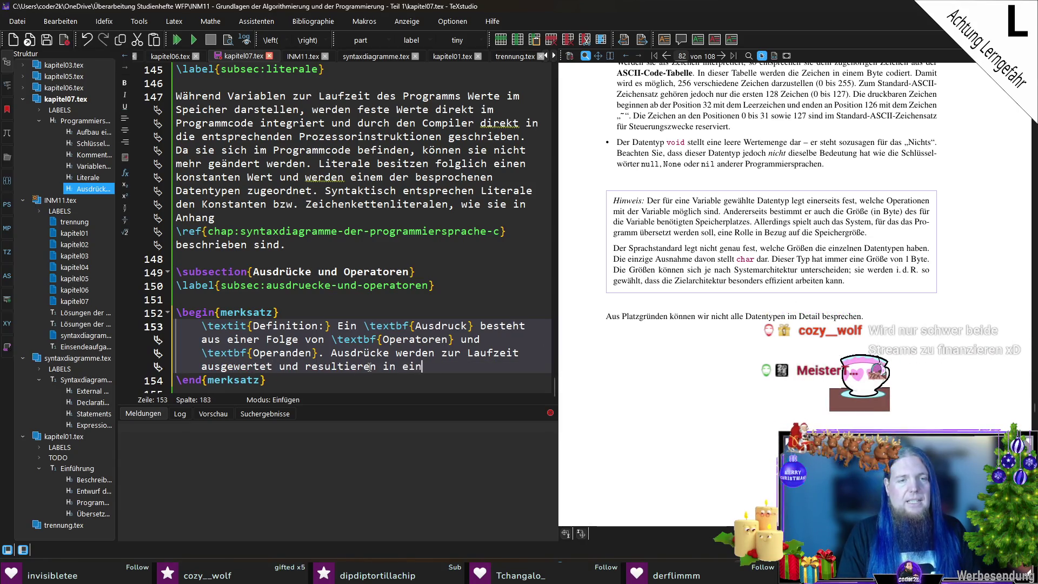
type(". ")
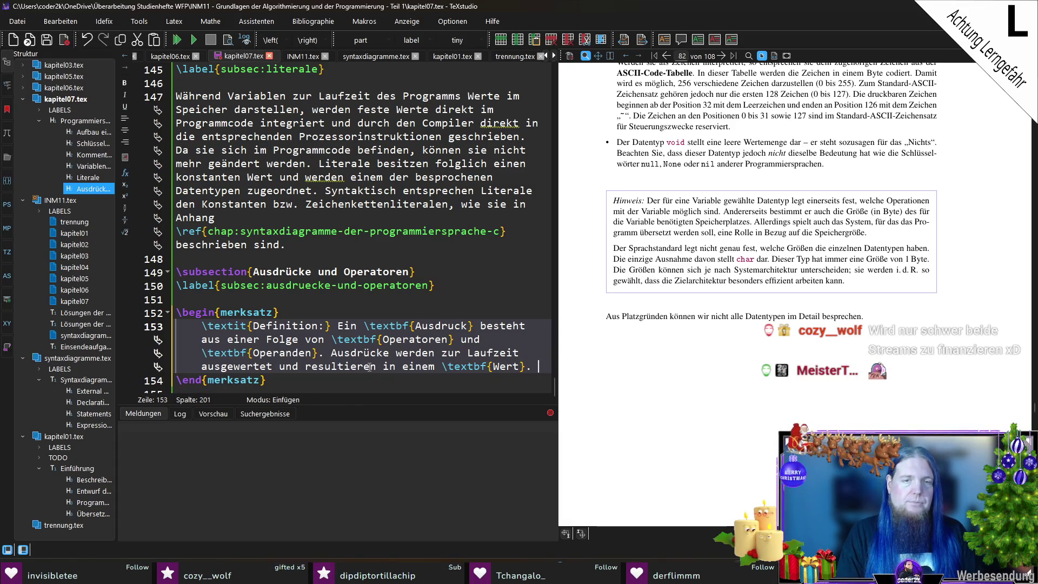
type("Auße")
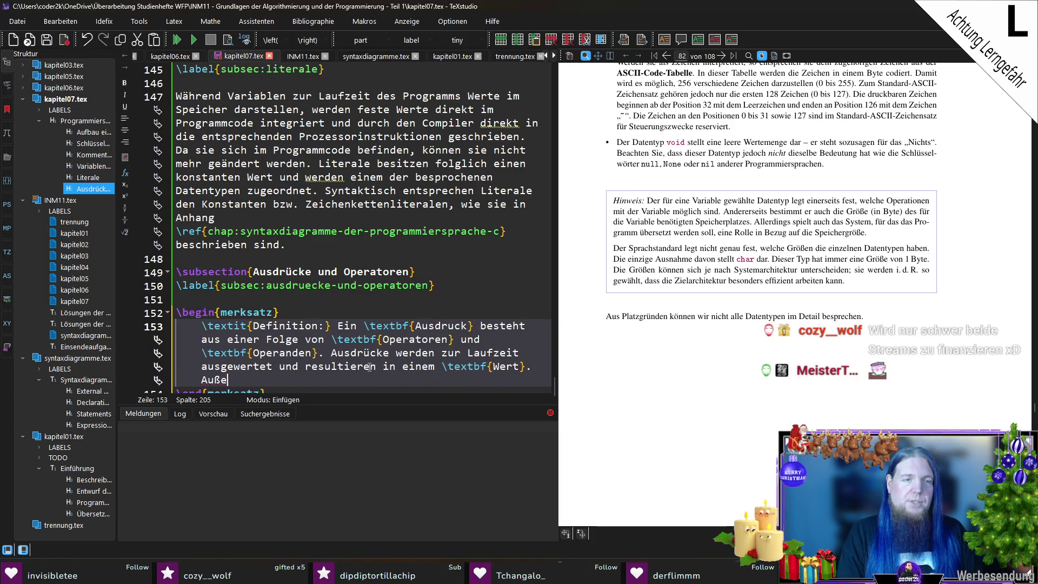
type("rdem kann jedem Ausdruck ein Dat")
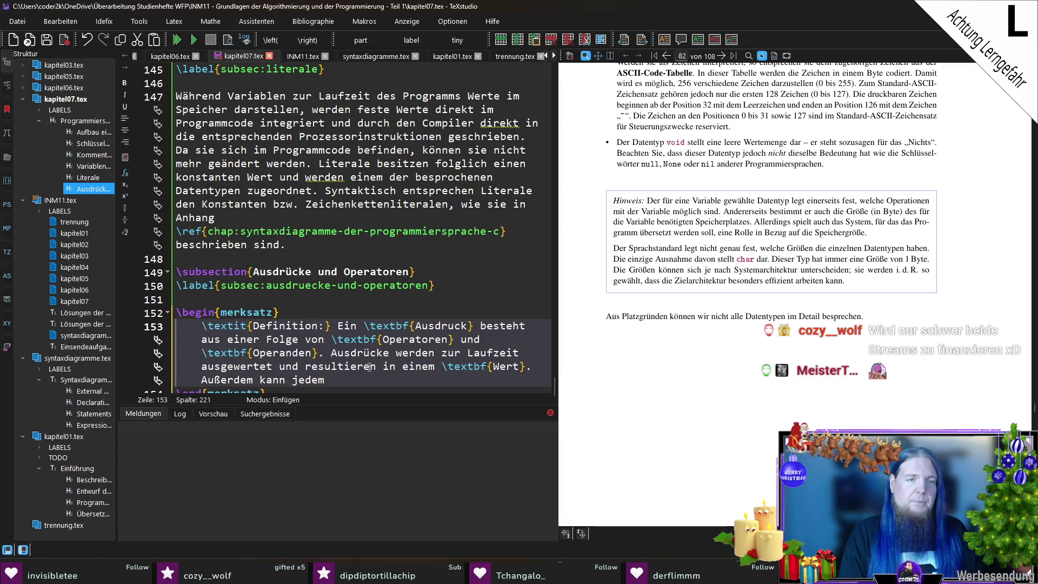
type("entyp")
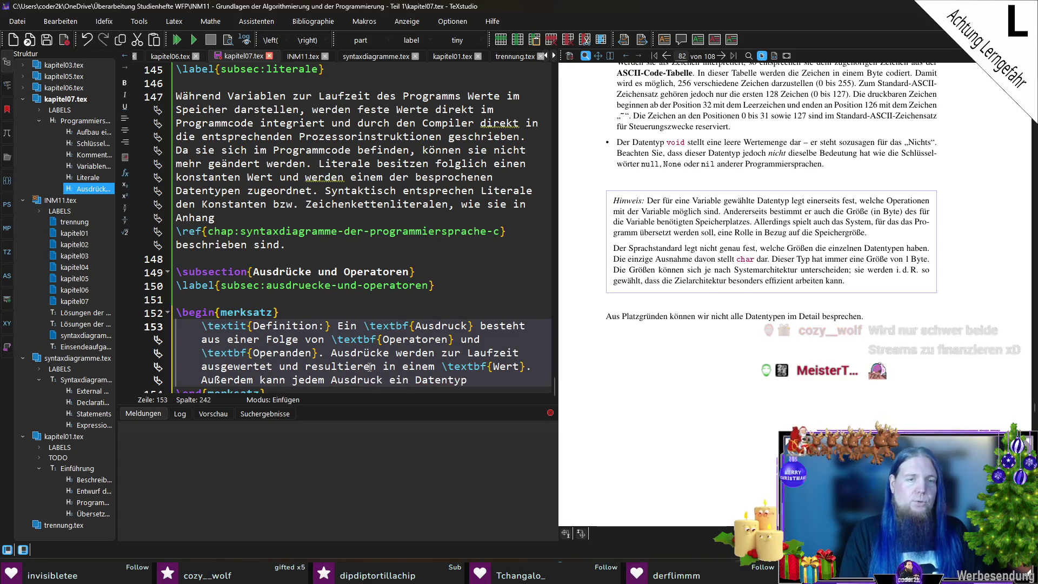
type(" zugeornet werden.")
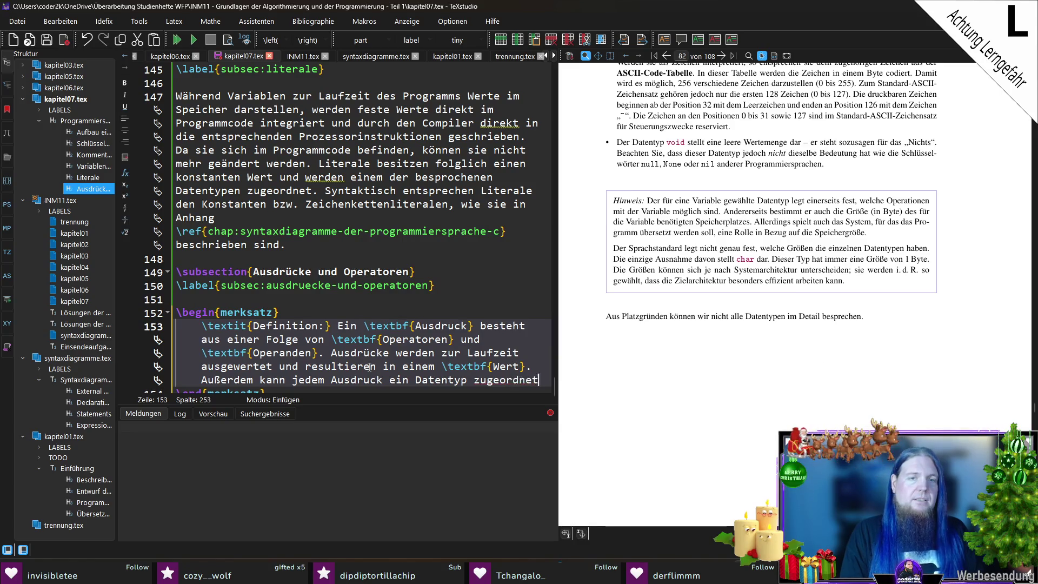
key("Down")
key("Down")
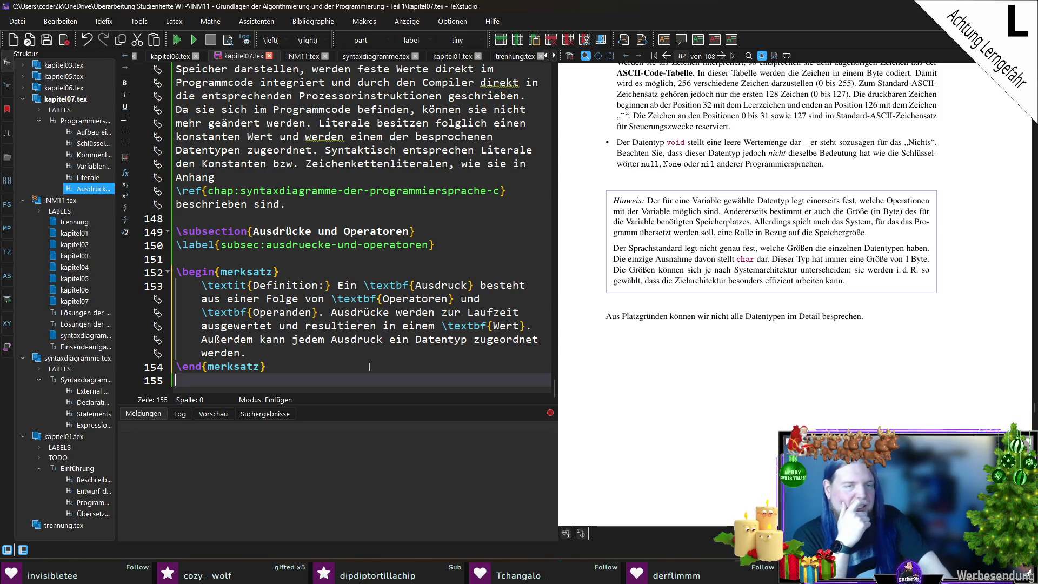
Below the box, add the intro line 'Beispiele für Ausdrücke sind:'.
key("Return")
type("Ein Beispiel für ein")
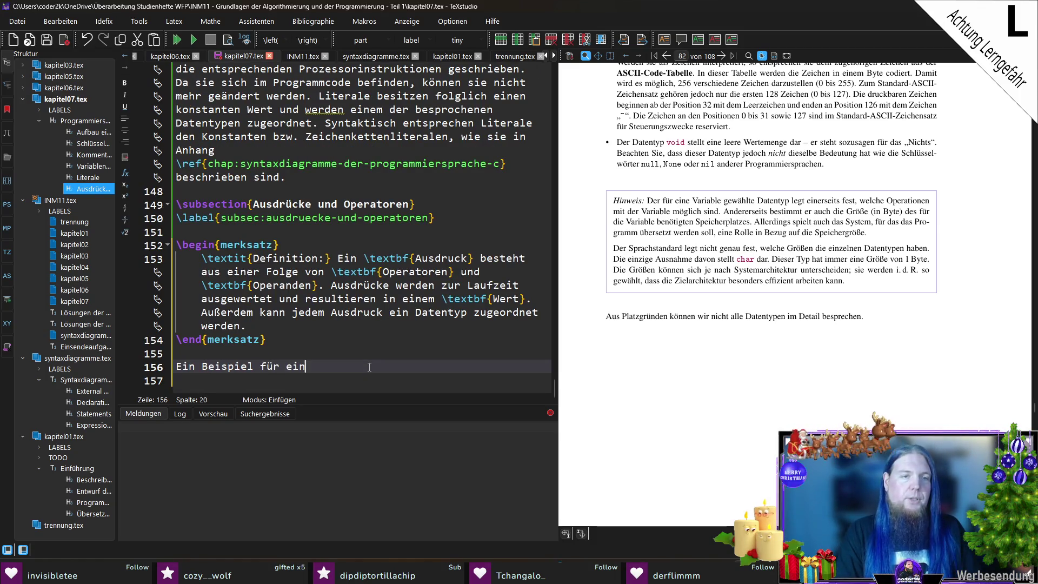
key("ctrl+shift+Left")
key("ctrl+shift+Left")
key("shift+Home")
type("Bei")
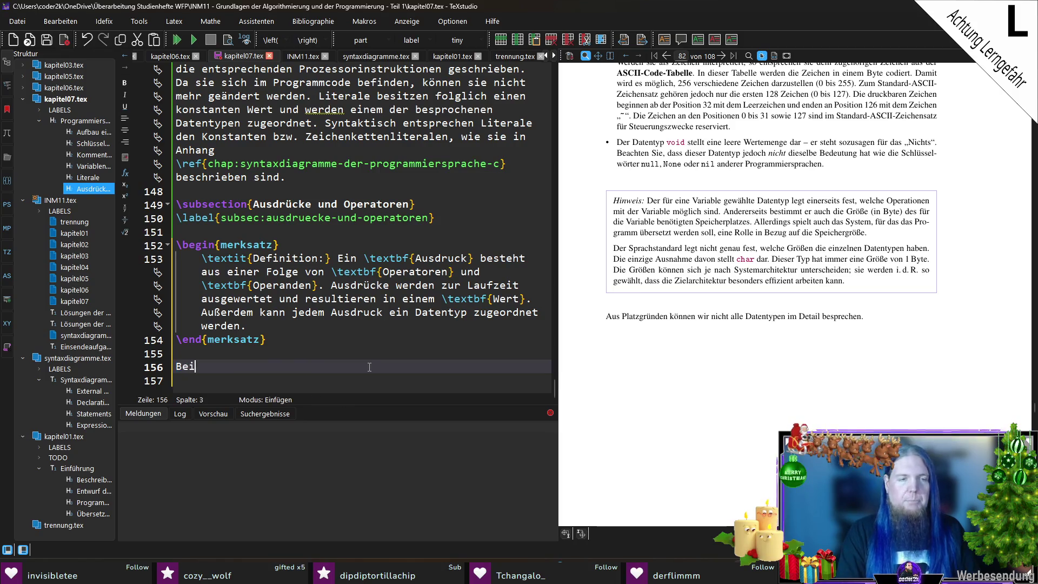
type("spiele für Ausdrücke sind:")
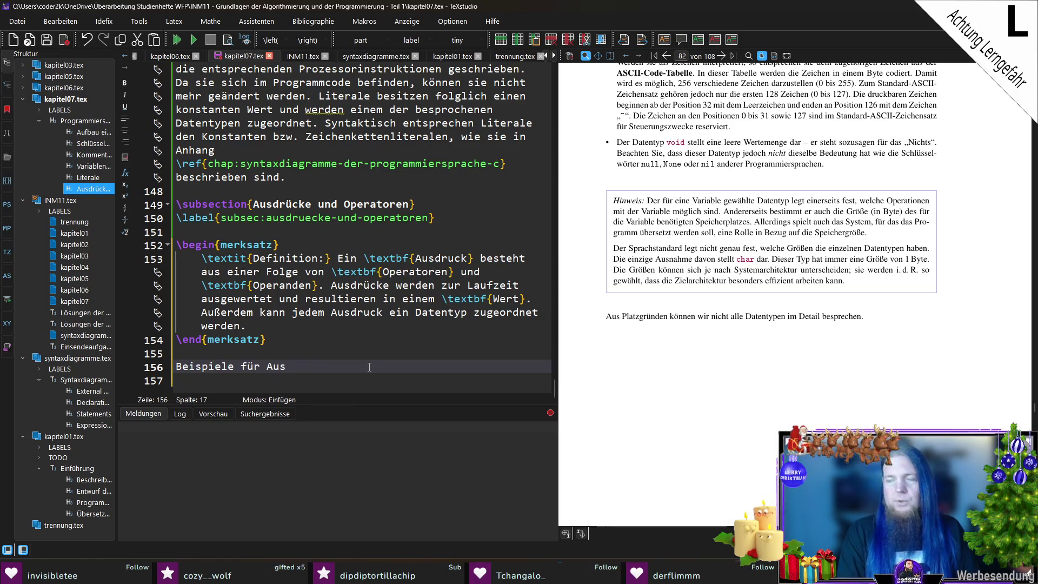
Start an itemize list whose first item says the Ganzzahl-Literal \mintinline 42 stellt einen Ausdruck dar.
key("Return")
key("Return")
type("\begin")
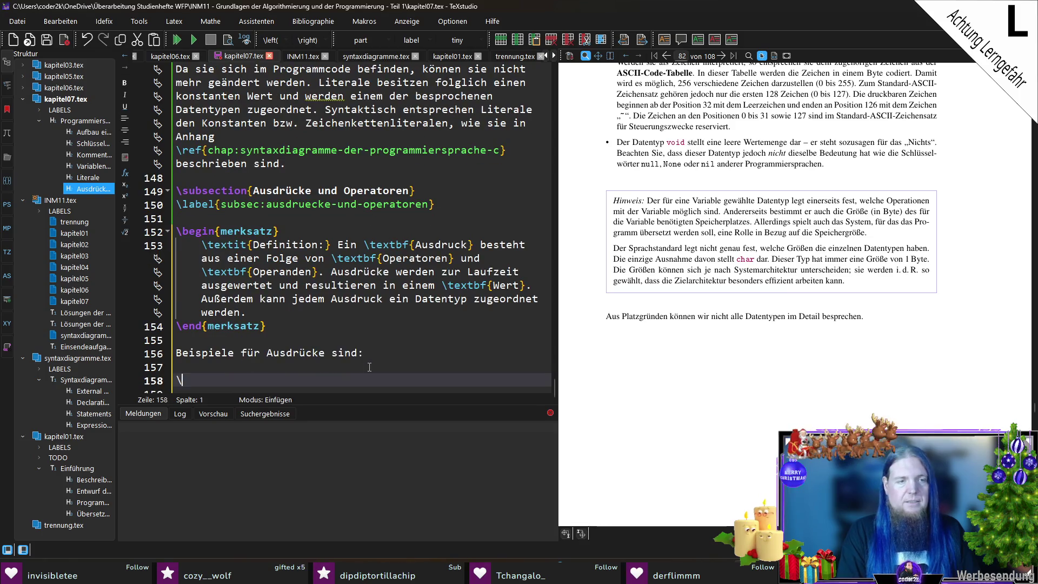
type("ite")
key("Return")
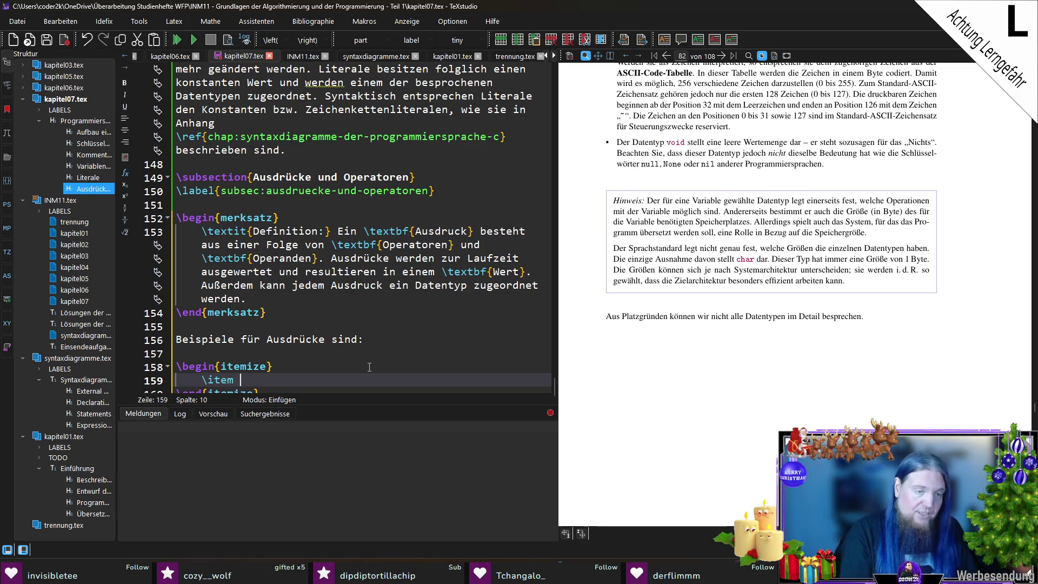
type("\\mintinline{./c23_c_lexer.py}||")
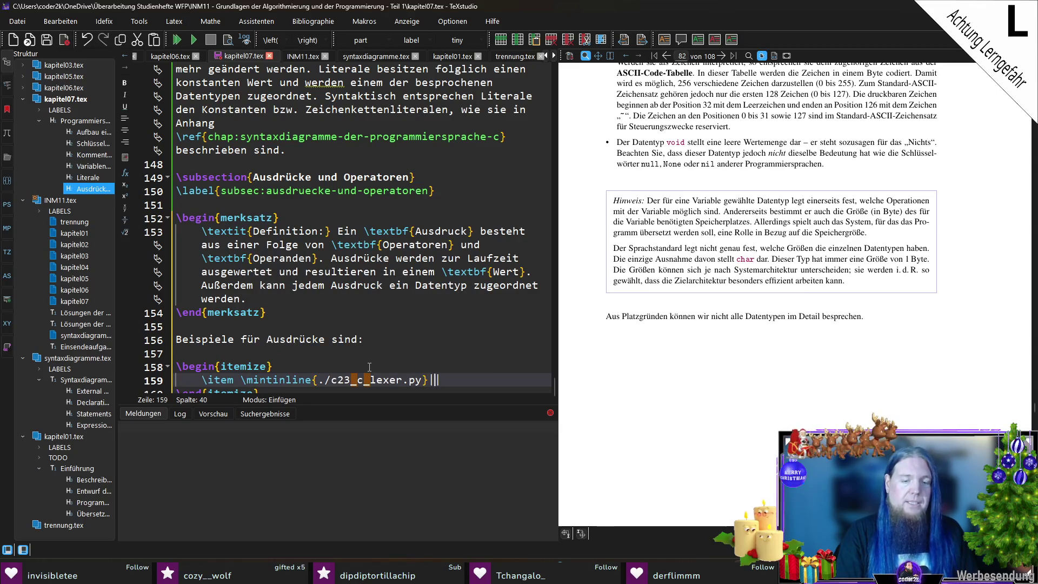
type("42")
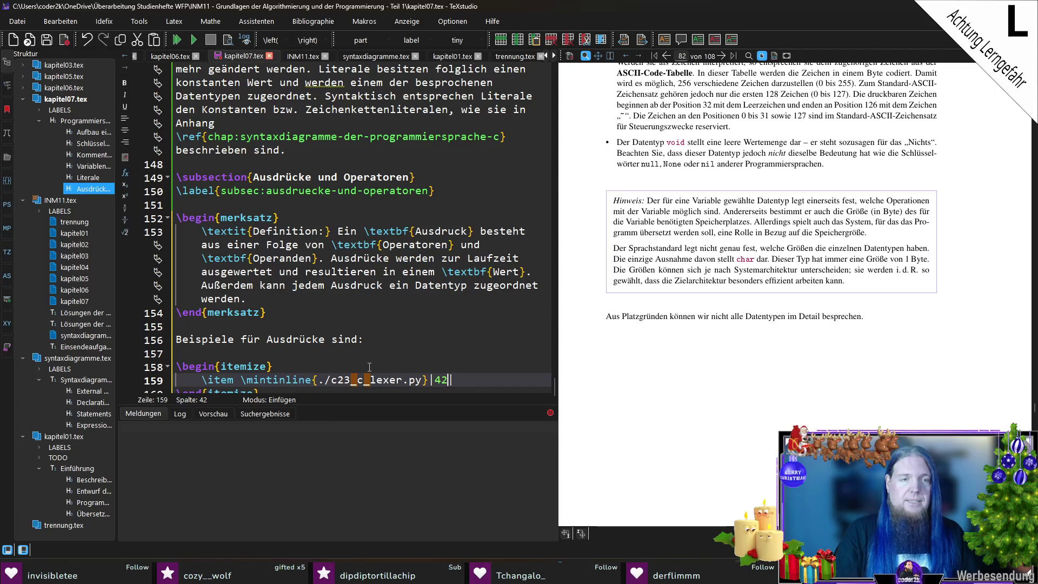
key("Home")
key("ctrl+Right")
type("Das Ganz")
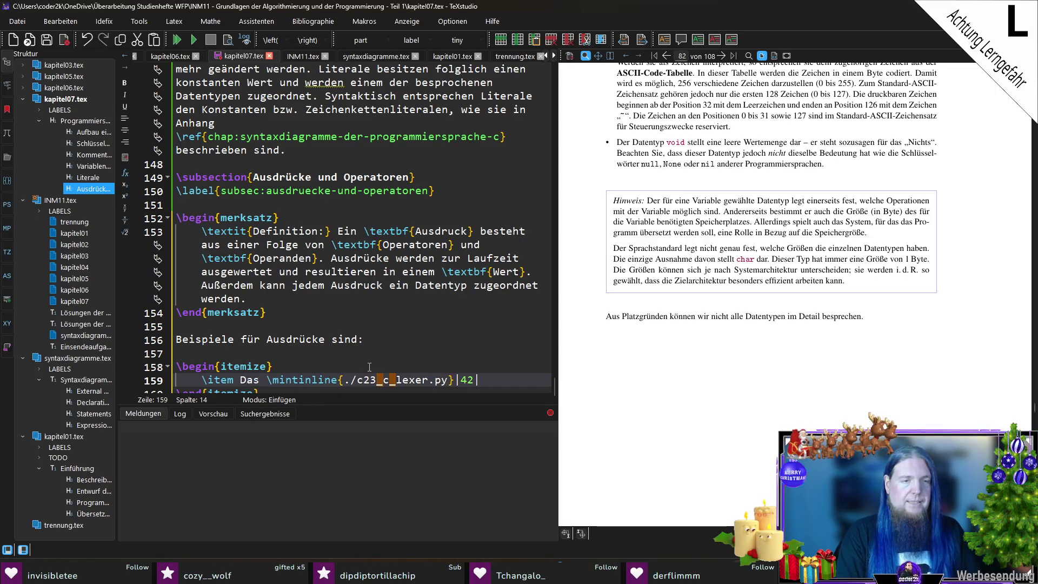
type("zahl-Literal ")
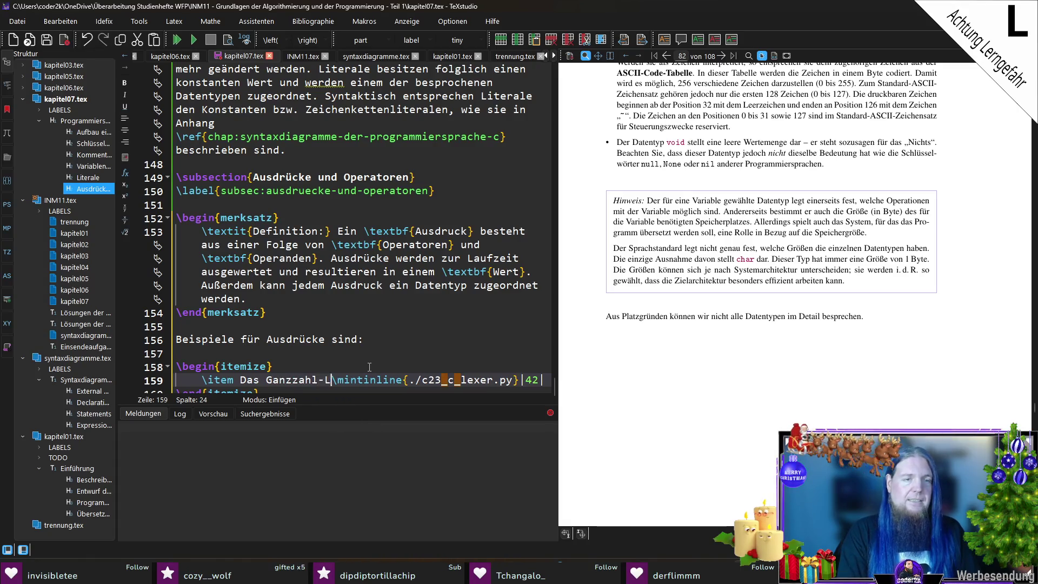
type("„")
key("End")
type("stellt einen Aus")
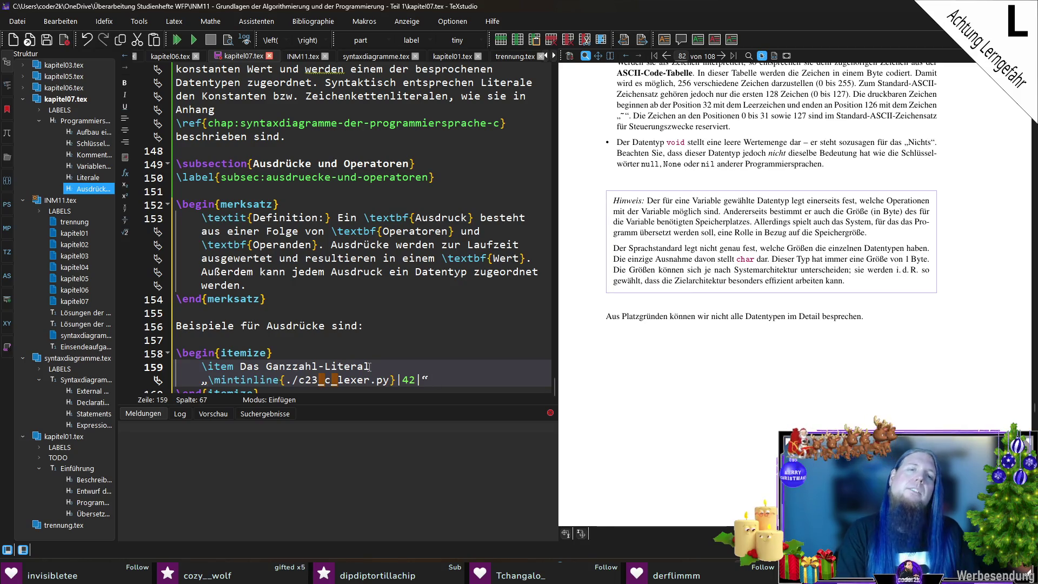
type("dr")
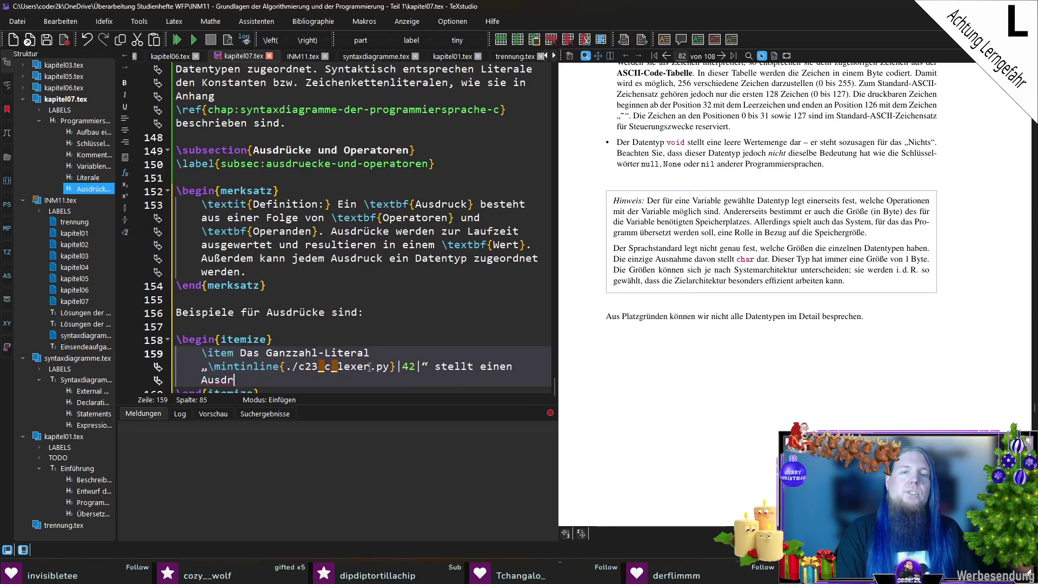
type("uck dar")
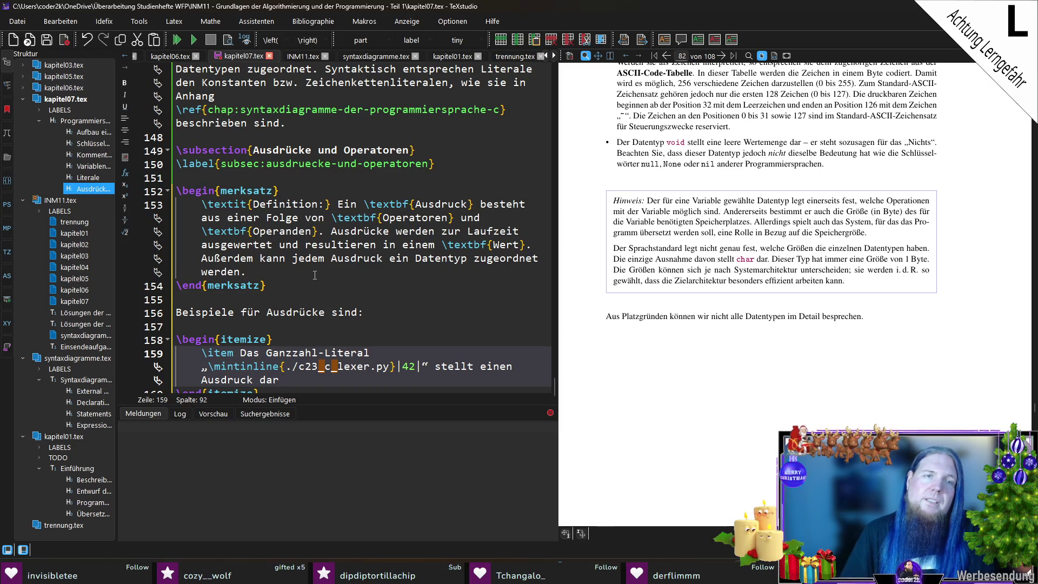
left_click(320, 232)
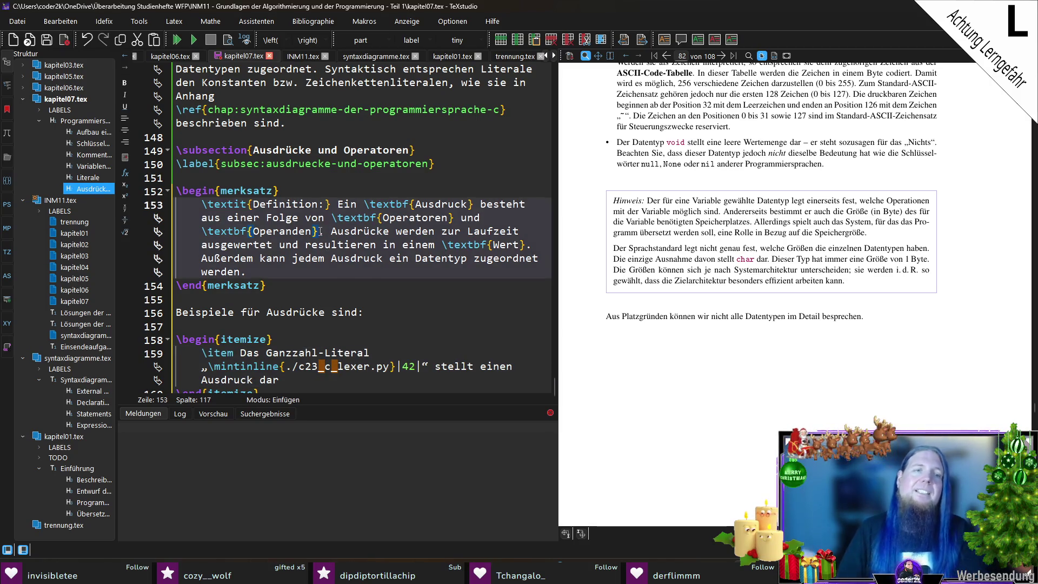
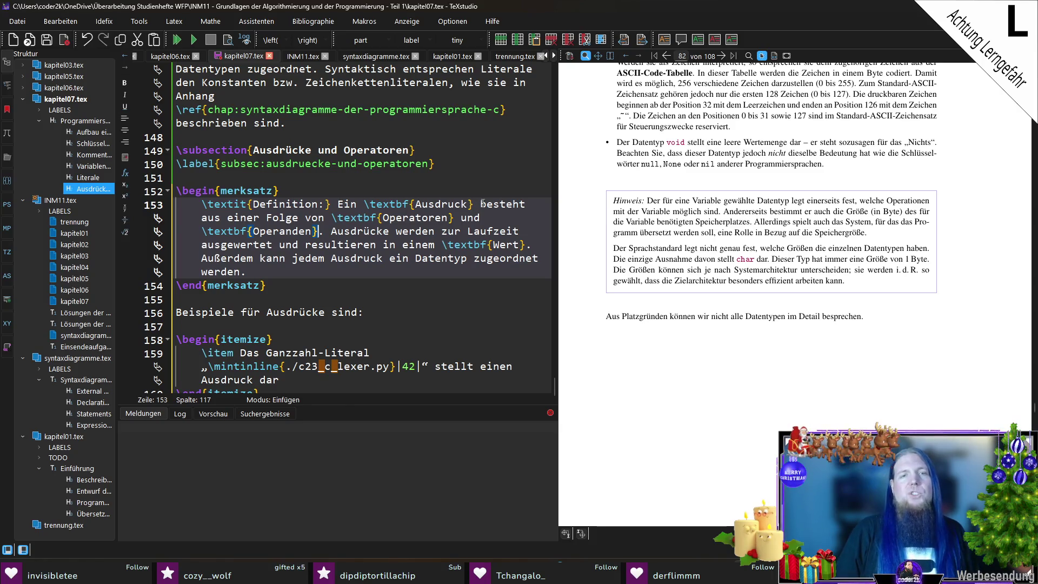
Replace the operators-and-operands wording on line 153 with 'besteht aus einer Folge von Tokens entsprechend dem'.
left_click_drag(481, 203, 321, 233)
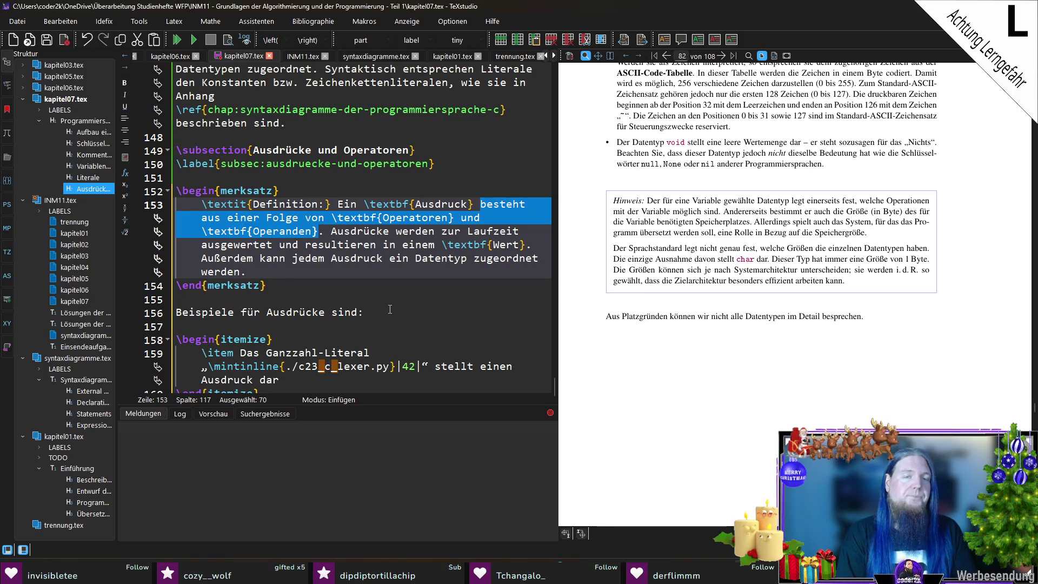
type("besteht aus einer Folge von Tokens")
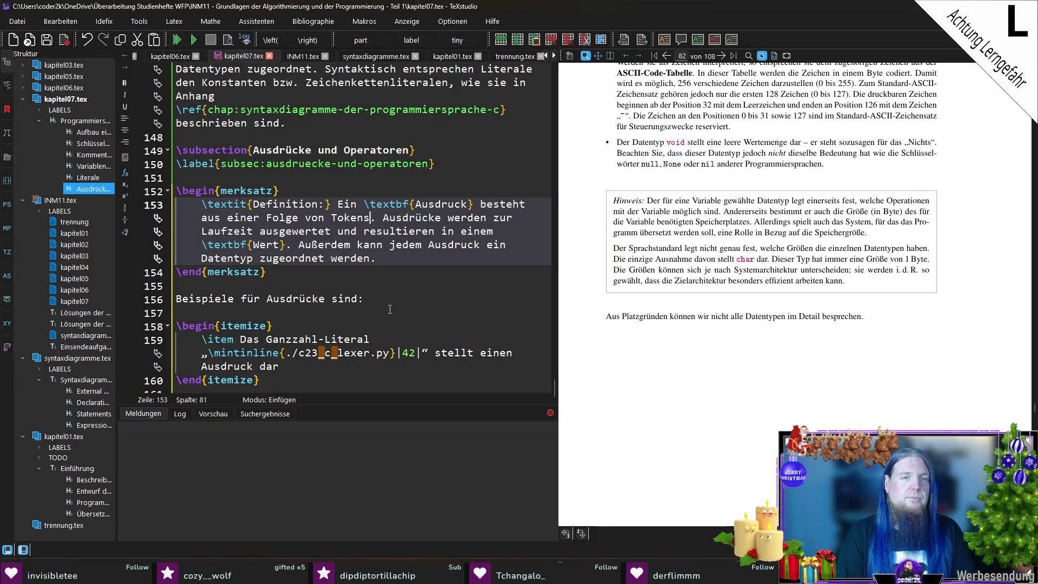
type(" entsprechend dem")
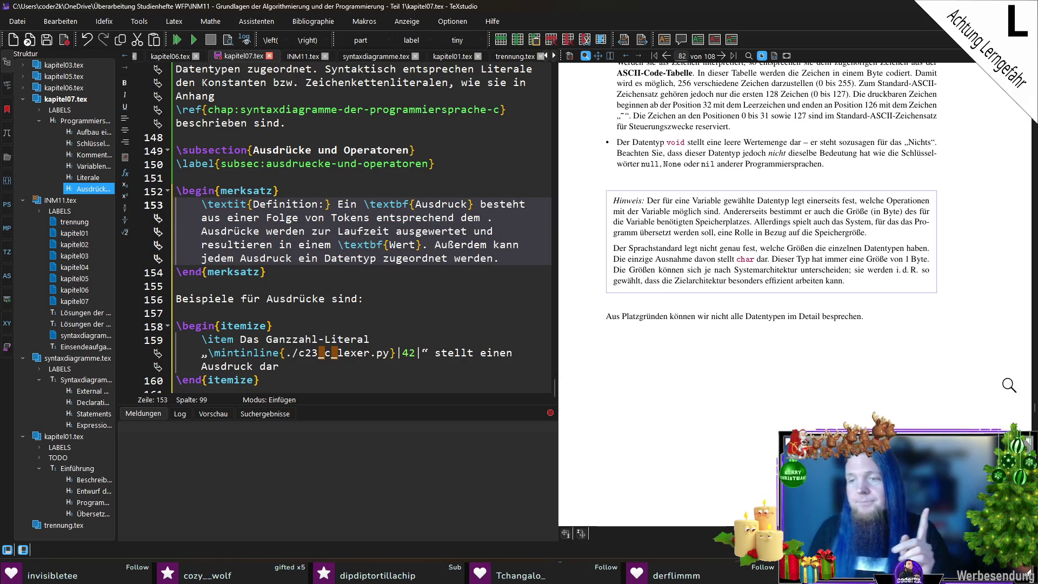
scroll(1035, 416, "up", 5)
Find the Expression (64) diagram in the PDF appendix and cite 'Syntaxdiagramm \textit{Expression (64)}' in the definition.
left_click_drag(1035, 415, 1034, 497)
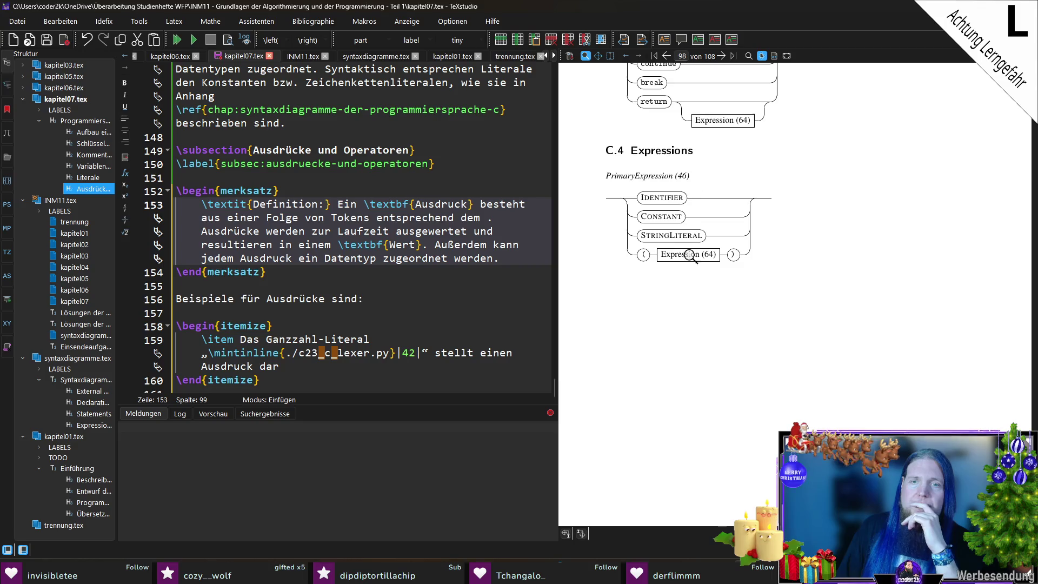
scroll(703, 267, "down", 10)
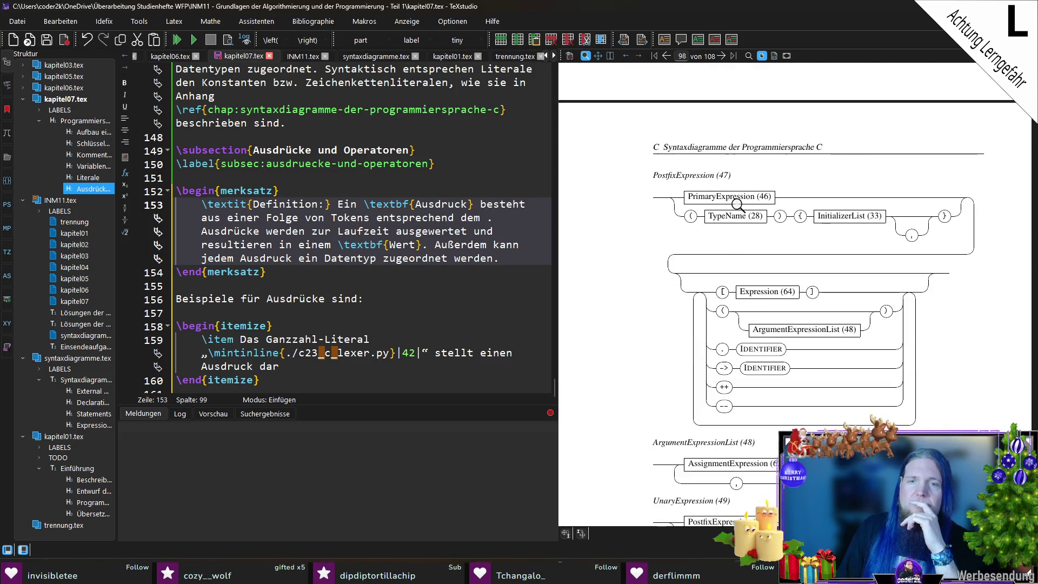
scroll(735, 189, "up", 10)
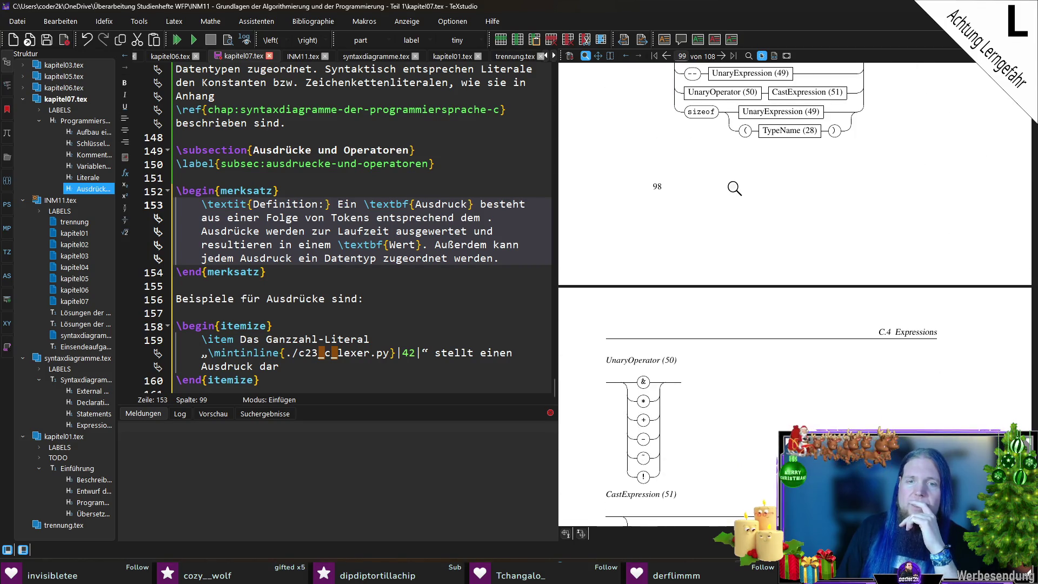
scroll(733, 189, "up", 1)
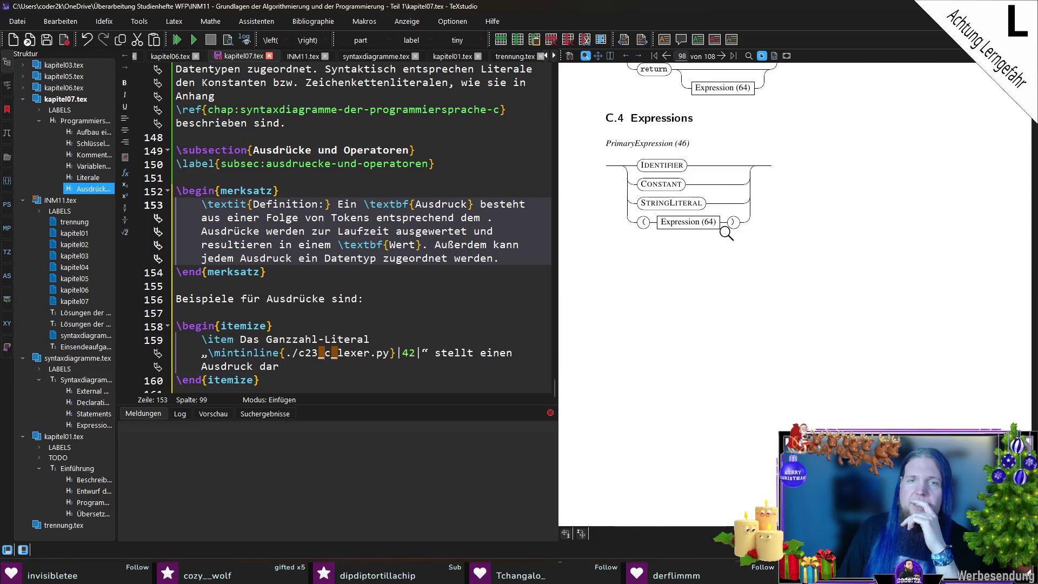
scroll(726, 234, "down", 20)
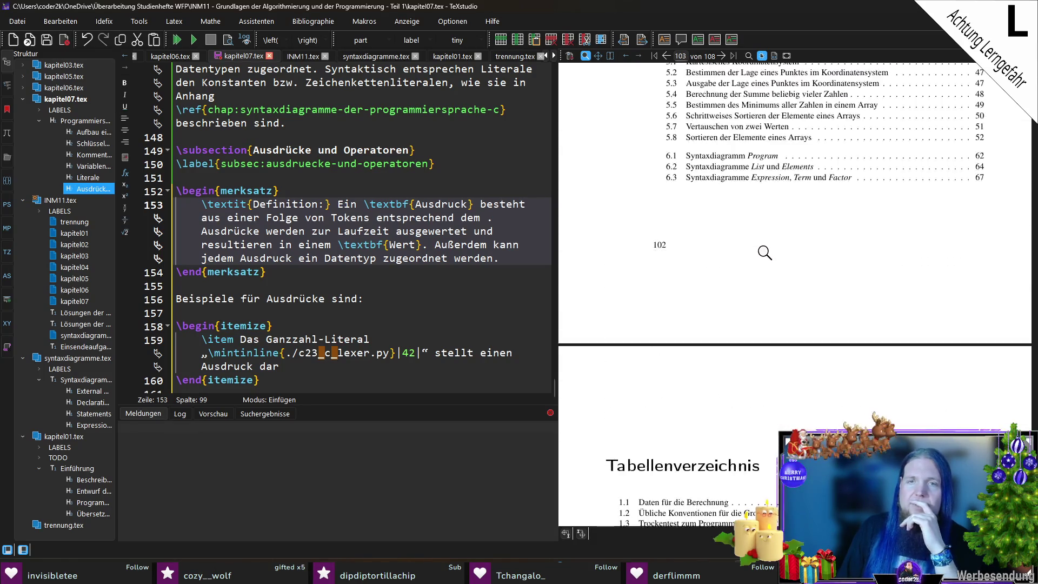
scroll(764, 238, "up", 6)
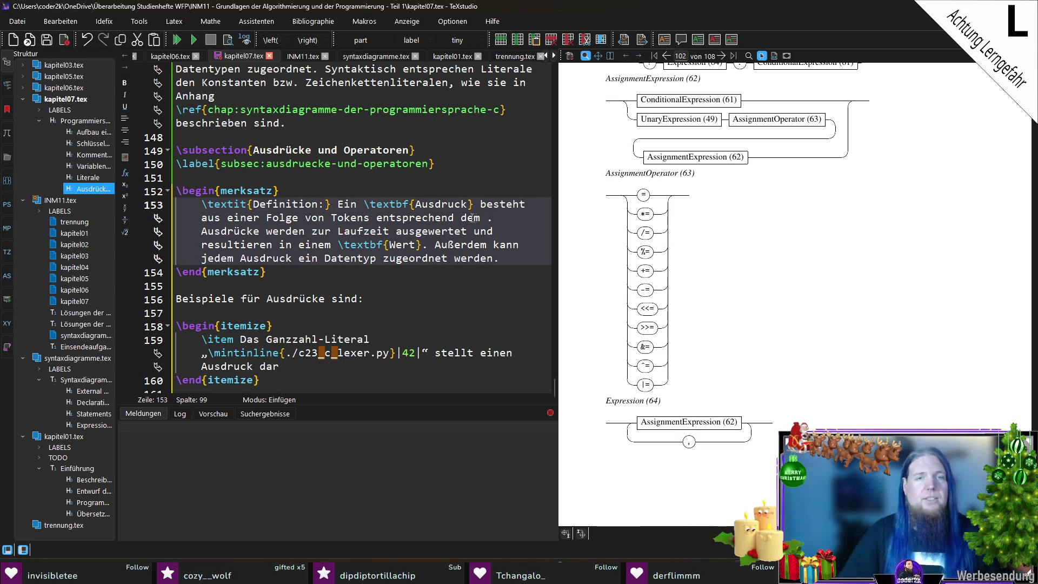
type("Syntax")
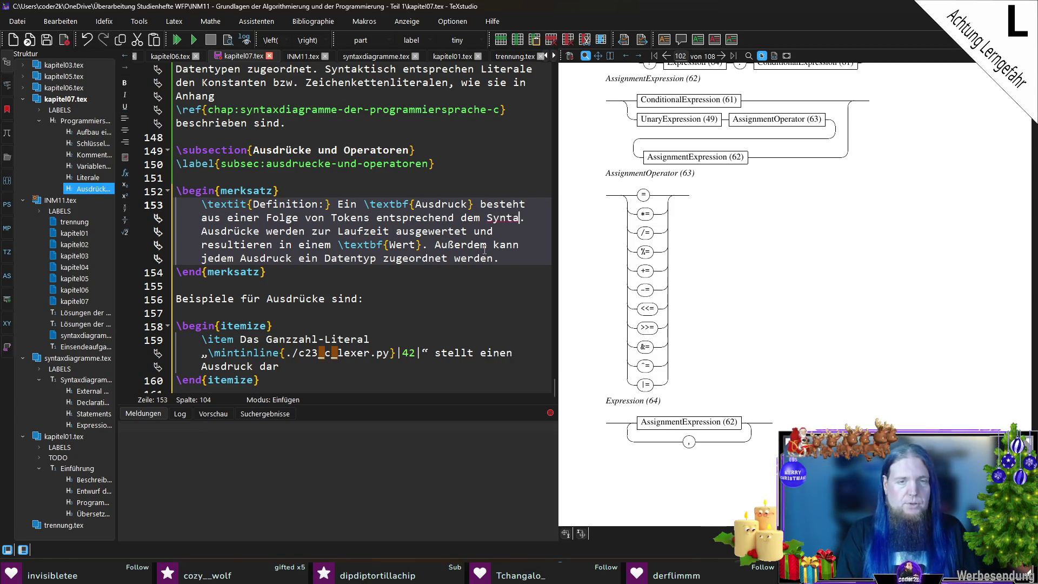
type("diagramm ")
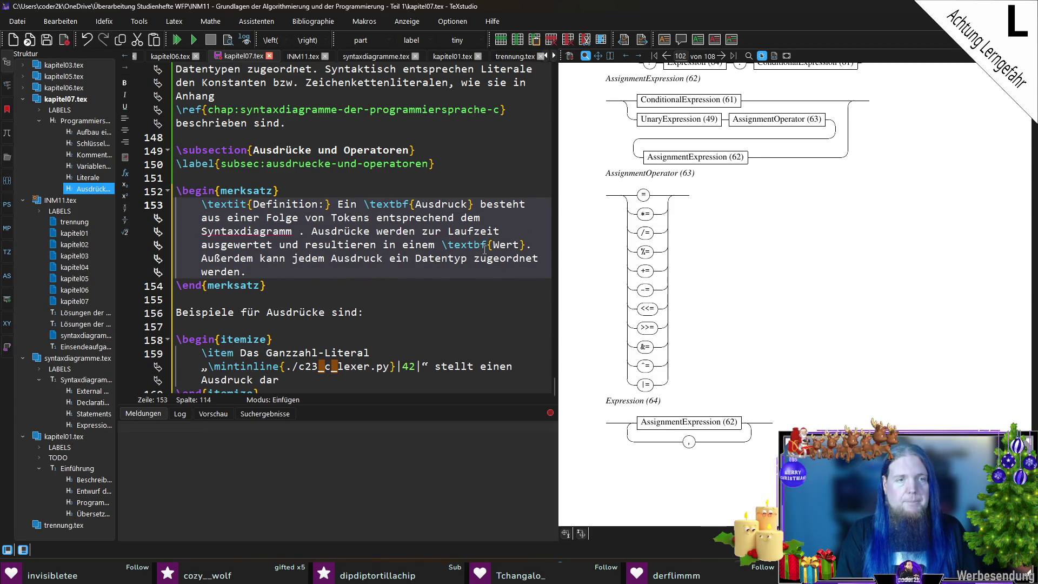
type("\textit{Expre")
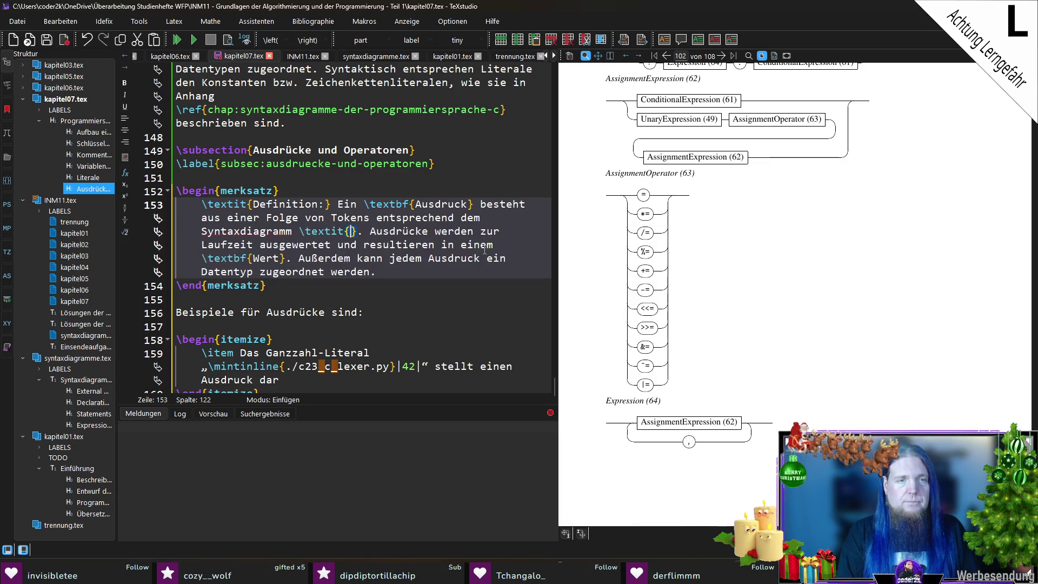
type("ssion (64)")
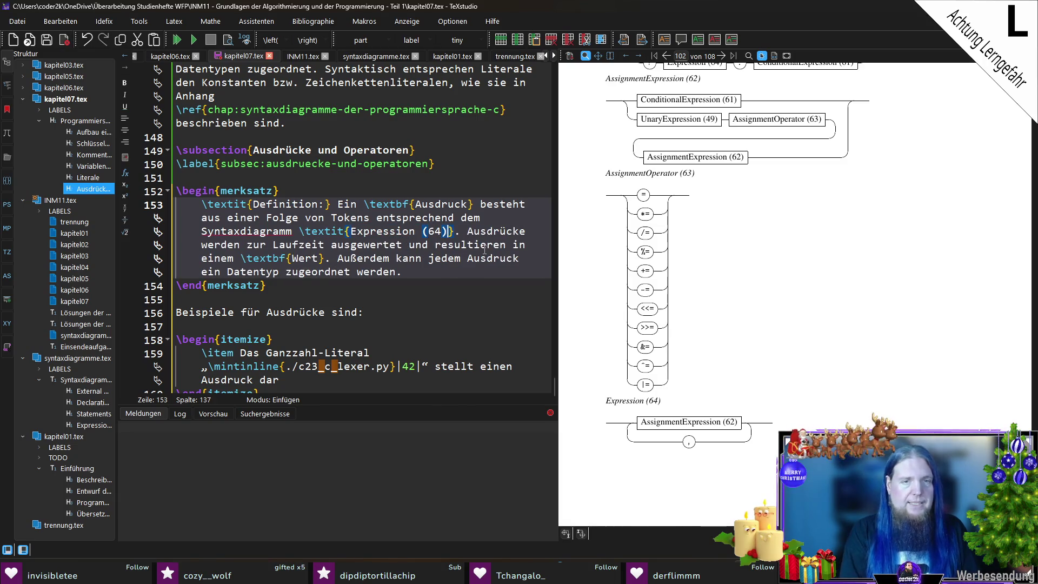
Add 'in Anhang \ref{chap:syntaxdiagramme-der-programmiersprache-c}' after the Expression (64) citation, using autocomplete for the label.
key("Down")
key("Up")
key("Right")
type("in Anhang \\")
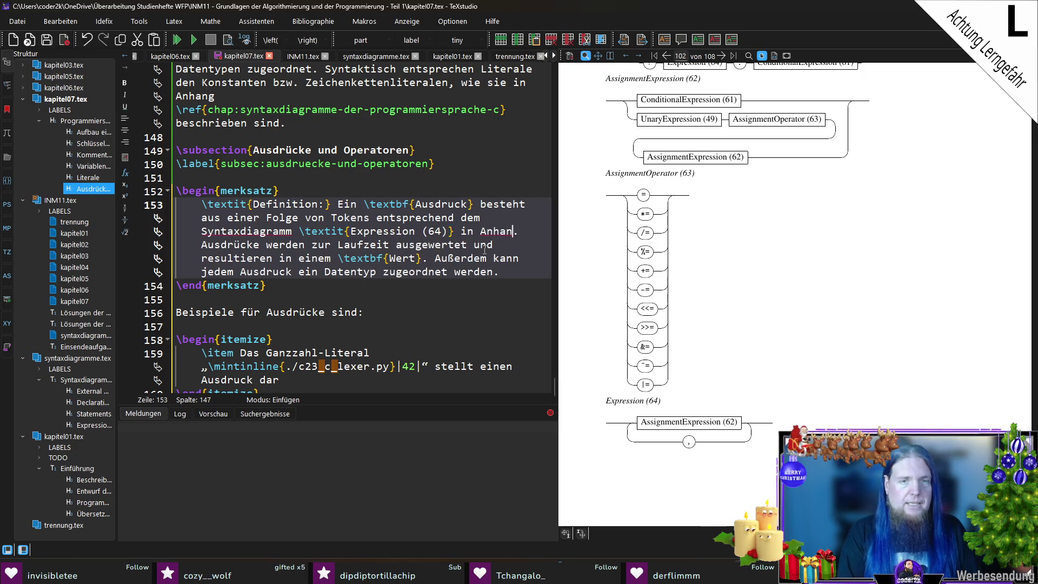
key("BackSpace")
key("BackSpace")
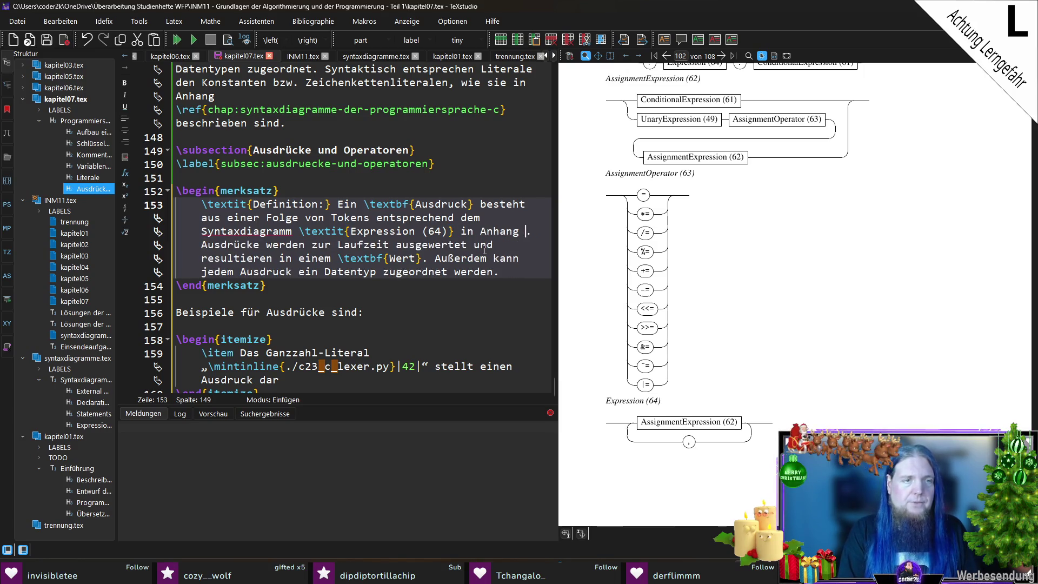
type("\\ref{. Ausdrücke werden zur Laufzeit ausgewertet und")
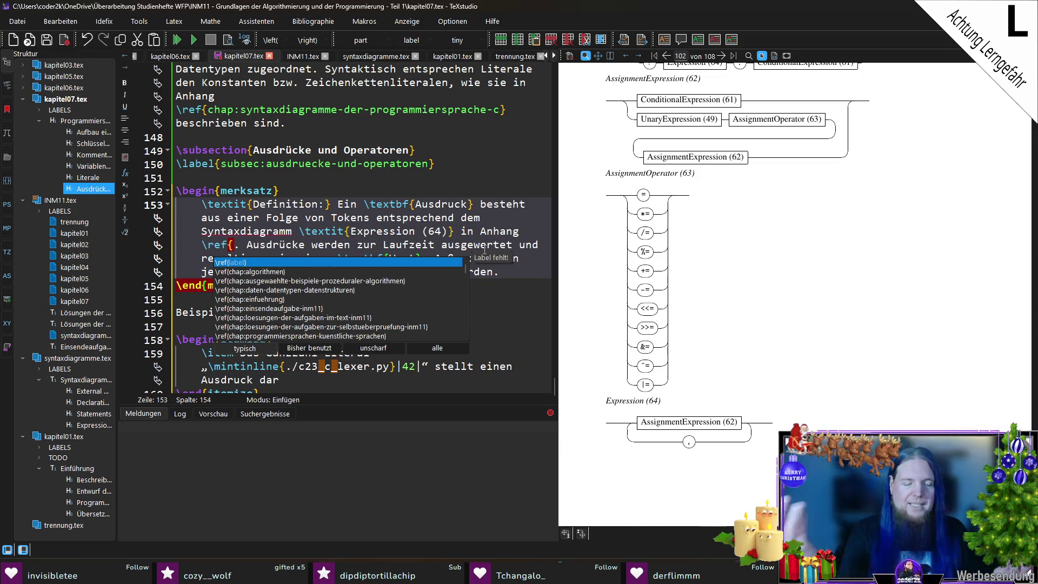
type("chap:")
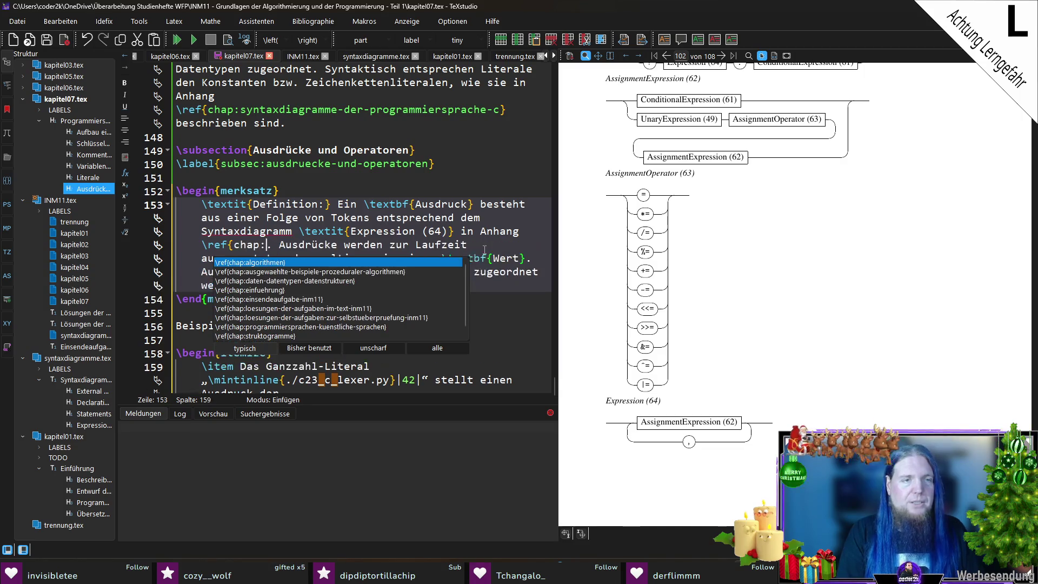
key("Down")
key("Down")
key("Down")
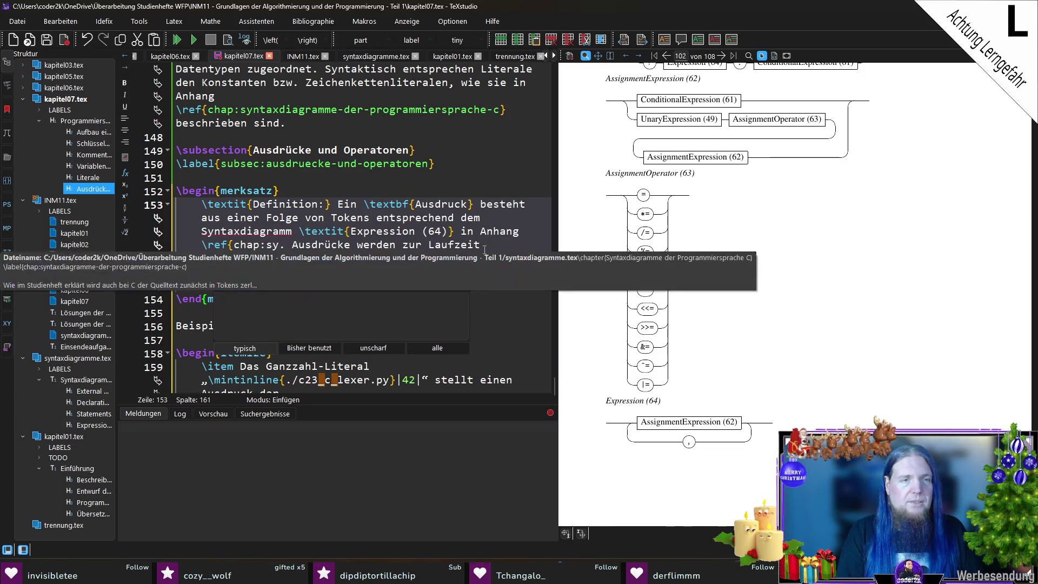
key("Return")
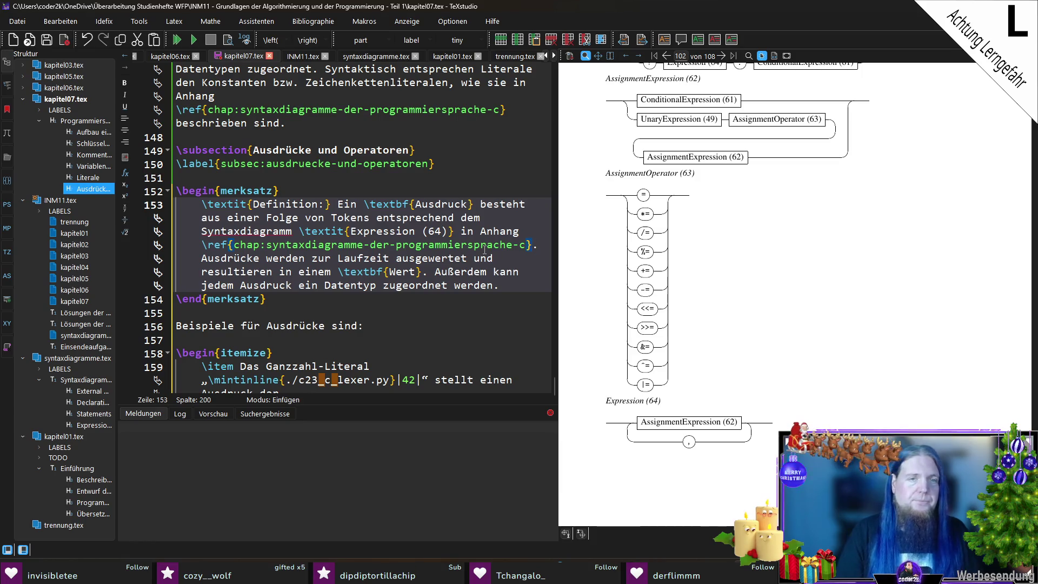
Save kapitel07.tex and move to the end of the definition paragraph.
key("ctrl+s")
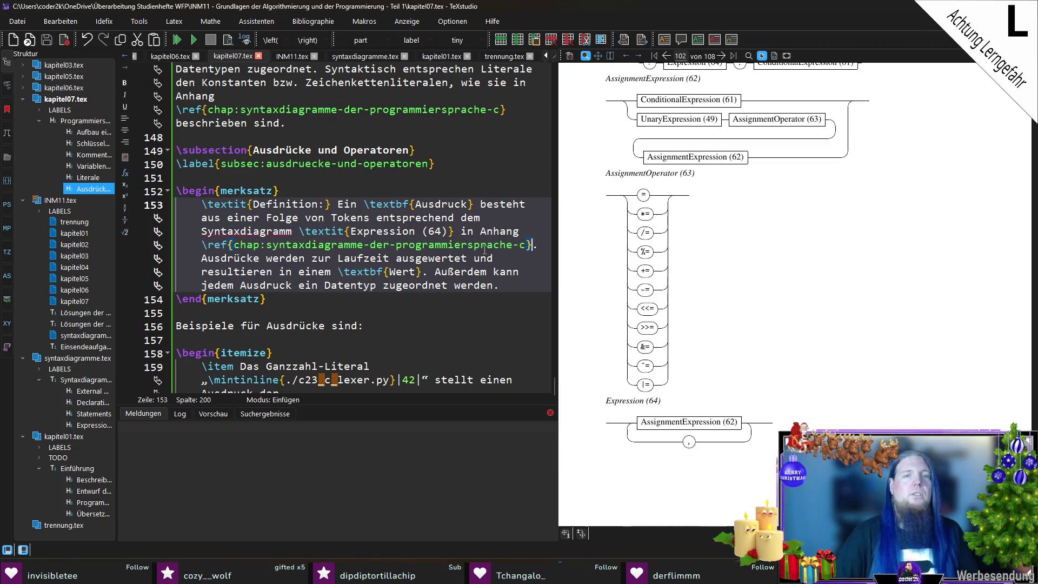
key("Down")
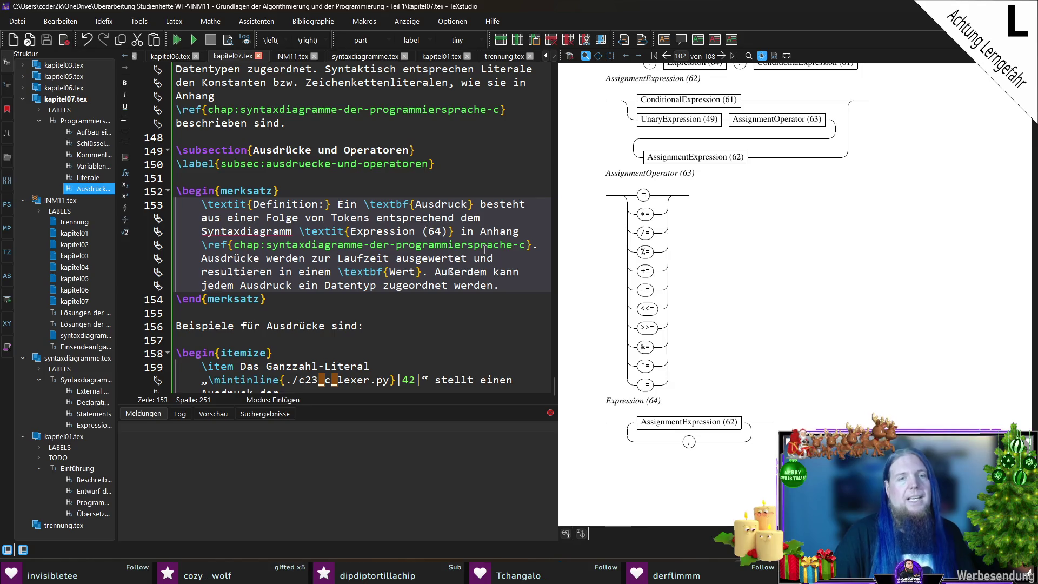
key("Down")
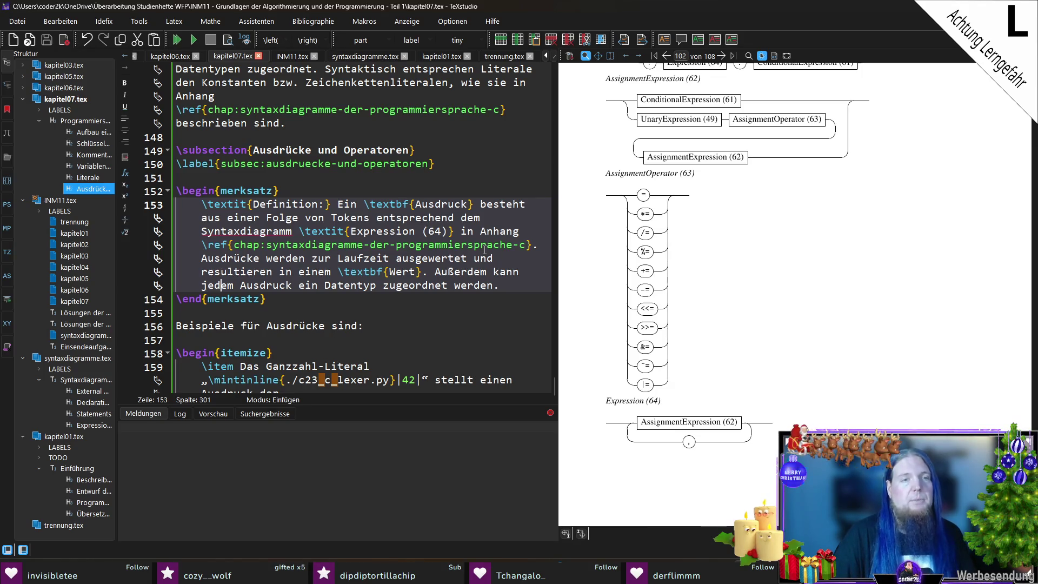
key("End")
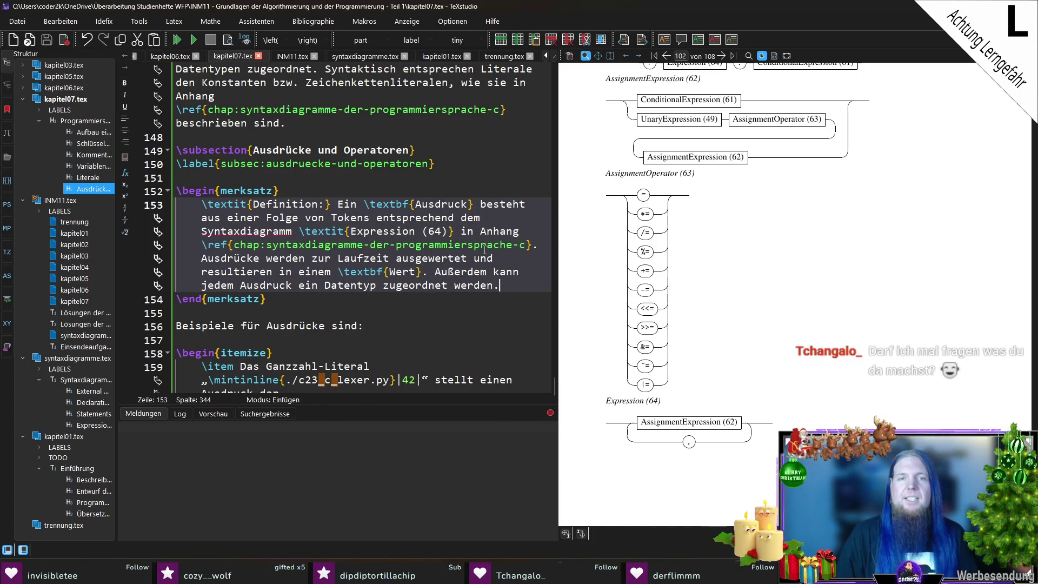
scroll(483, 251, "down", 1)
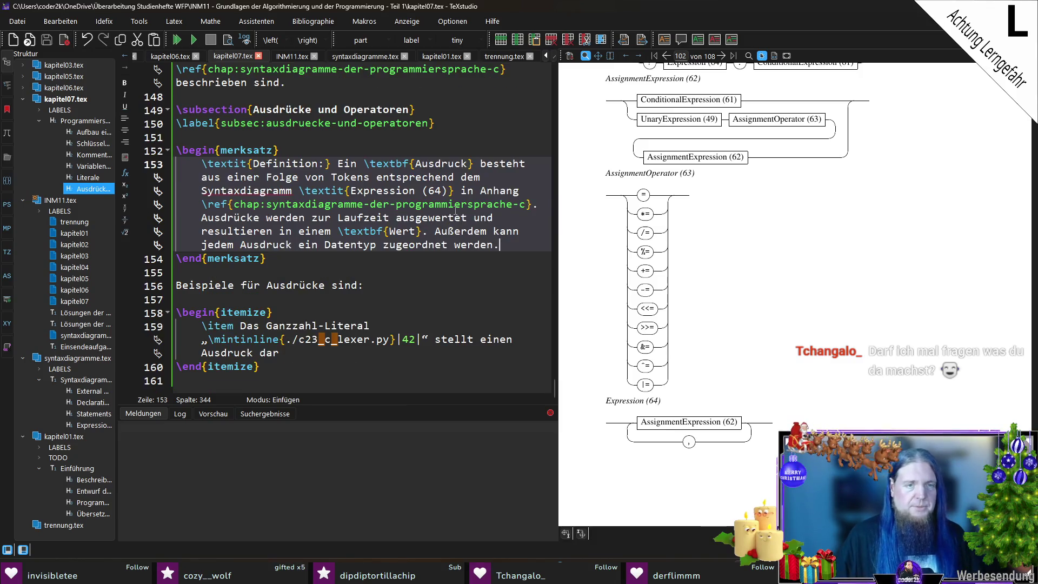
Recompile the PDF and end the first example item with a period.
left_click(391, 285)
key("F5")
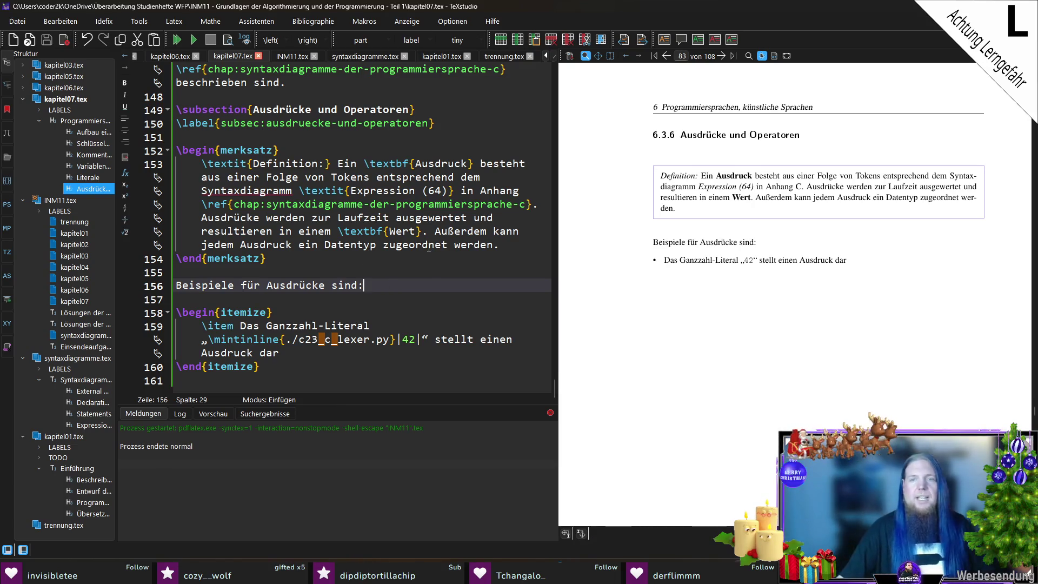
left_click(311, 352)
type(". ")
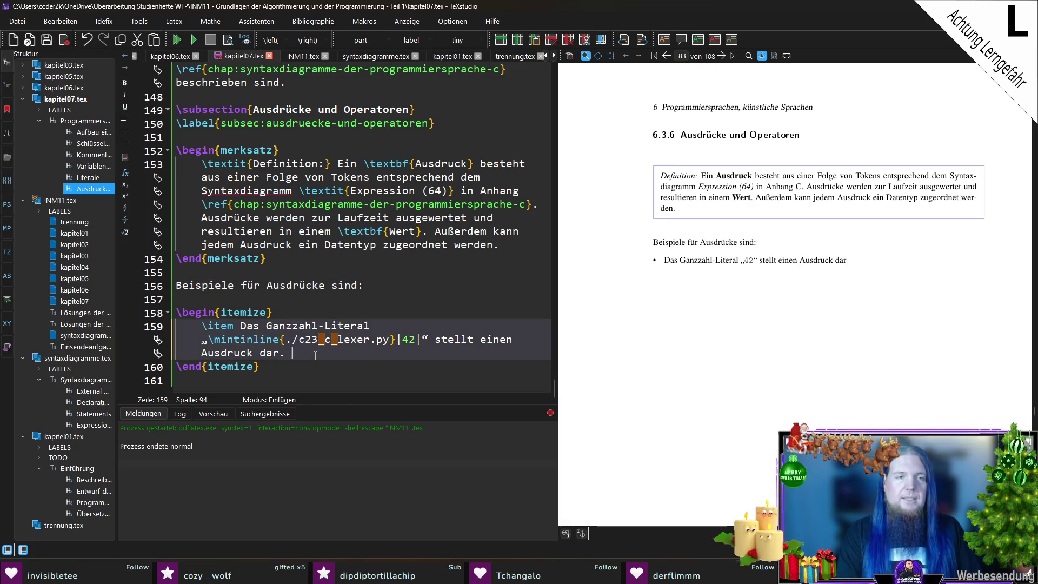
type("Bei")
Extend the 42 example with its data type int and its evaluation value.
key("BackSpace")
key("BackSpace")
key("BackSpace")
type("Der Ausd")
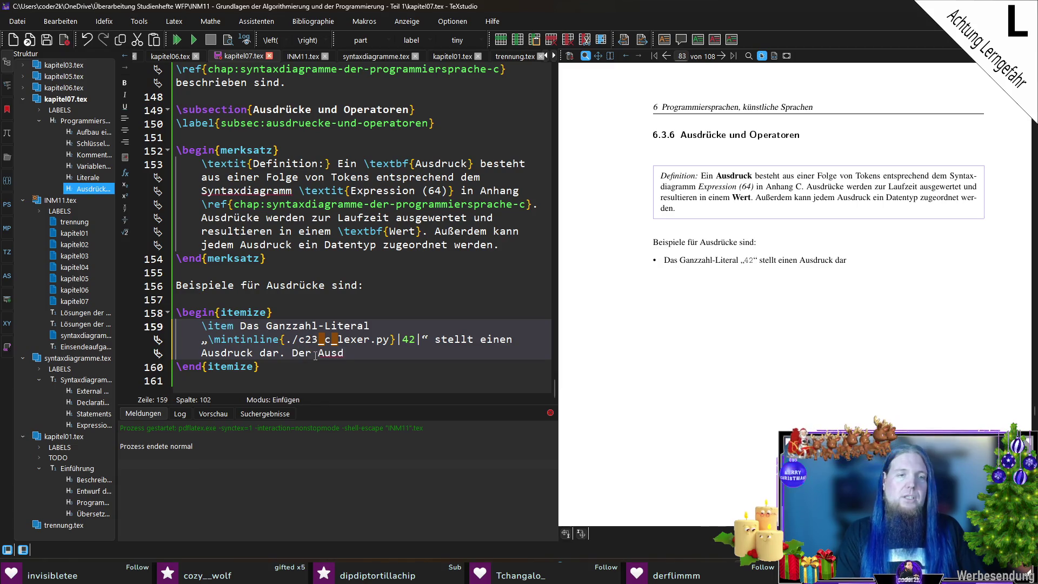
type("ruck hat den Datentyp ")
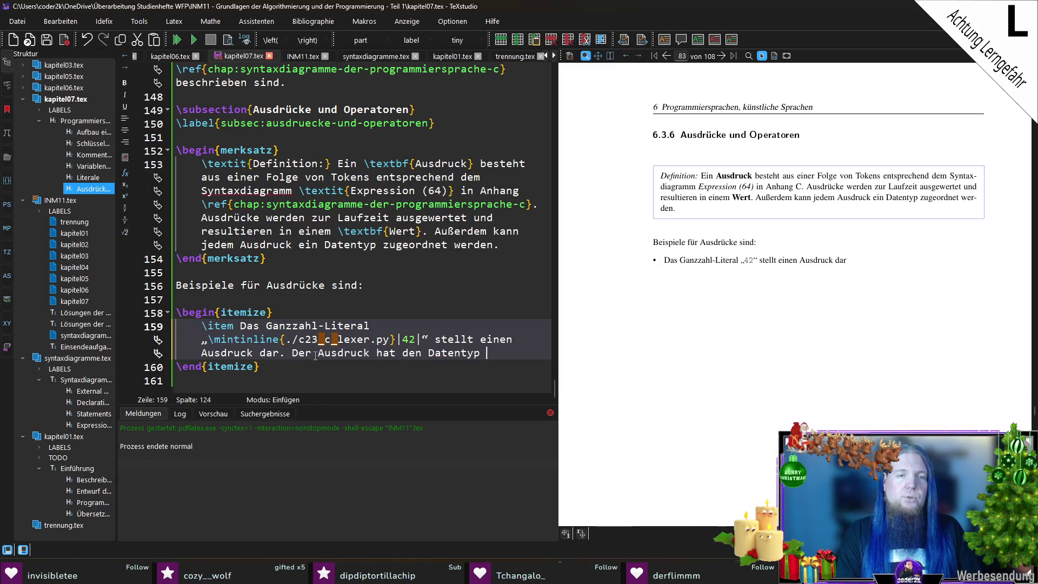
type("\\mintinline{./c23_c_lexer.py}|int|")
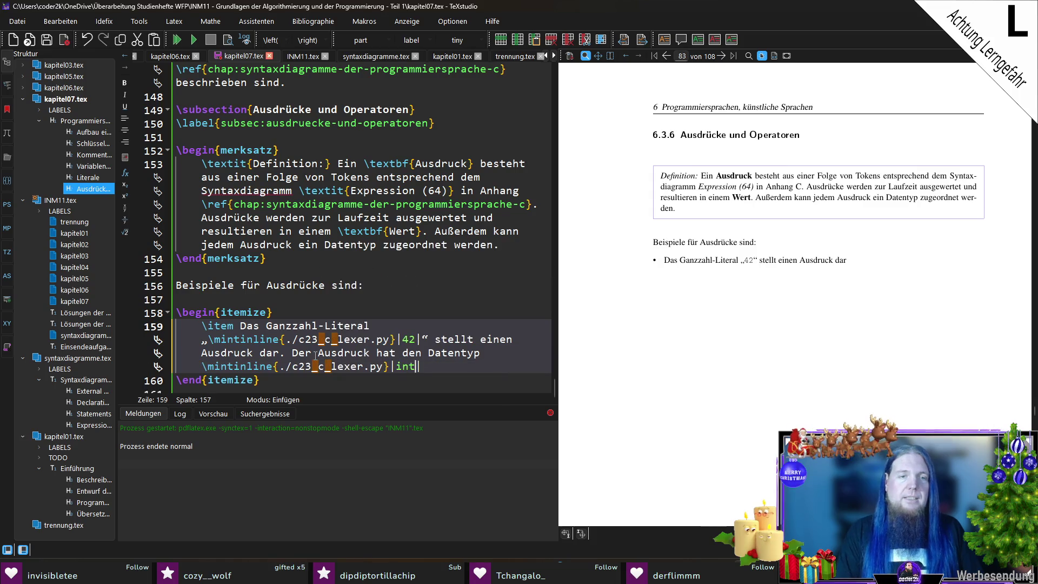
type(" und bei seiner Auswertung entsteht der Wert $42$.")
key("Return")
key("Return")
Add a second item on the token sequence 3 + 5, naming operands 3 and 5 as code.
type("\\item Die Tokenfolge \\mintinline{./c23_c_lexer.py}||")
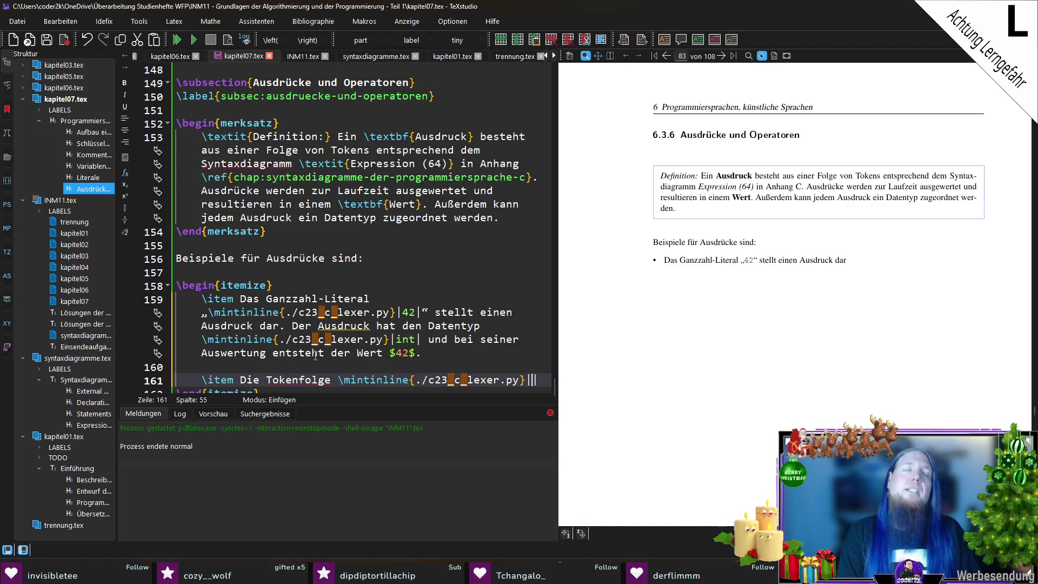
type("3 + 5|stellt einen Ausd")
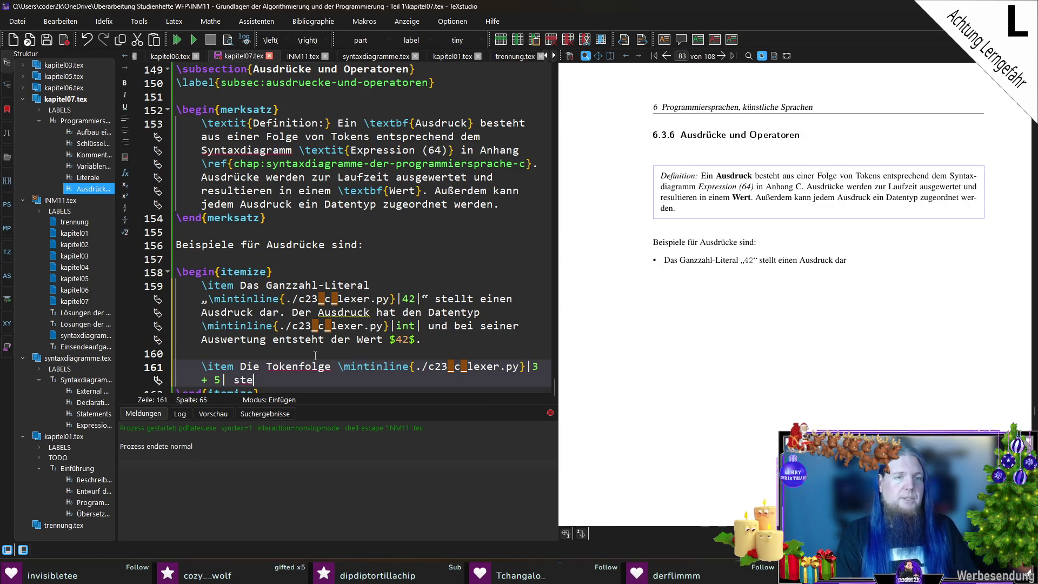
type("ruck ")
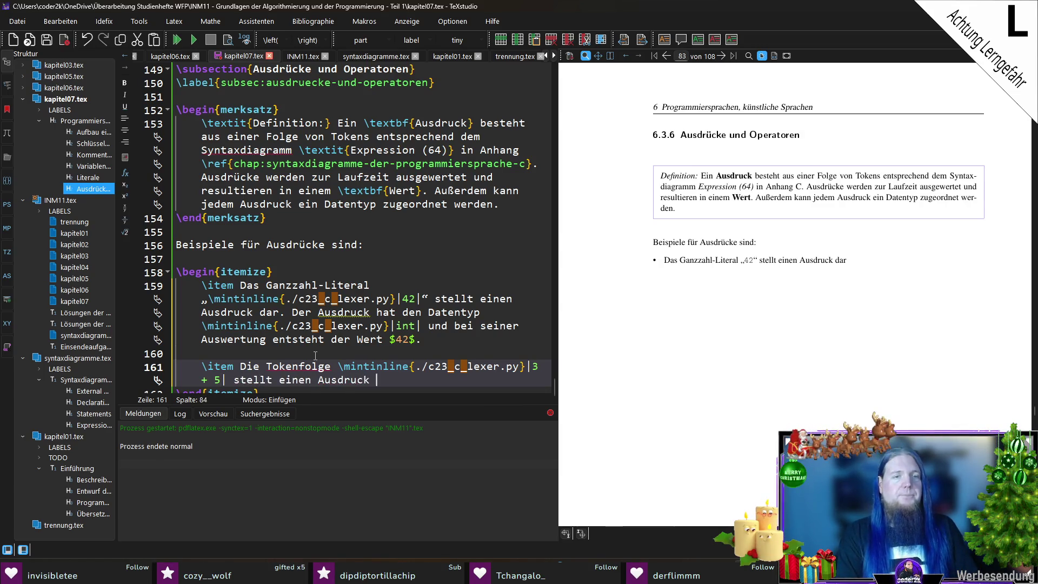
type("dar.Die b")
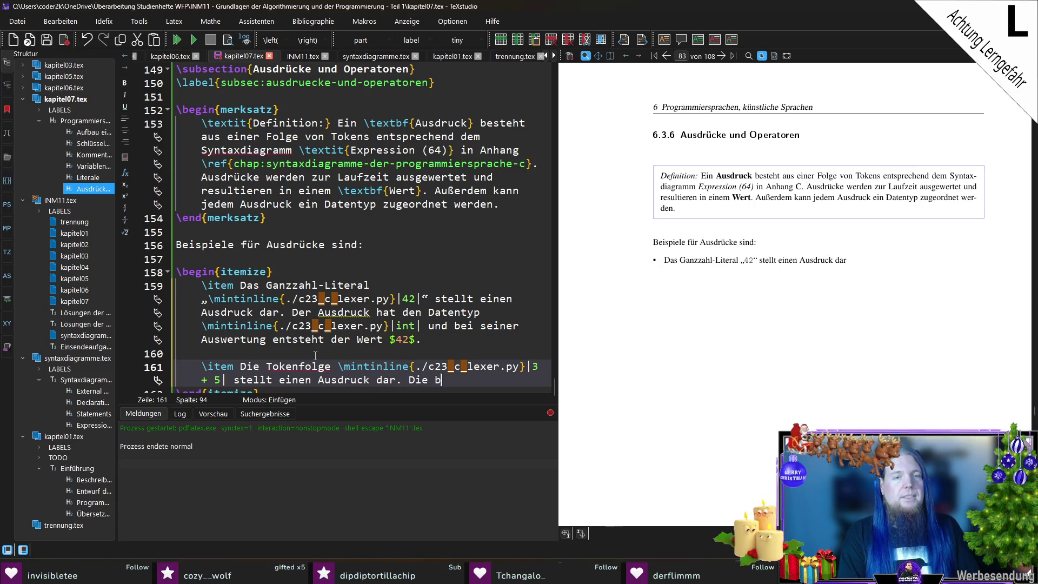
type("eiden \textbf{Operanden")
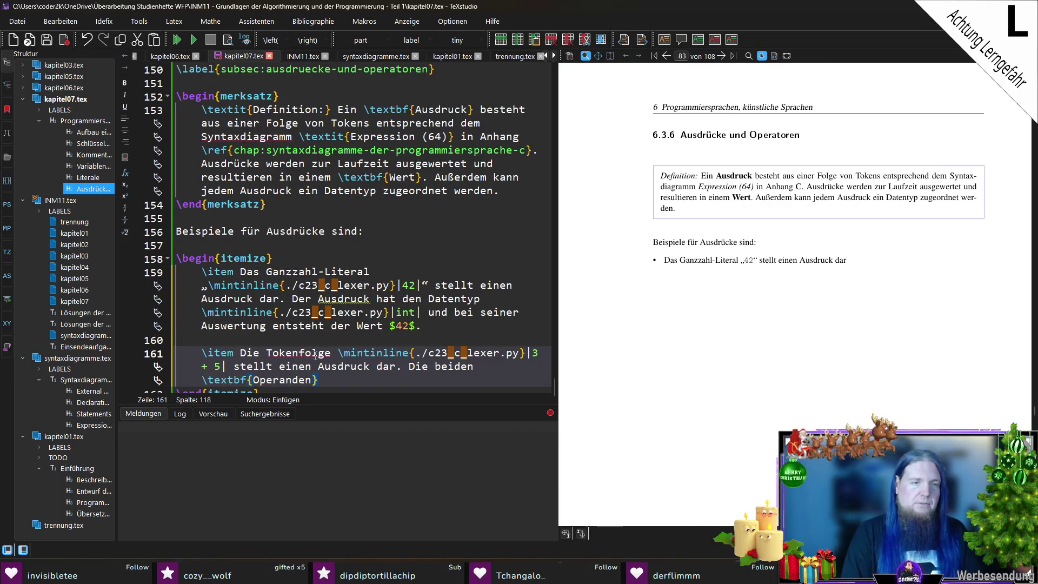
type(" „\\code")
key("Return")
type("3_c_lexer.py}|3|")
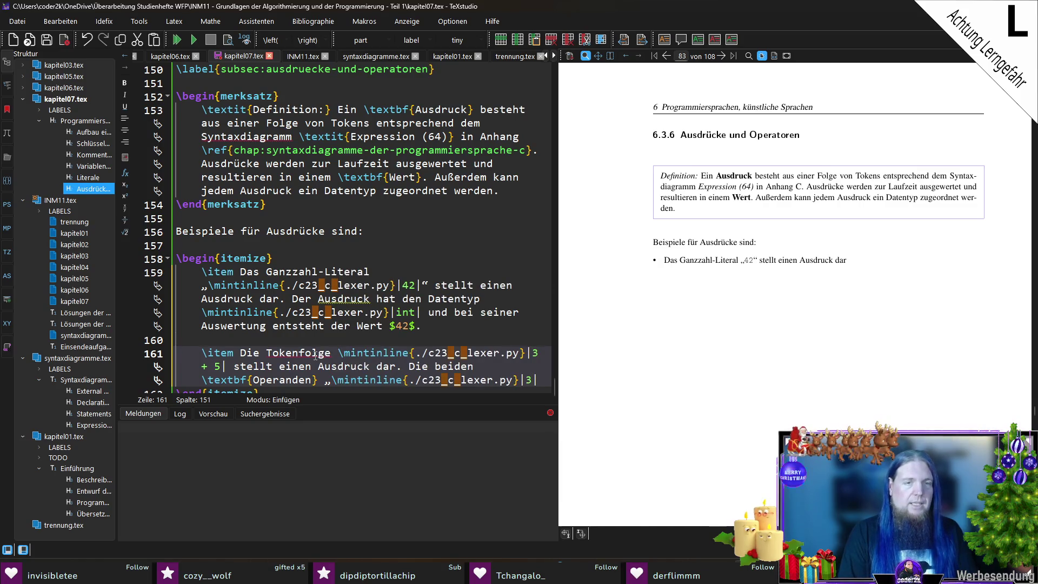
type("“ und ")
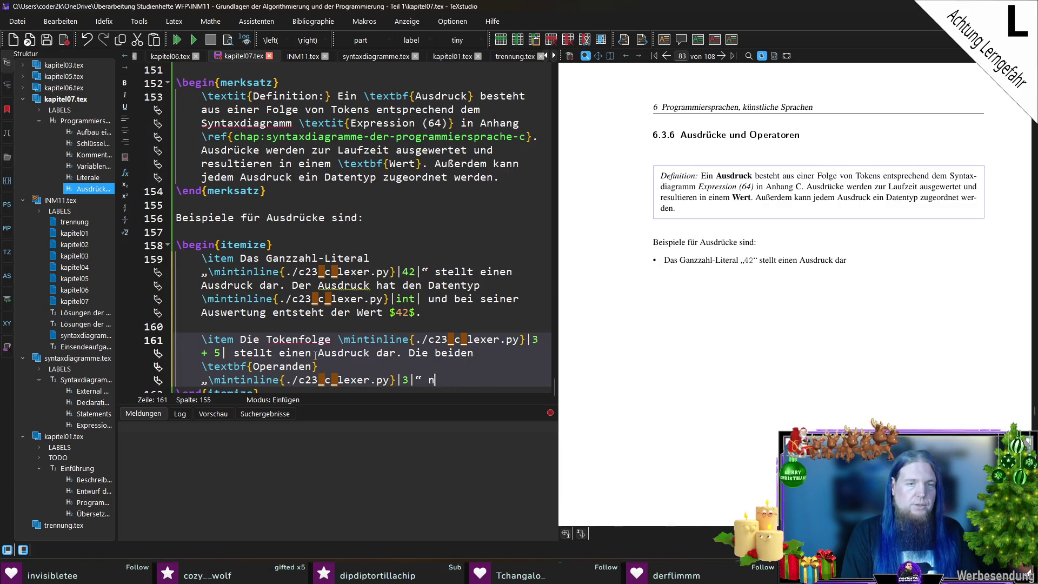
type("„\\code")
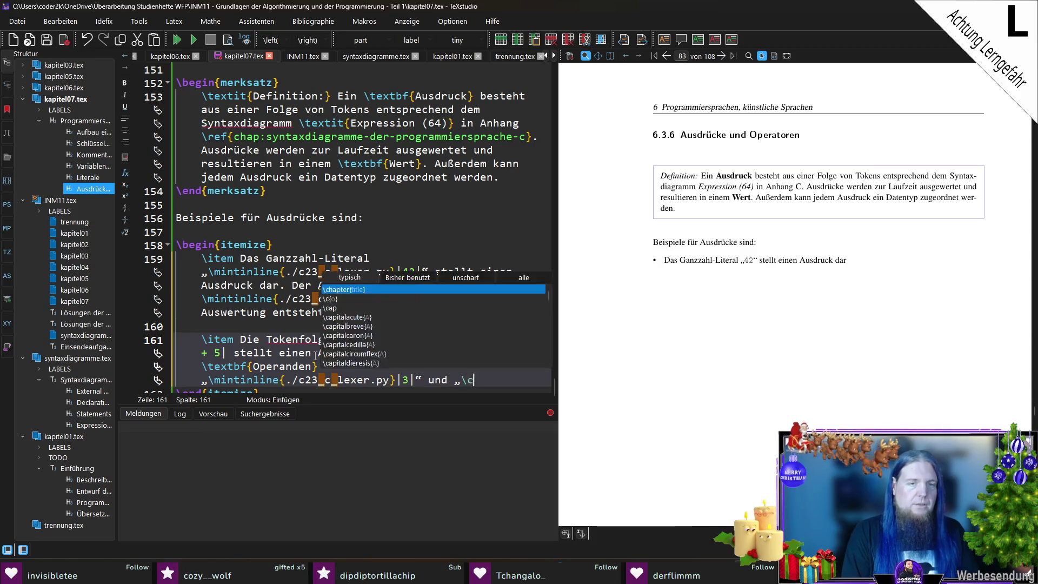
key("Return")
type("5|“ werden mithilfe")
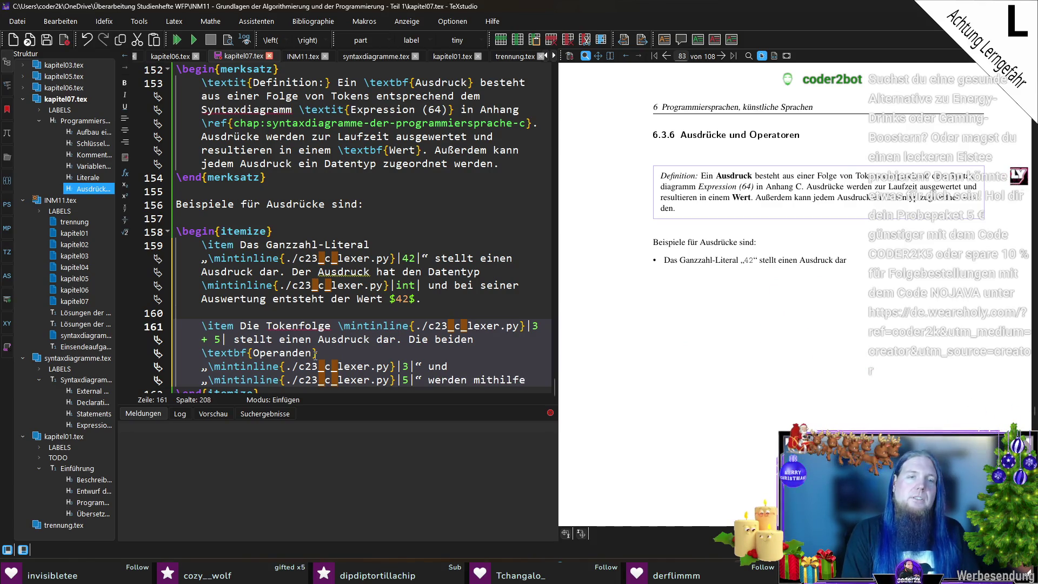
Insert a clause saying the operands are themselves expressions, combined by the \textbf{Operators}.
left_click(316, 355)
key("Down")
key("End")
key("Down")
key("End")
key("ctrl+Left")
key("ctrl+Left")
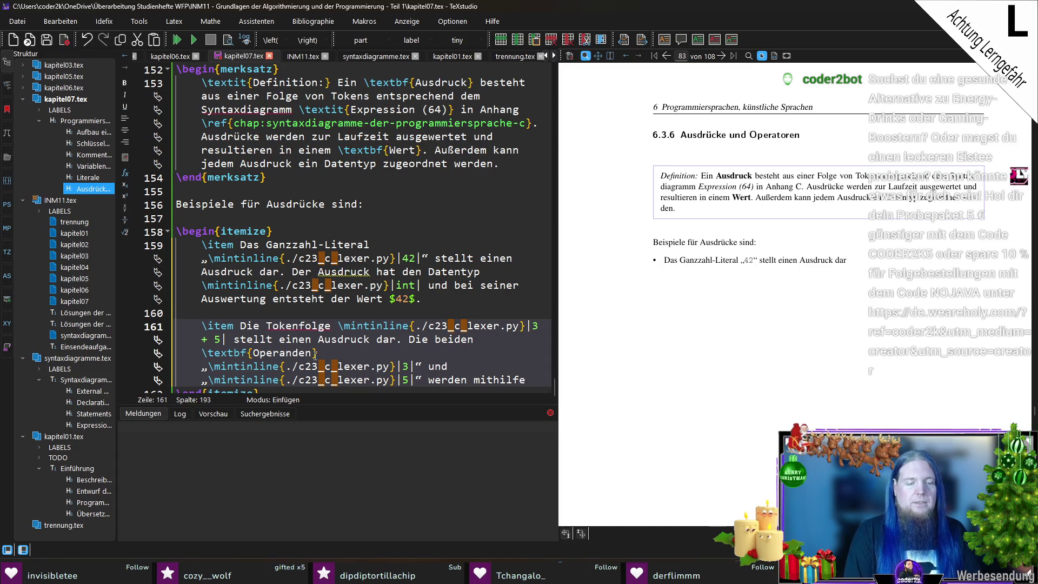
type("- die s")
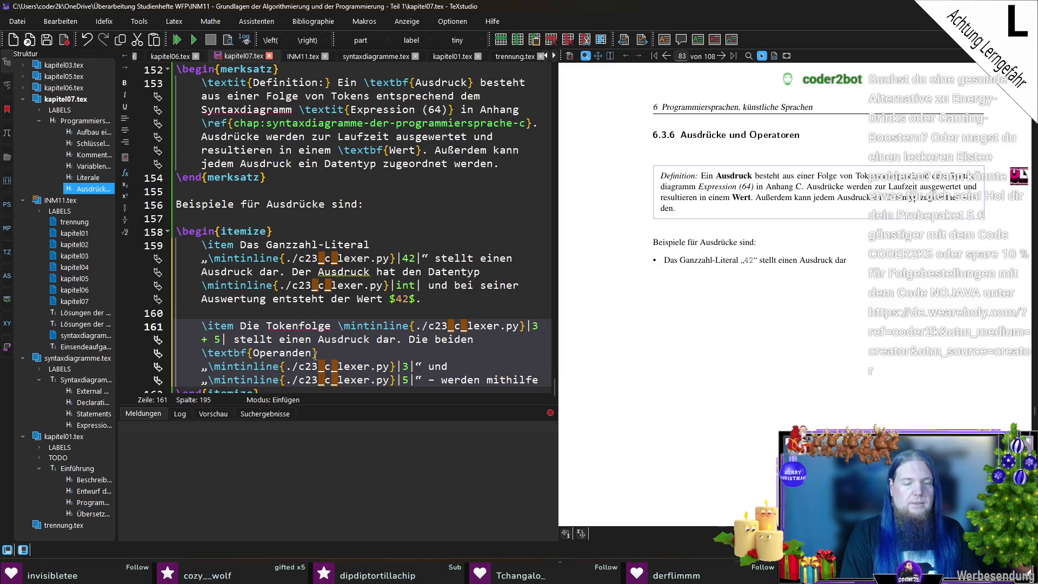
type("elbst wiederum Aus")
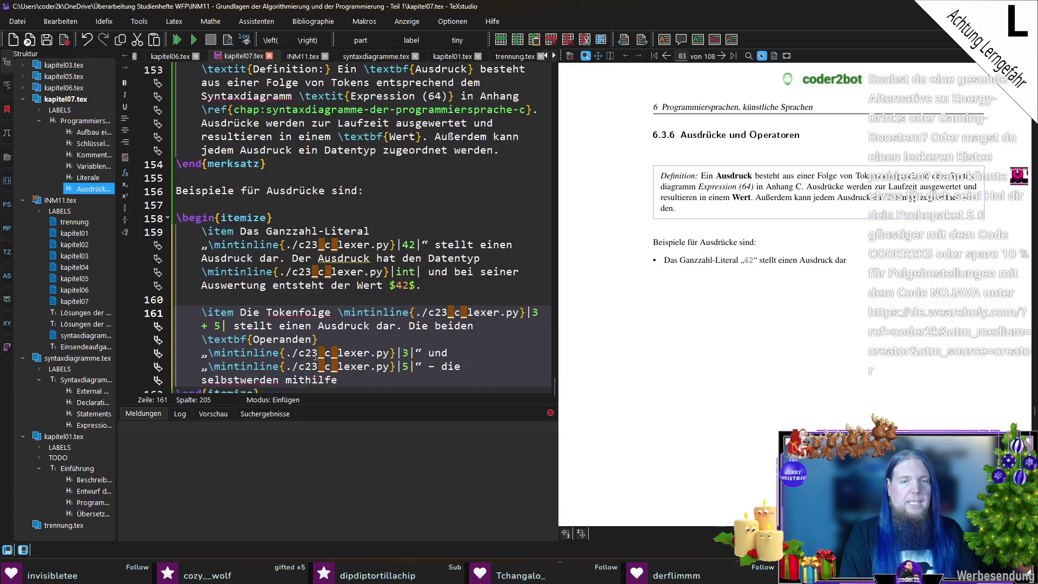
type("drücke sind ")
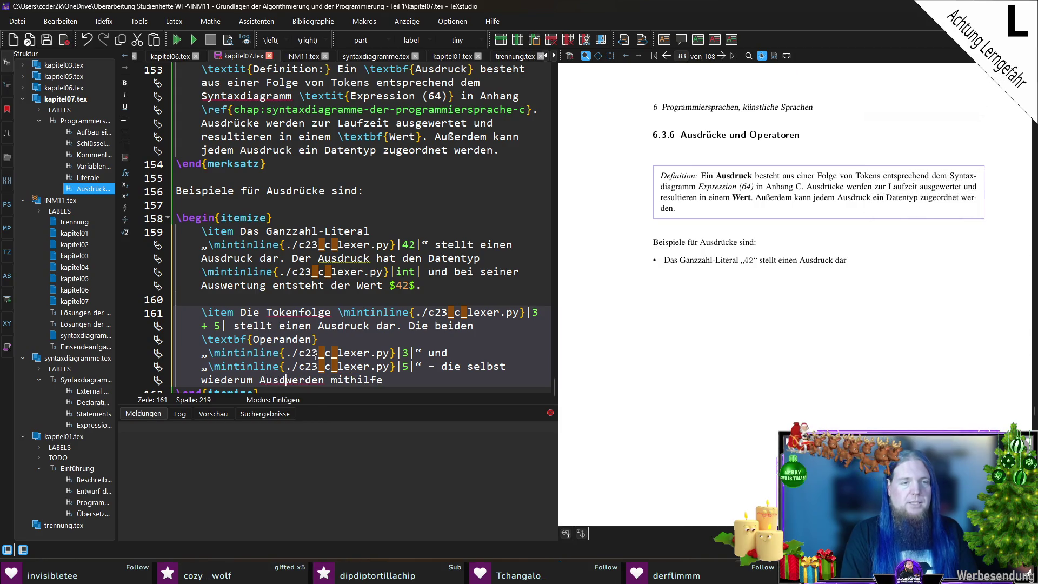
type("- ")
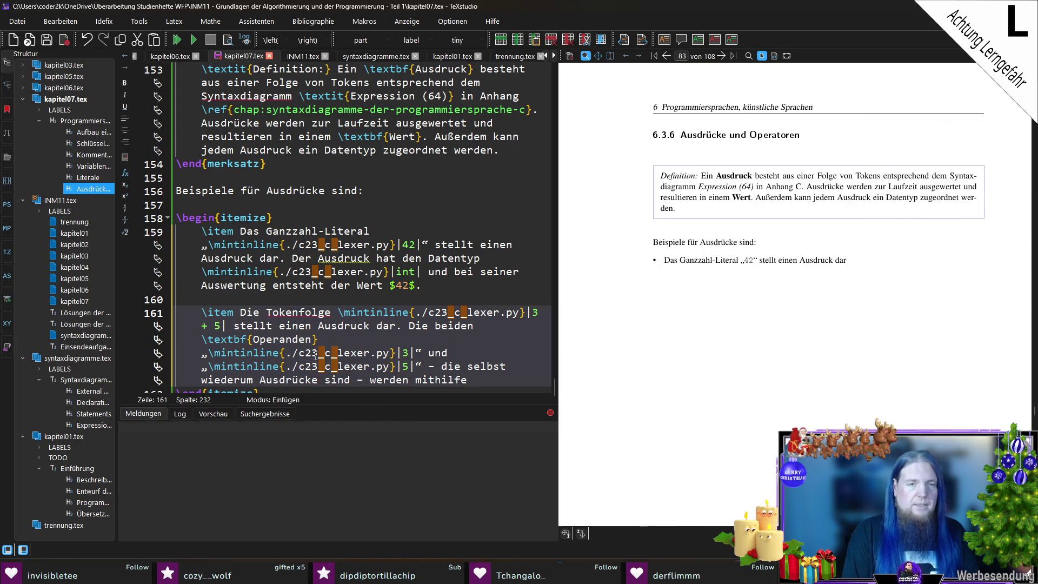
type(" des ")
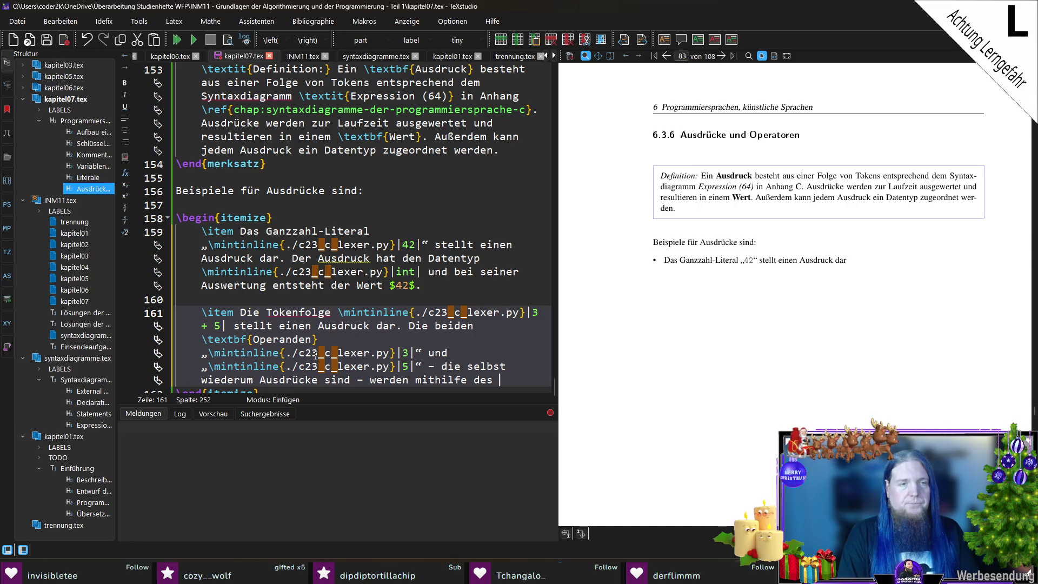
type("\textbf{Operators} ")
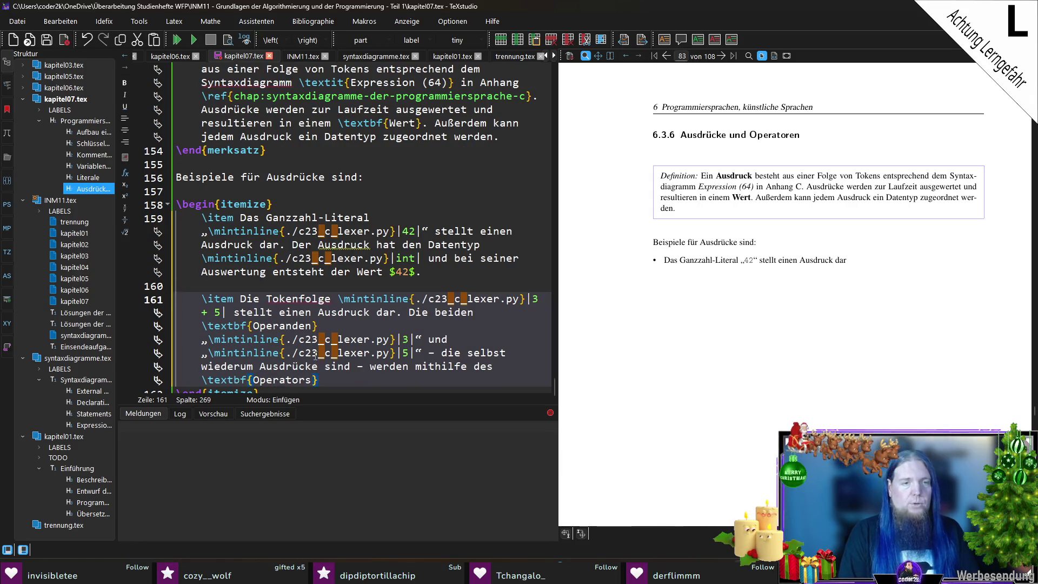
type(" „\\mintinline{./c23_c_lexer.py}|+|")
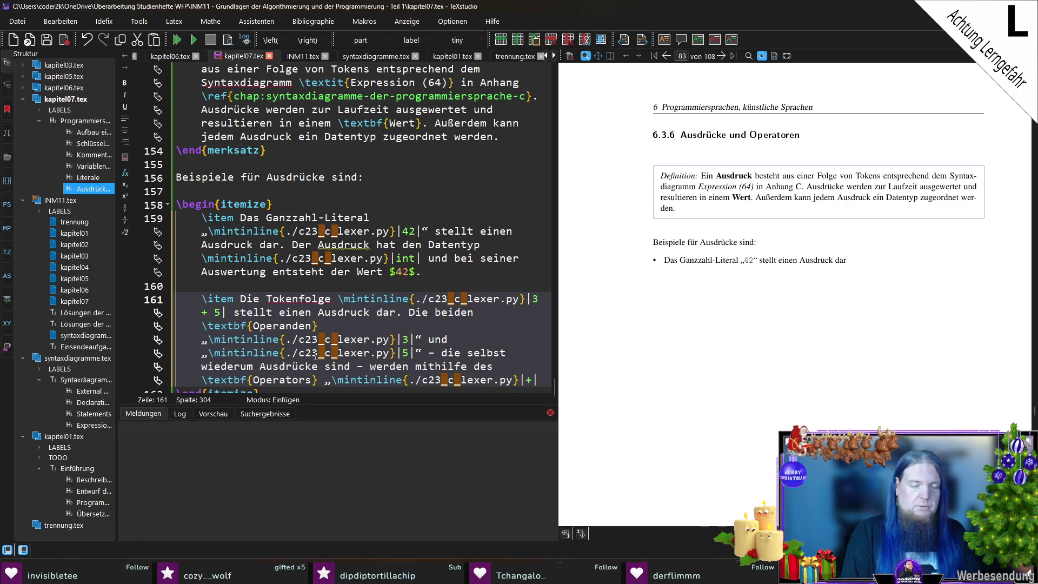
type("“ zu eine")
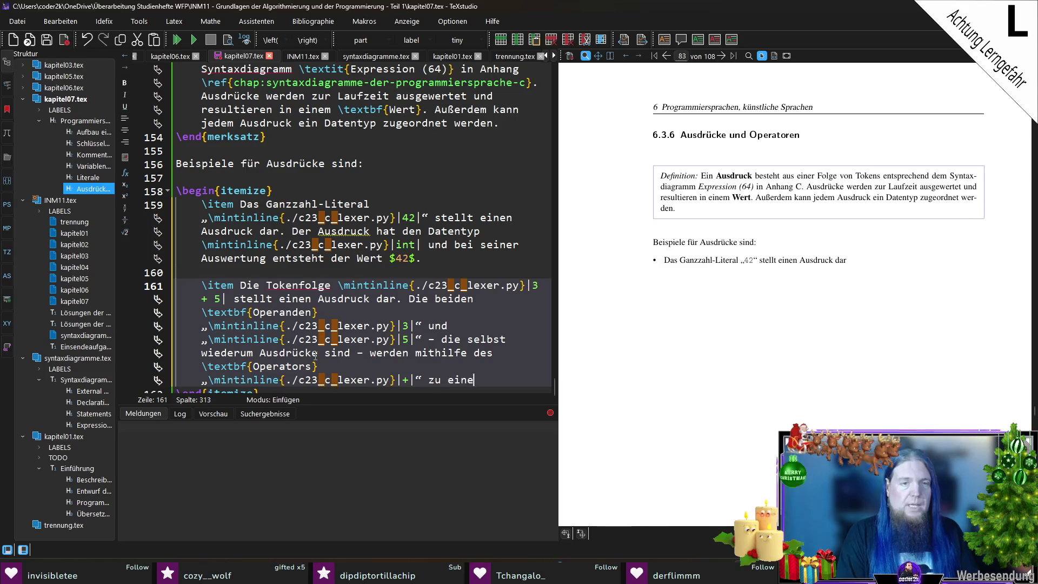
type("m neuen Gesamtaus")
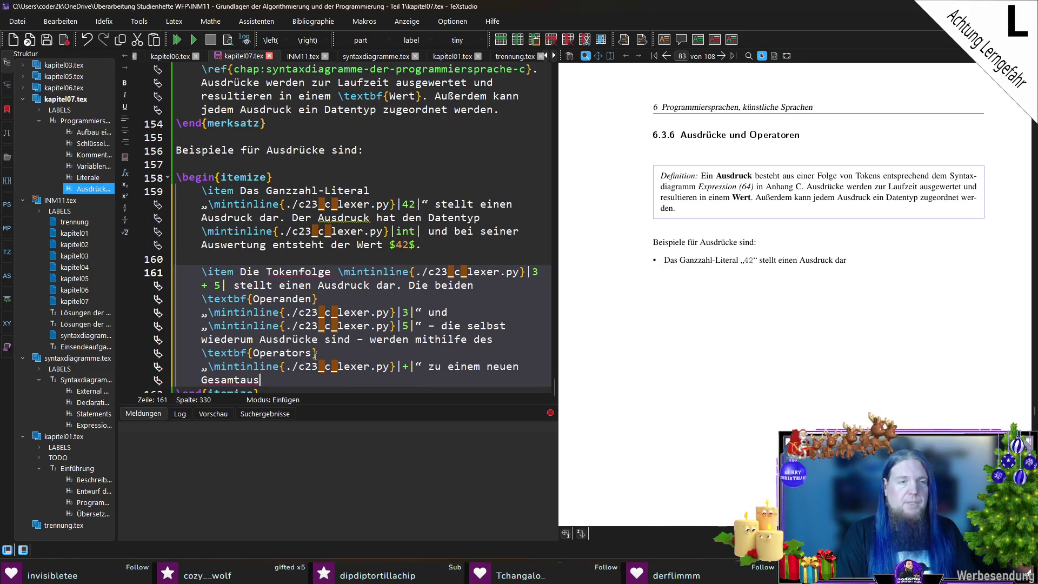
type("druck verbunden.")
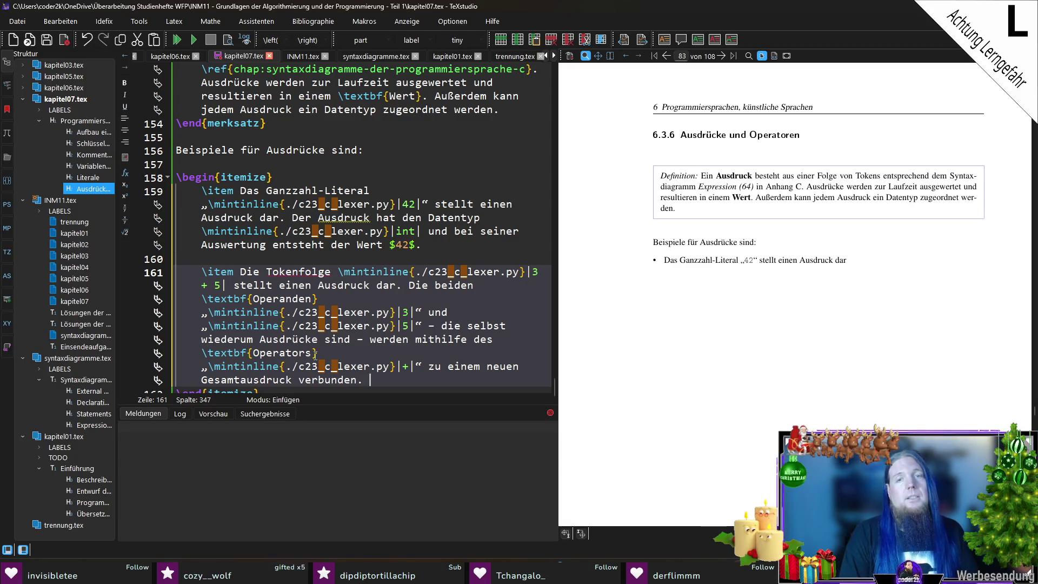
type("Der")
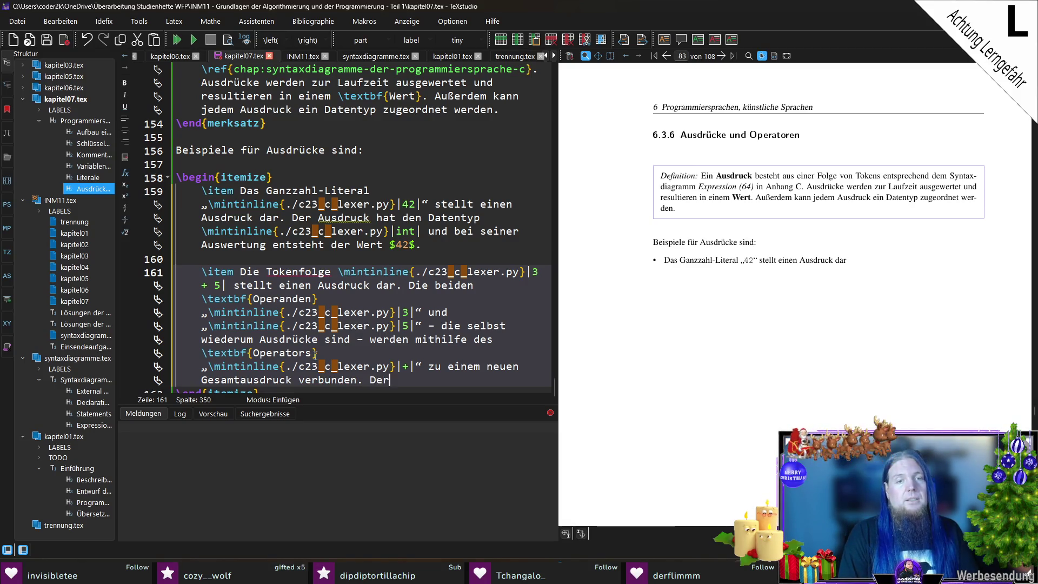
type(" Datentyp des so en")
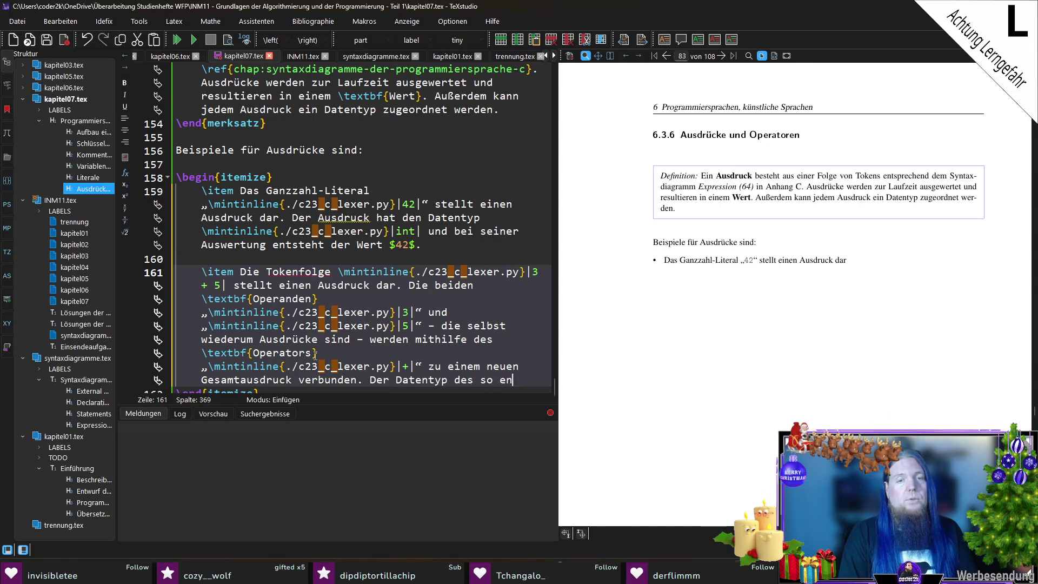
type("tstehenden Ausdrucks inst")
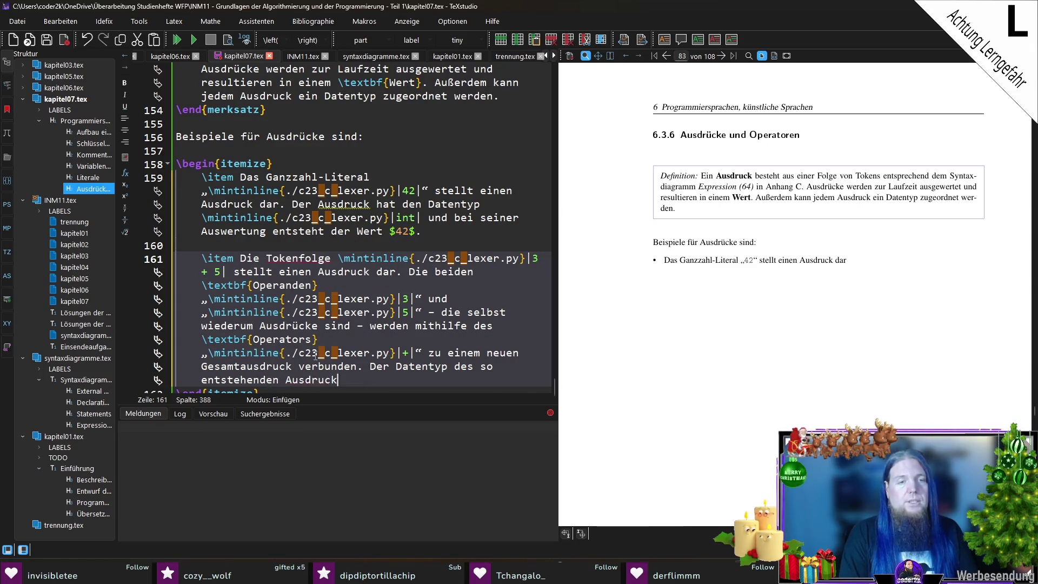
Finish the 3 + 5 item with type int and resulting value $8$, then compile.
key("BackSpace")
key("BackSpace")
type("st ")
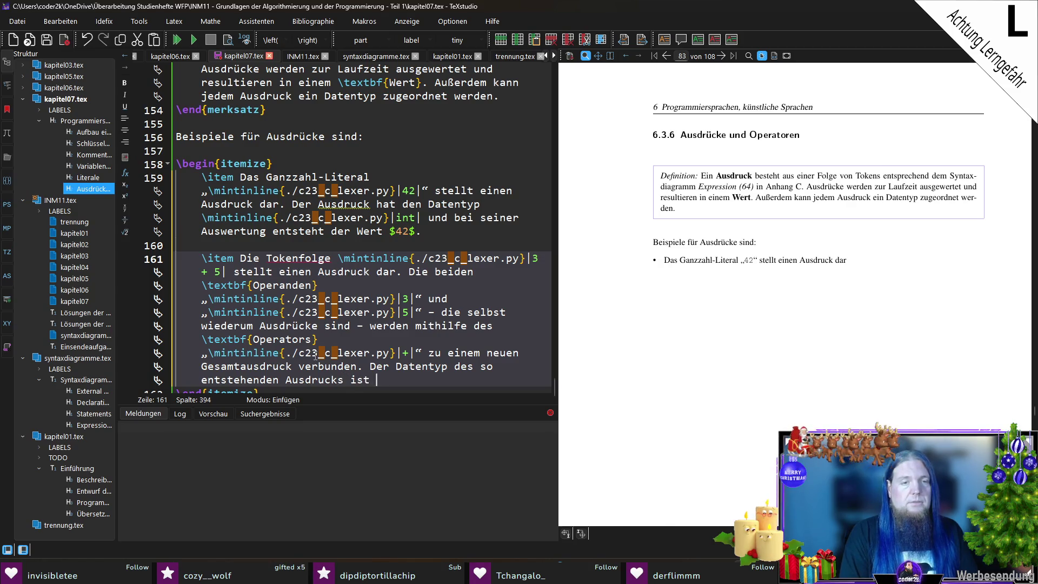
type("\\mintinline{./c23_c_lexer.py}|int| u")
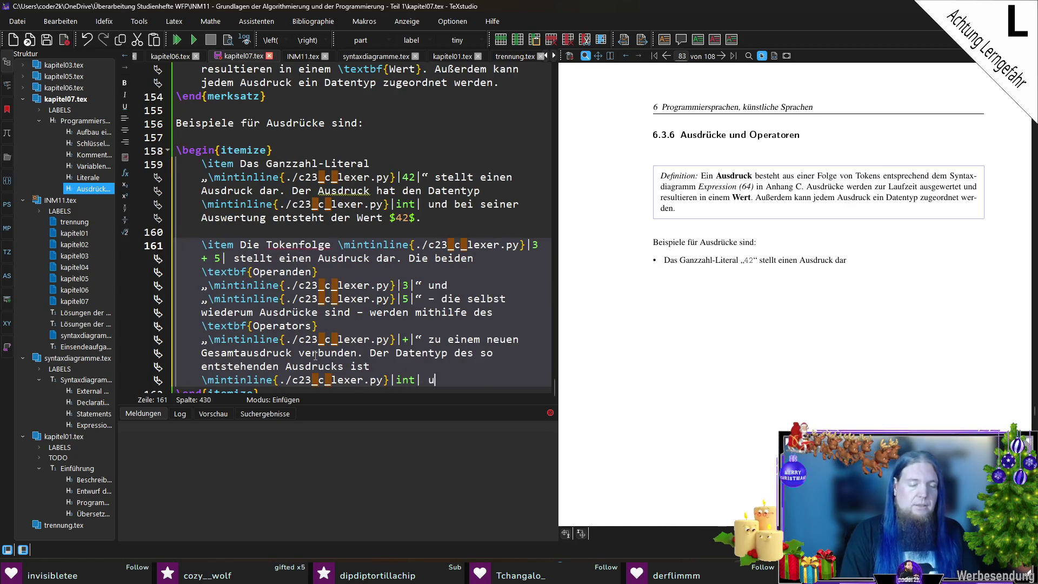
type("nd bei seiner ")
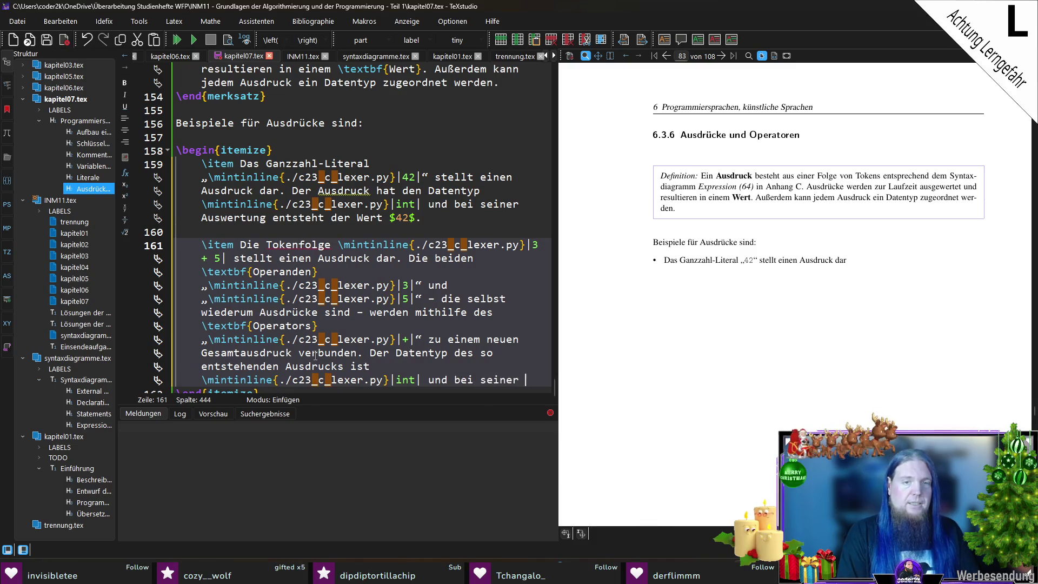
type("Auswertung entsteh")
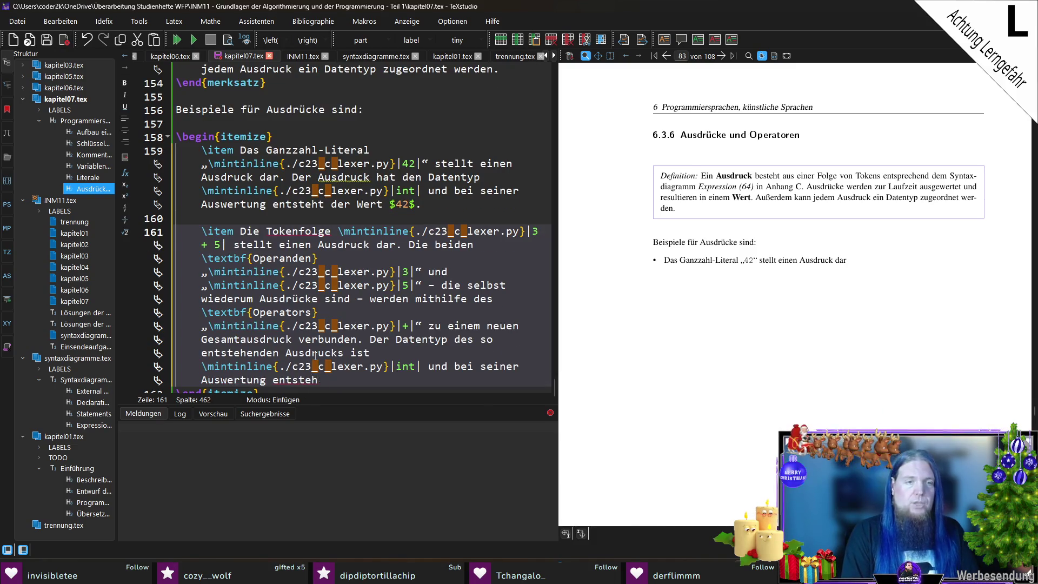
type("t der Wert $")
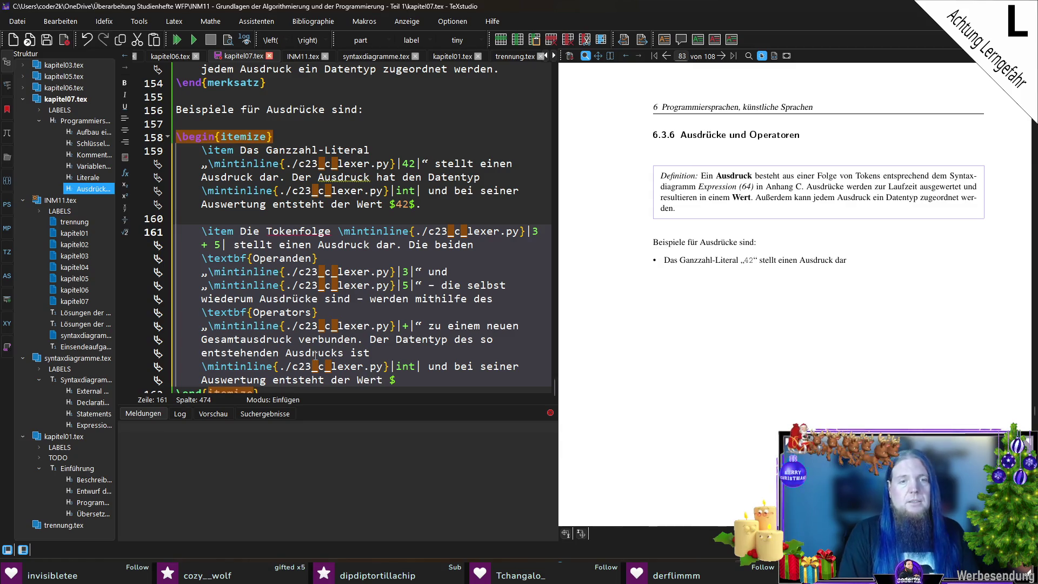
type("8")
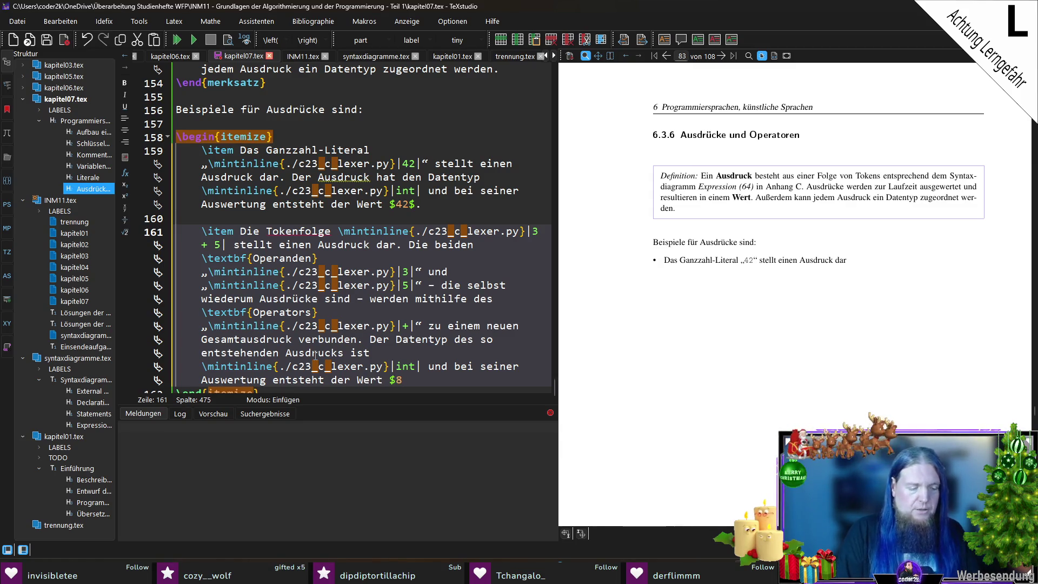
type("$.")
key("F5")
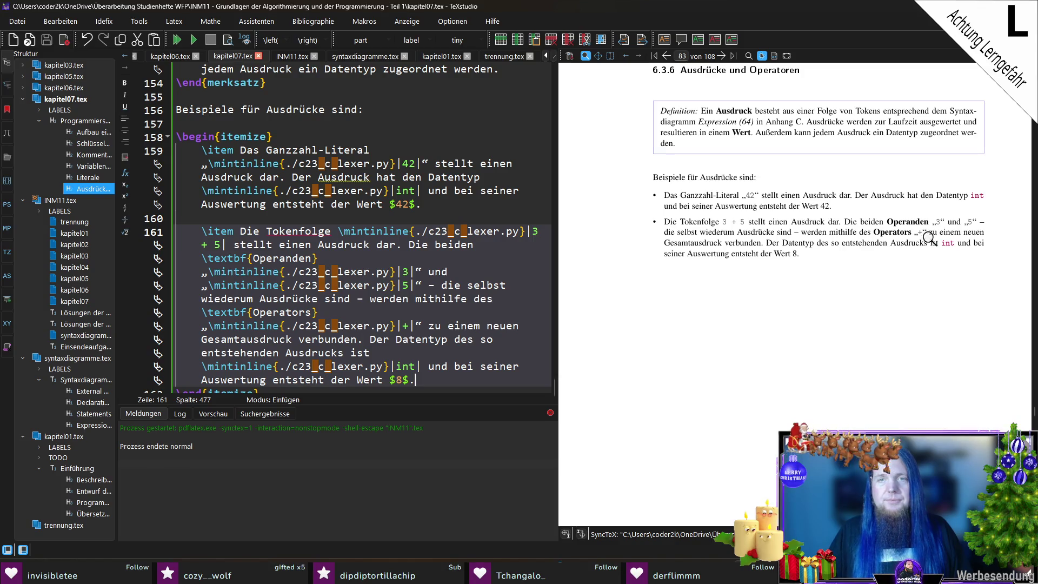
Start a new empty \item below the 3 + 5 example.
scroll(928, 237, "down", 1)
scroll(414, 368, "down", 1)
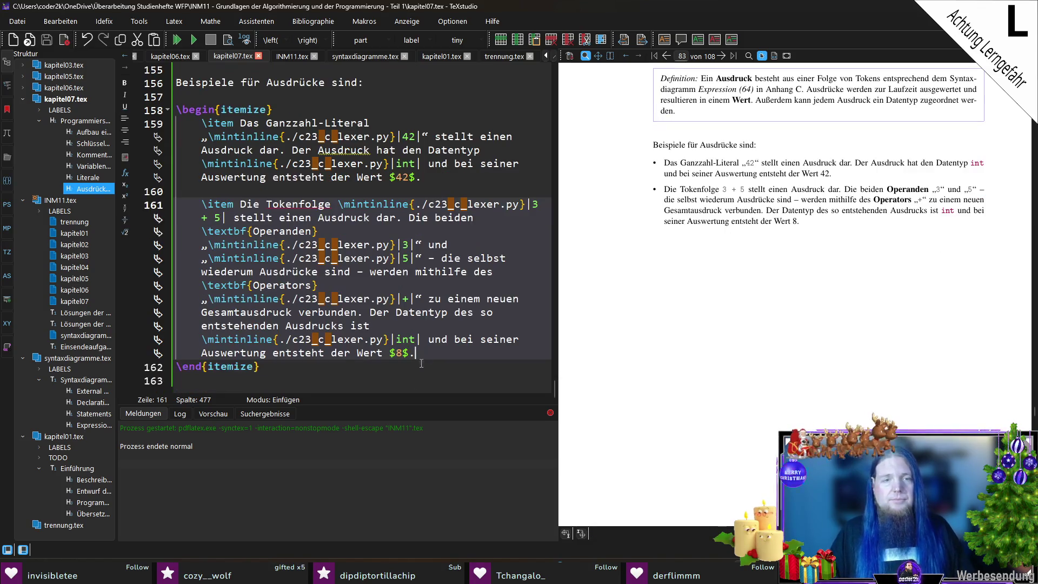
key("Return")
key("Return")
type("\\item")
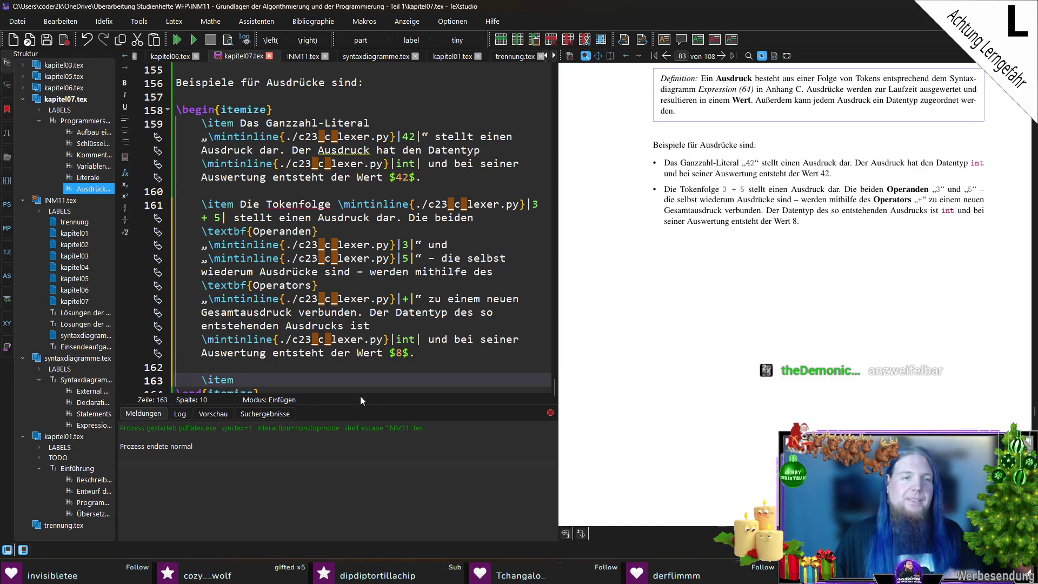
scroll(371, 370, "down", 1)
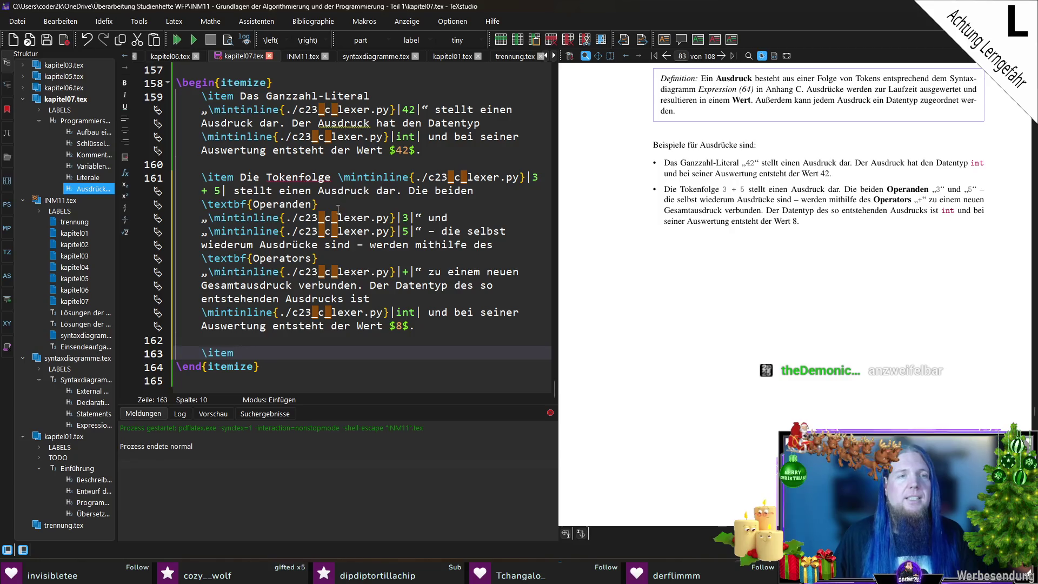
left_click(340, 177)
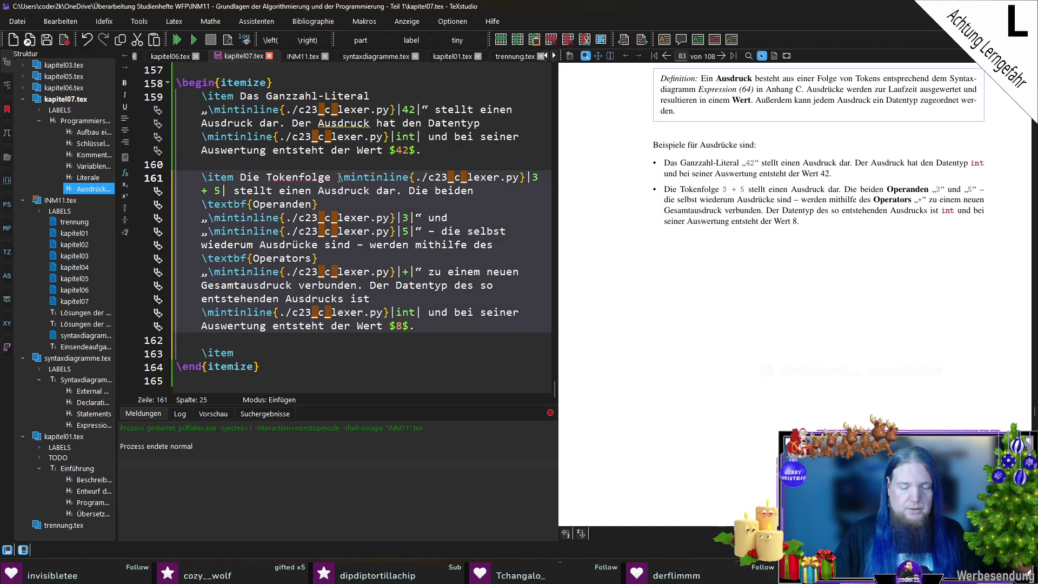
Wrap the 3 + 5 code snippet in German quotation marks „…“.
type("„")
key("ctrl+Right")
key("ctrl+Right")
key("ctrl+Right")
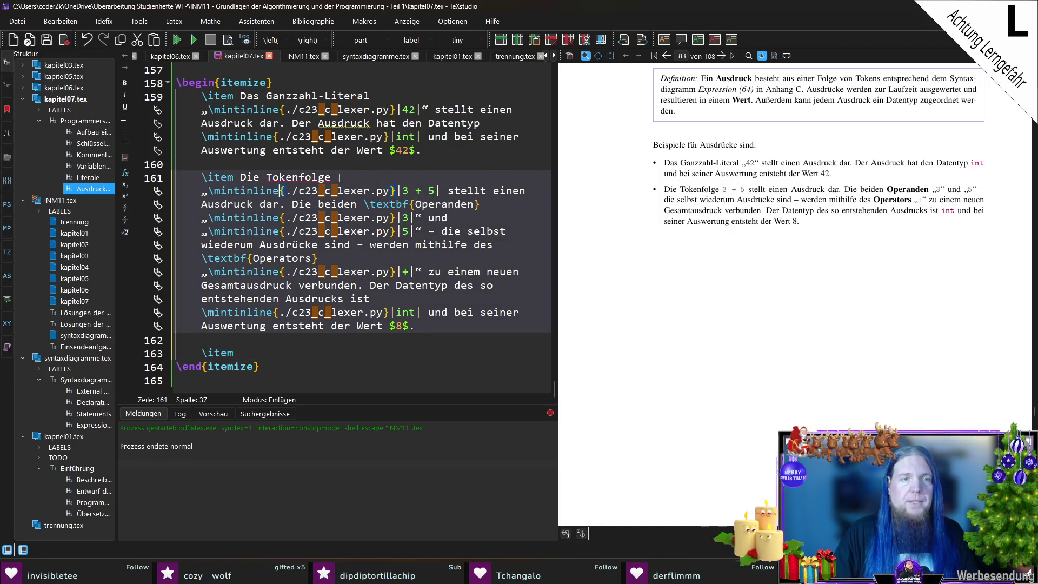
key("Left")
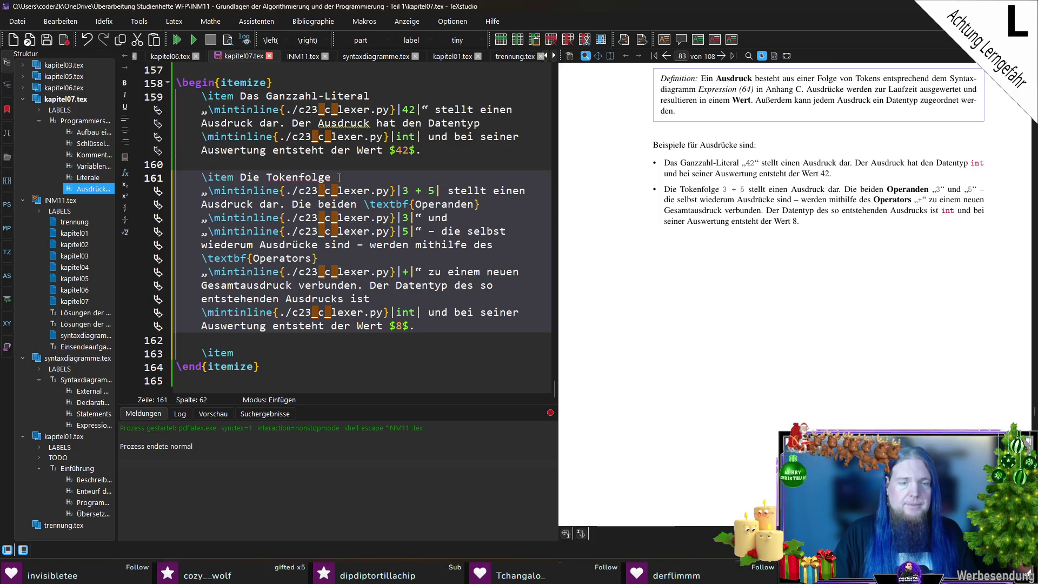
type("“")
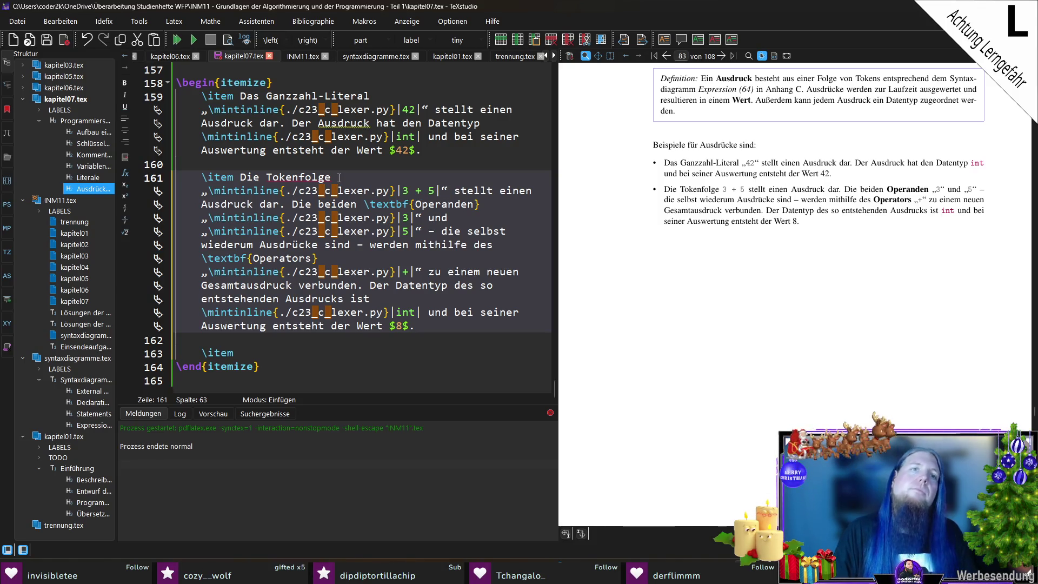
Begin the third item: whether the Tokenfolge a - b is an expression depends on its identifiers.
key("Down")
key("Down")
key("Down")
key("End")
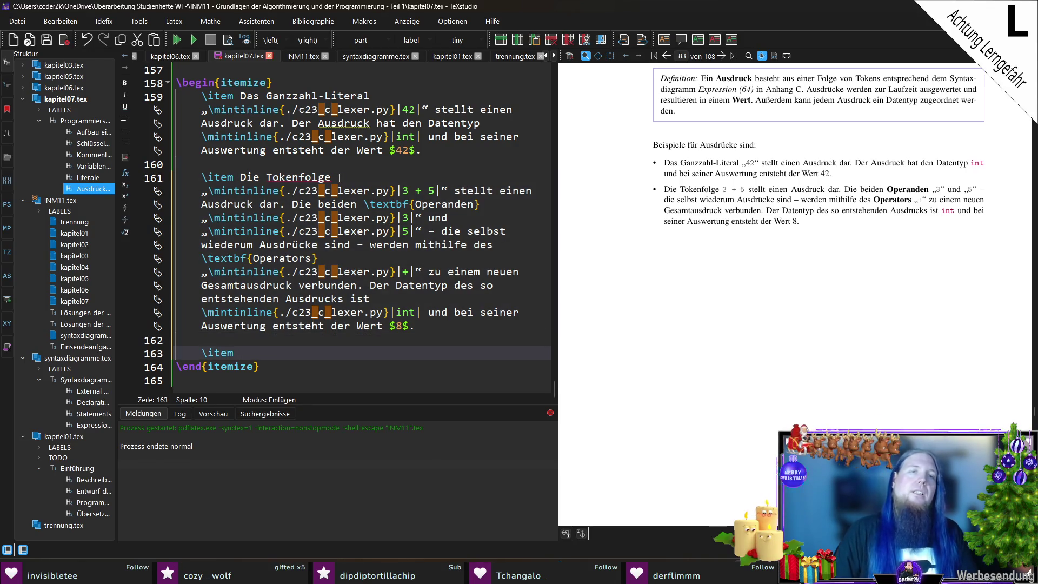
type("Ob die Zeichenfo")
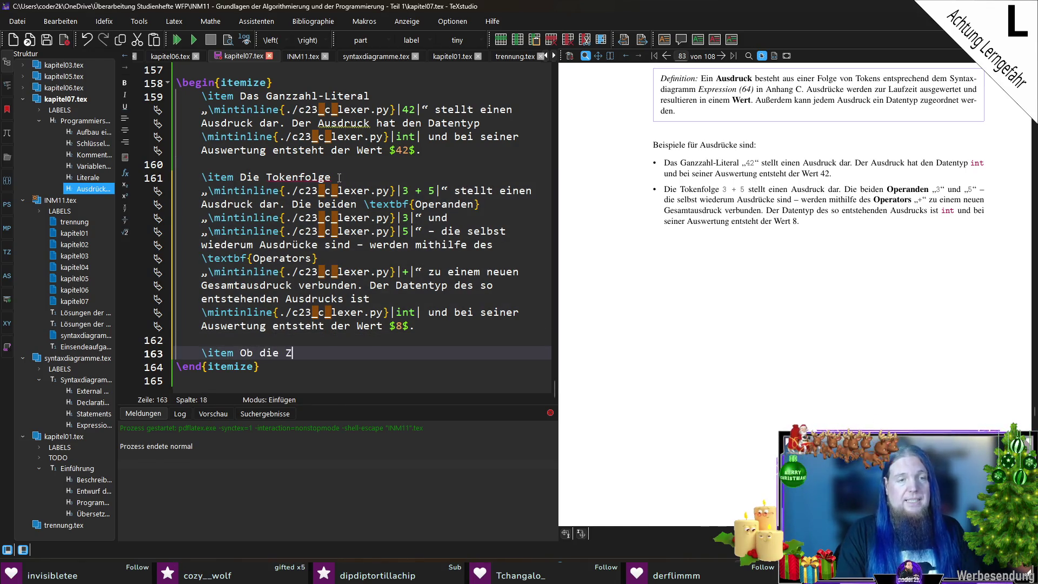
key("BackSpace")
key("BackSpace")
key("BackSpace")
type("Tokensol")
key("BackSpace")
key("BackSpace")
key("BackSpace")
type("fo")
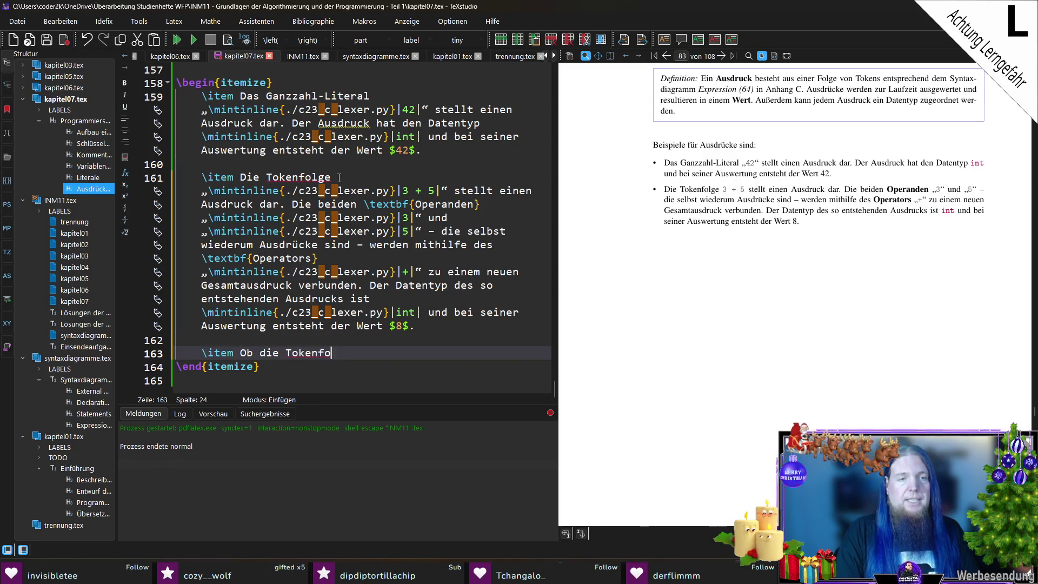
type("lge „\\")
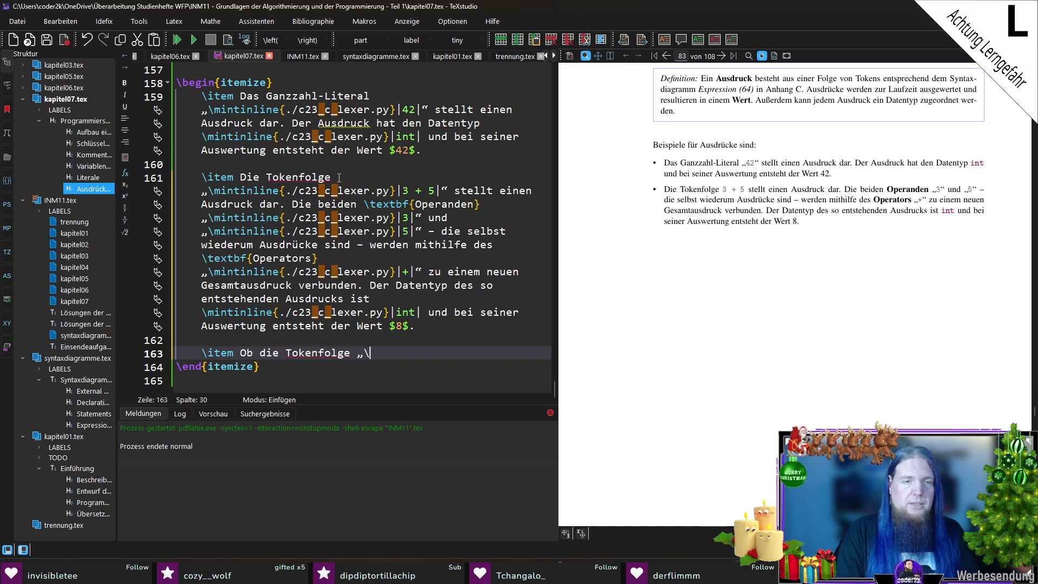
type("mintinline{./c23_c_lexer.py}||a + b|")
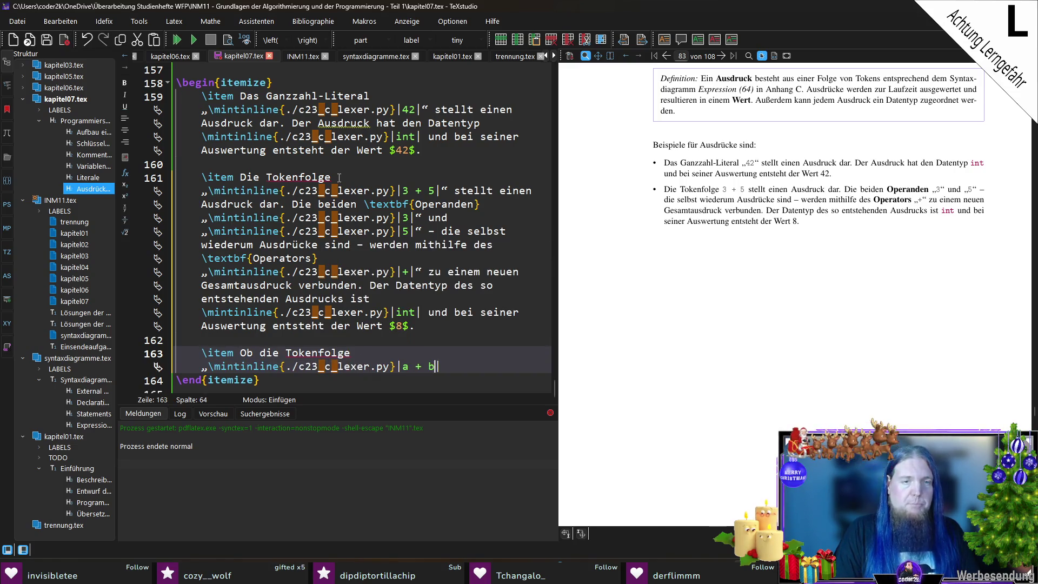
type("-")
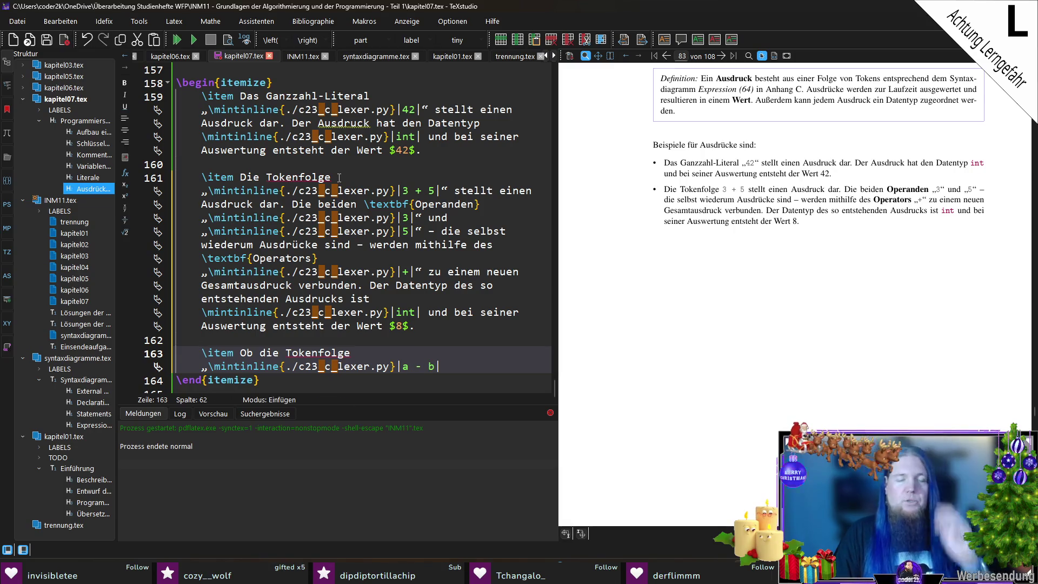
type("“")
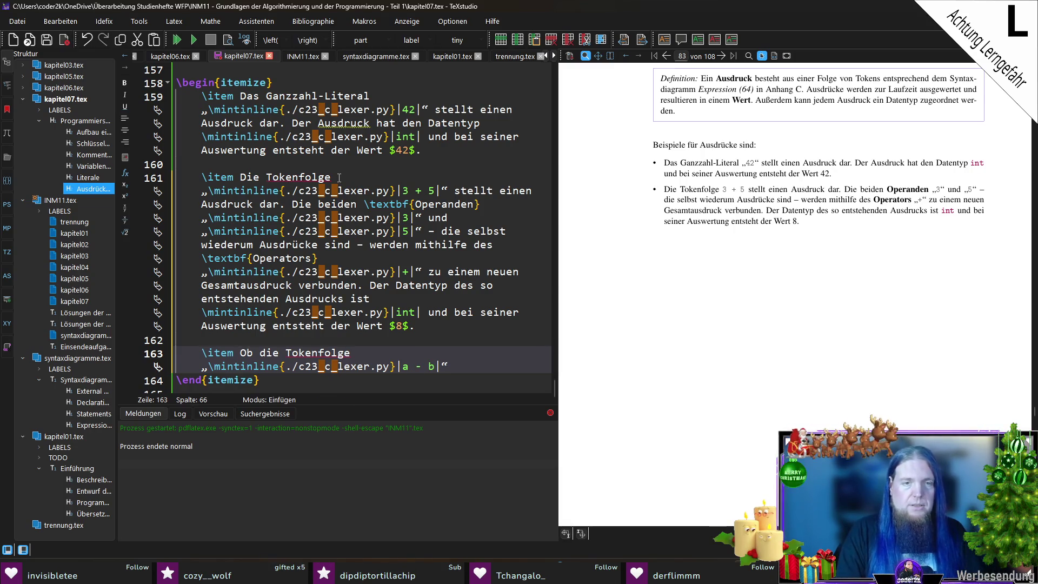
type("einen Ausdruck darstellt, hängt davon ab, wofür die Beze")
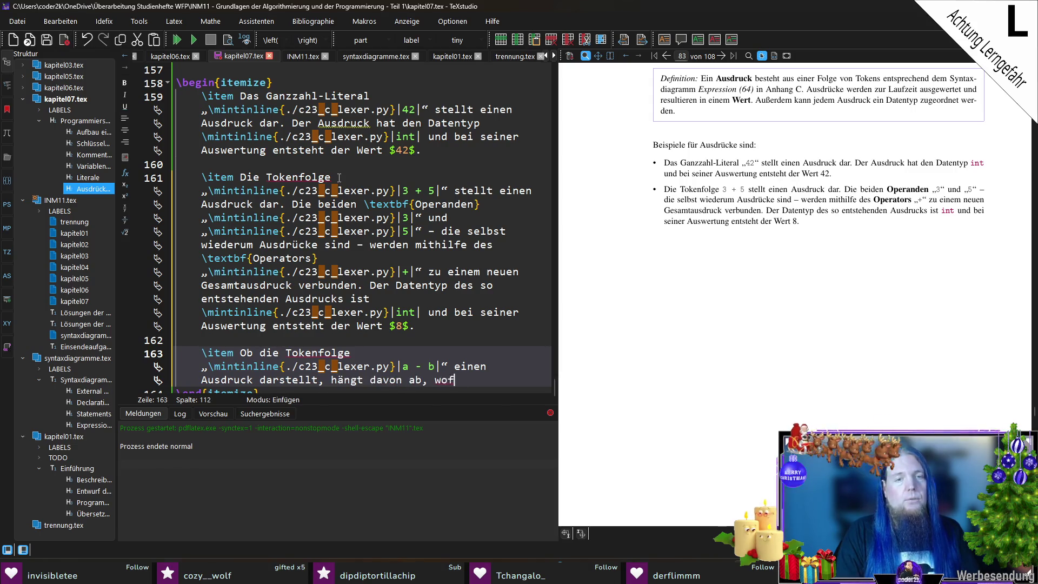
type("ichner \\code")
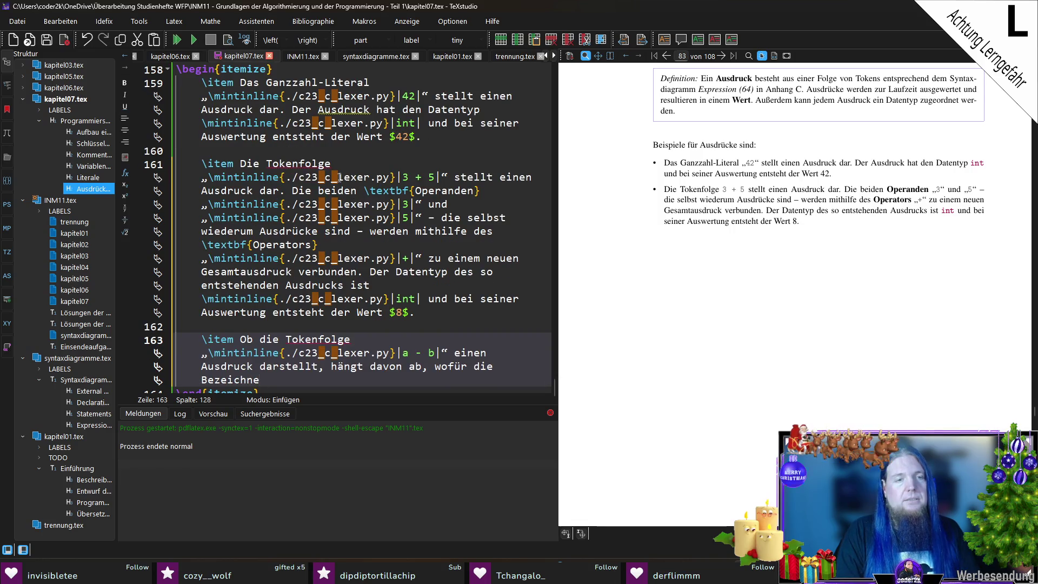
Name identifiers a and b as inline code and state they must be defined beforehand.
key("Return")
type("a")
key("Right")
type("und")
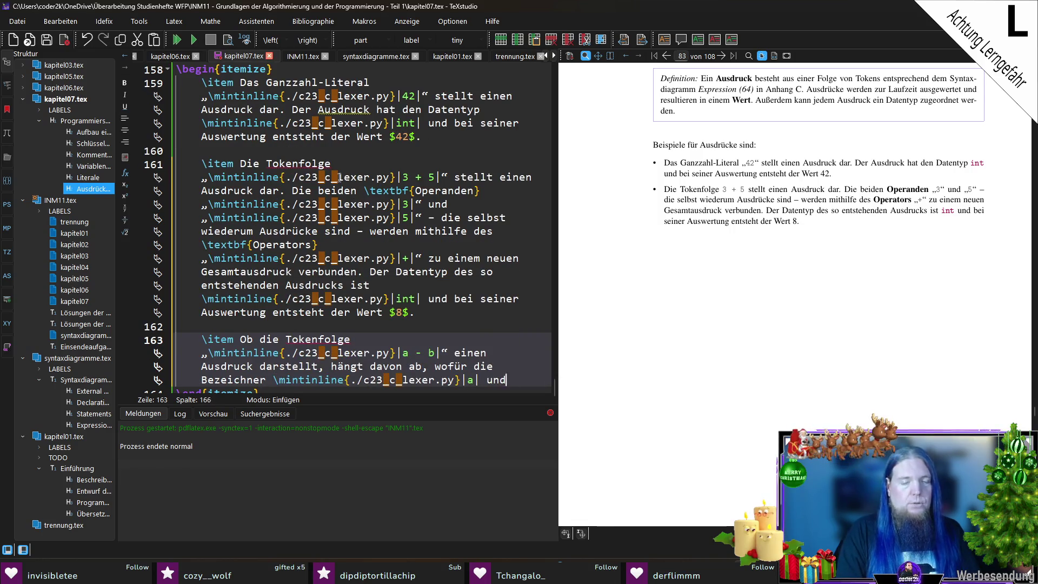
type(" \\code")
key("Return")
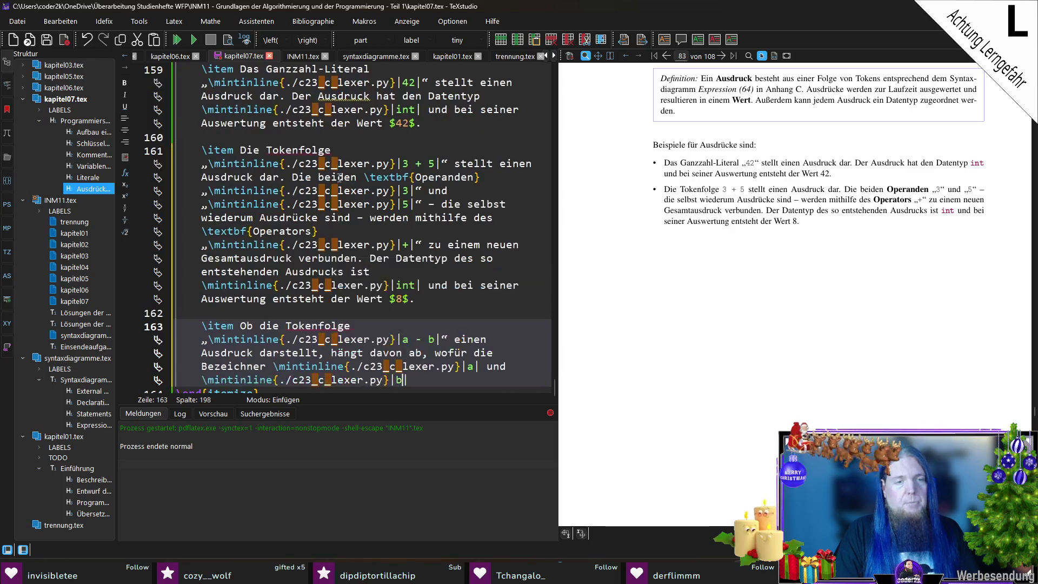
type("b")
key("Right")
type("stehen")
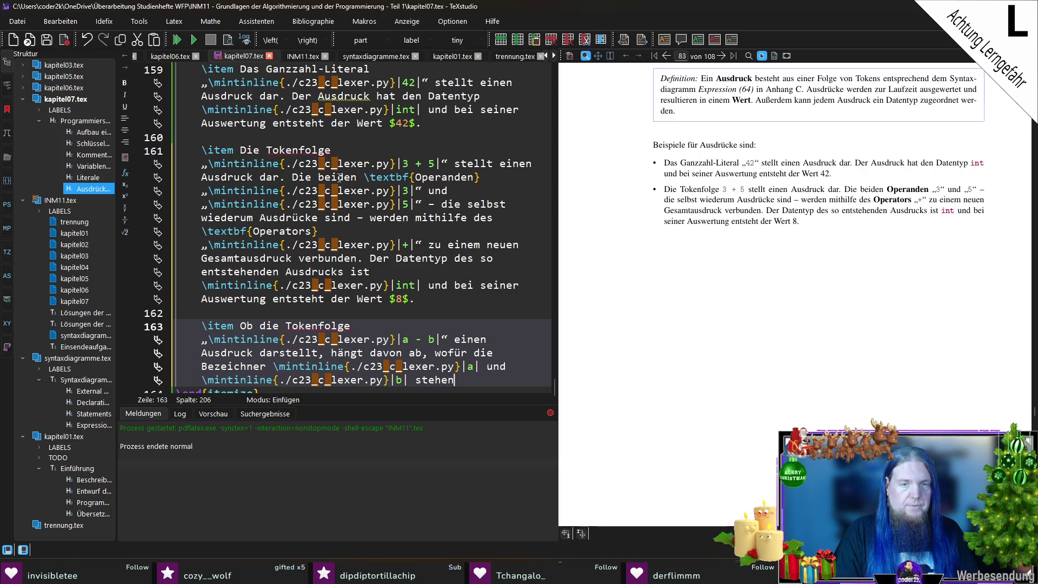
type(".")
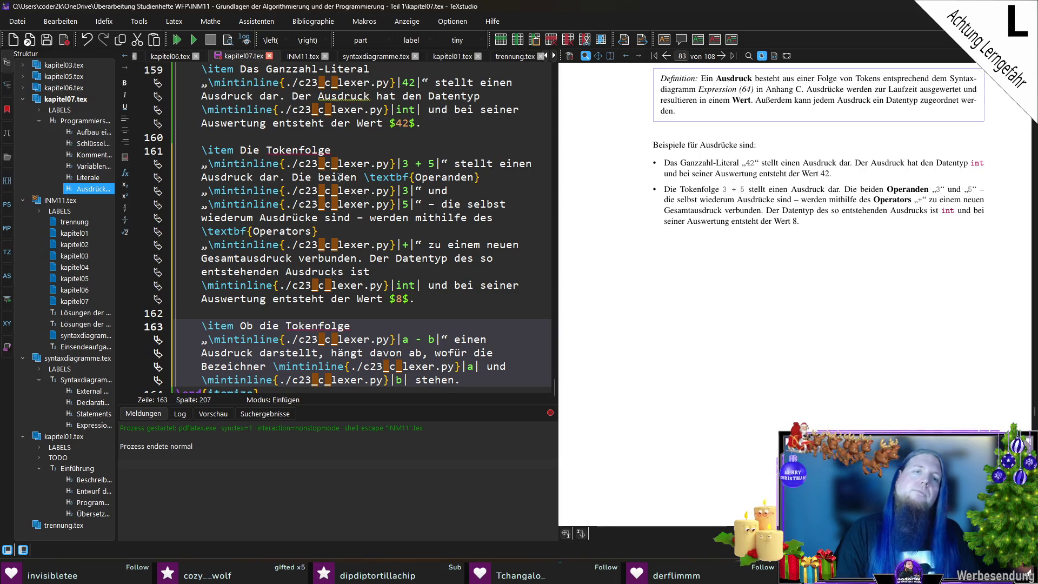
type(" Si")
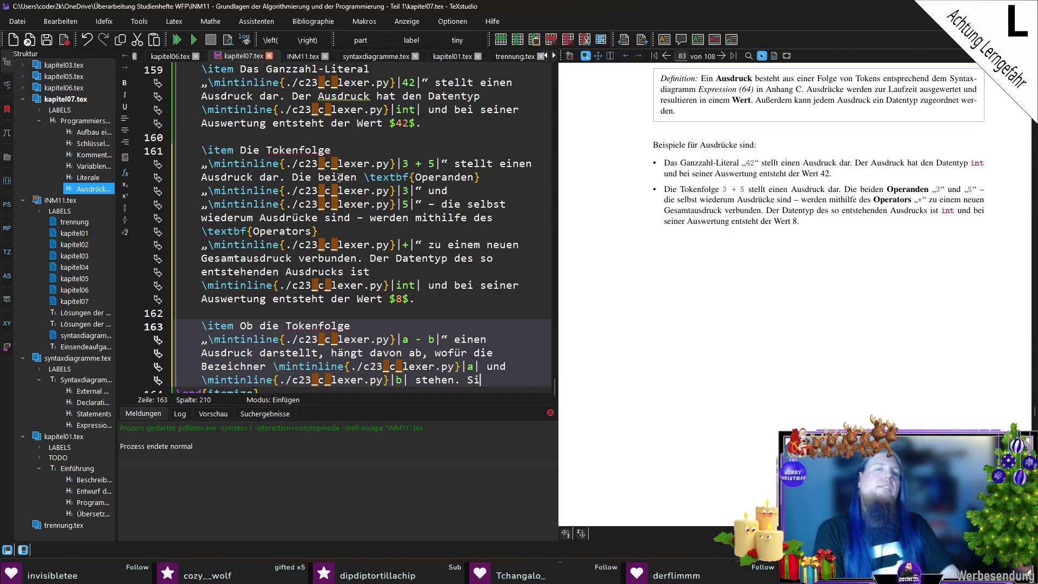
type("e müssen ")
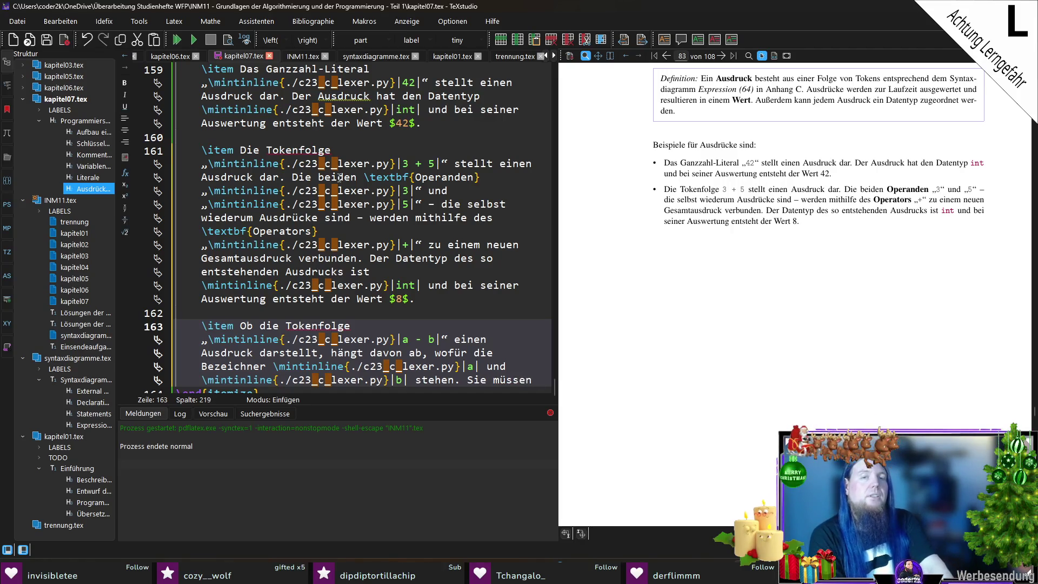
type("vorher definiert worden sein.")
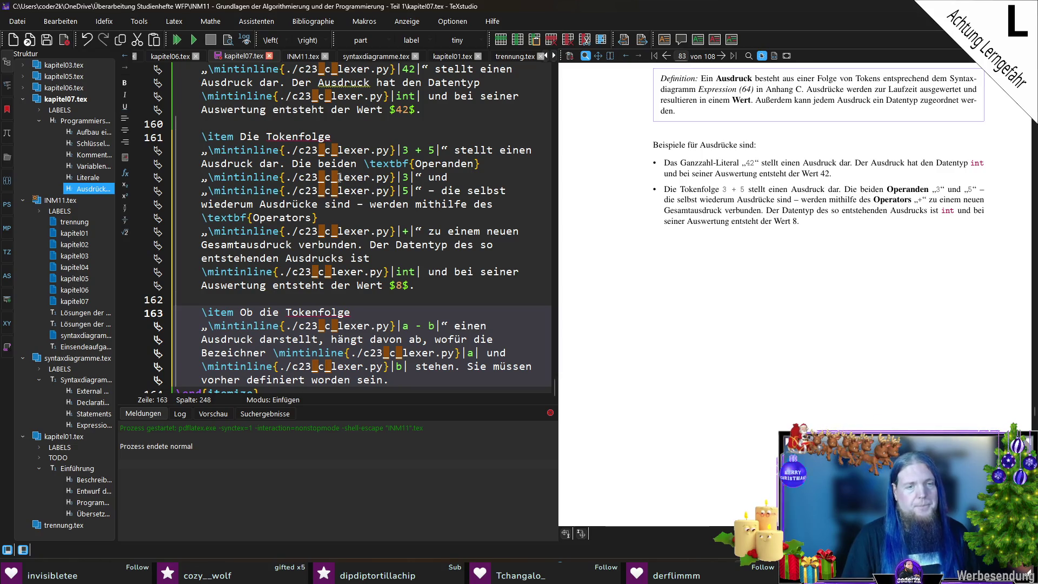
Assume float a = 3.14f; and double b = 2.71;, making the token sequence a valid expression.
type("Nehmen ")
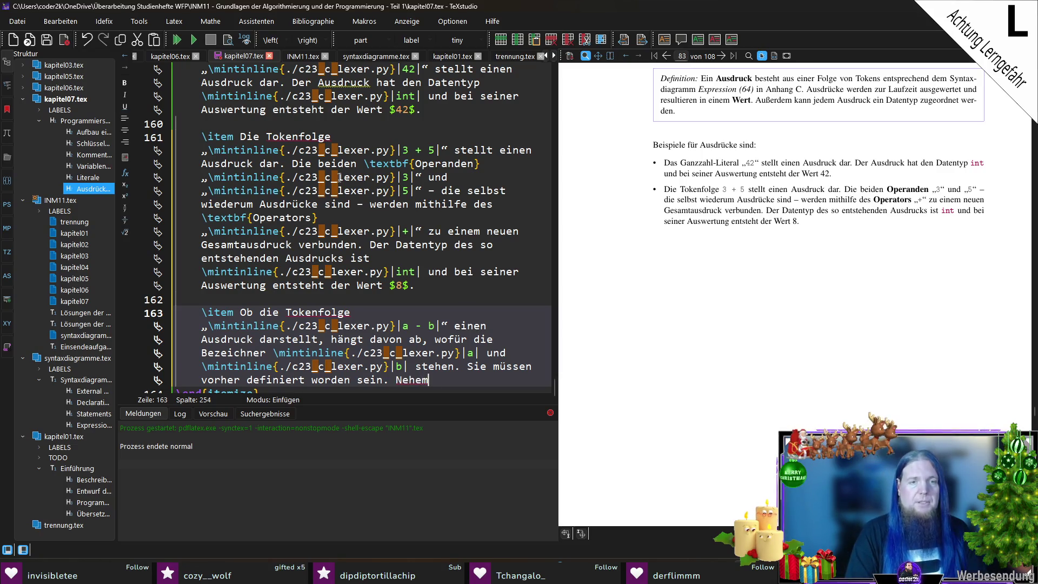
type("wir einmal an")
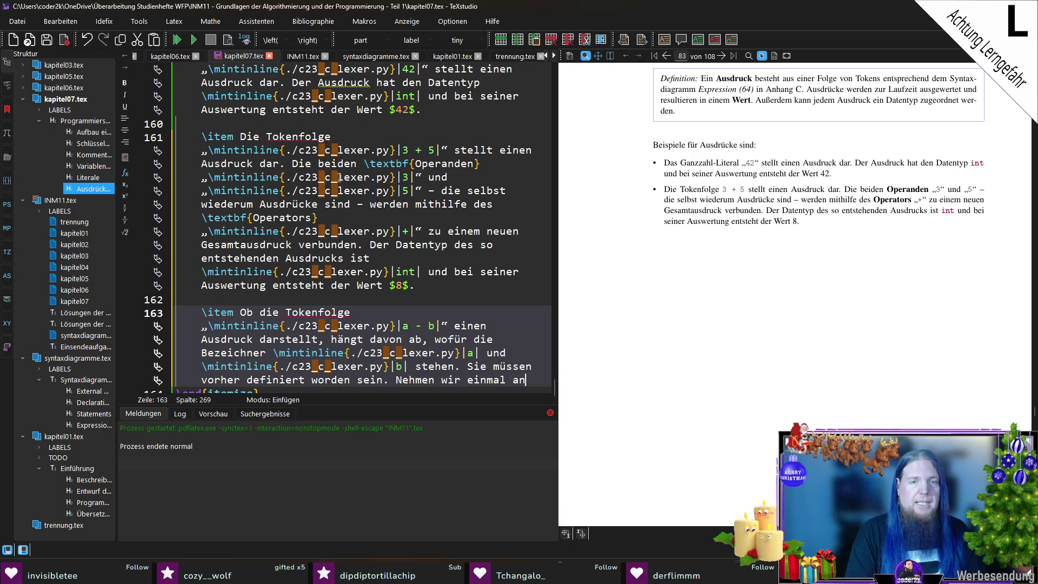
type(", sie wären vorher ")
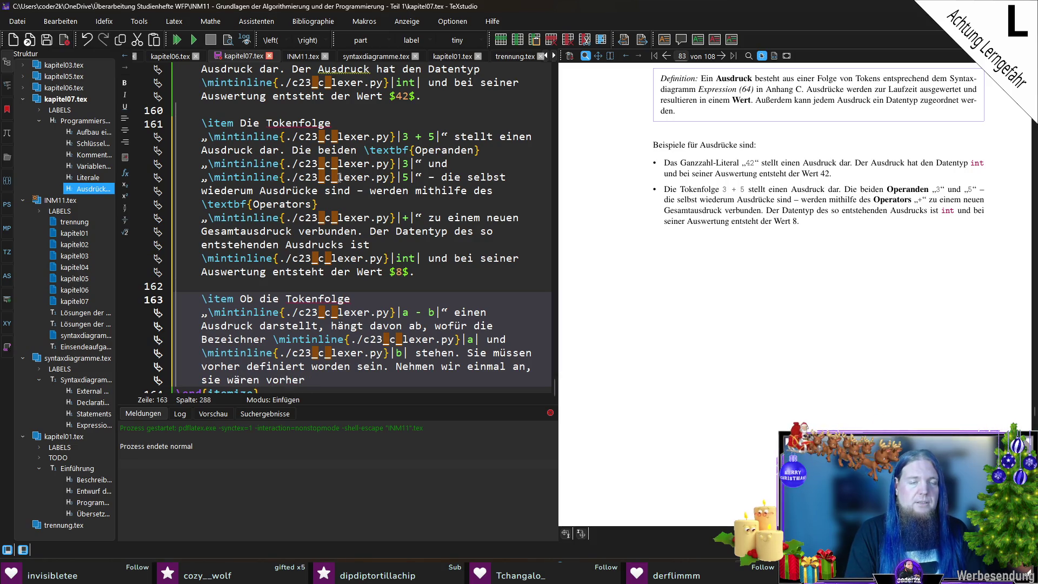
type("als „")
type("\\mintinline{./c23_c_lexer.py}|float a ")
type("= 3.14f")
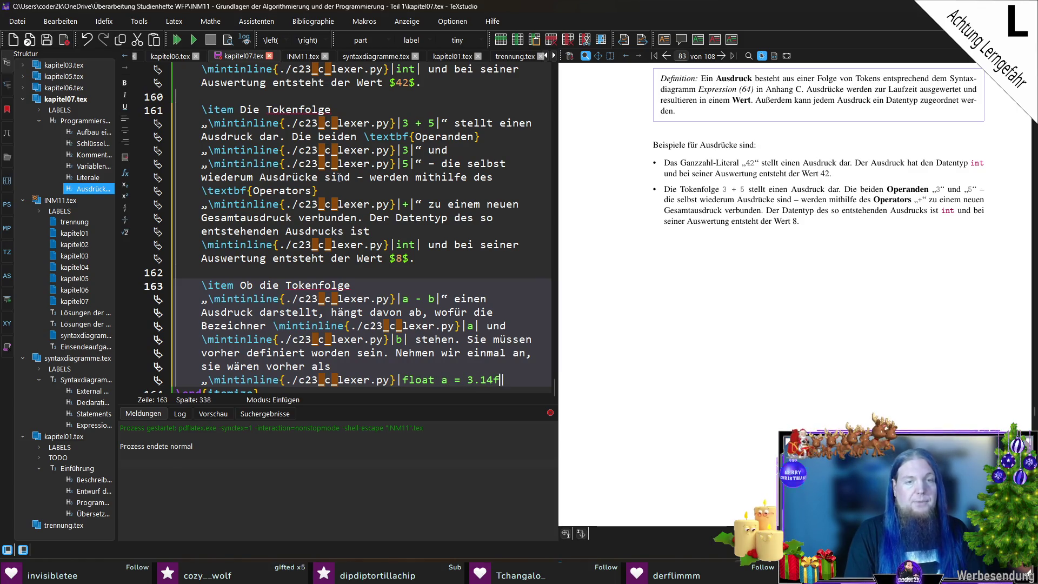
type(";|“ sowie ")
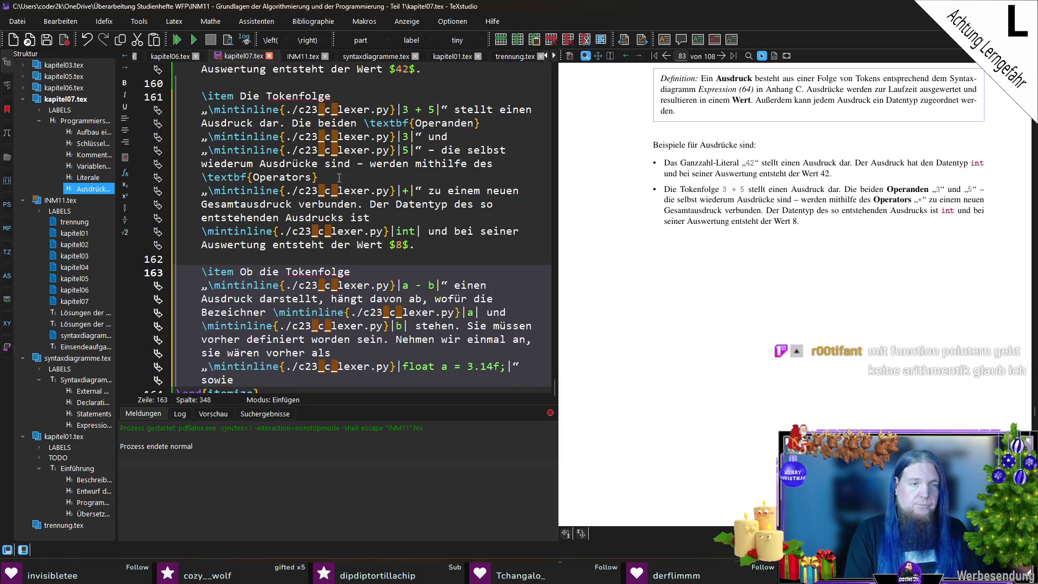
type("„")
type("\\mint")
key("Return")
type("double b = ")
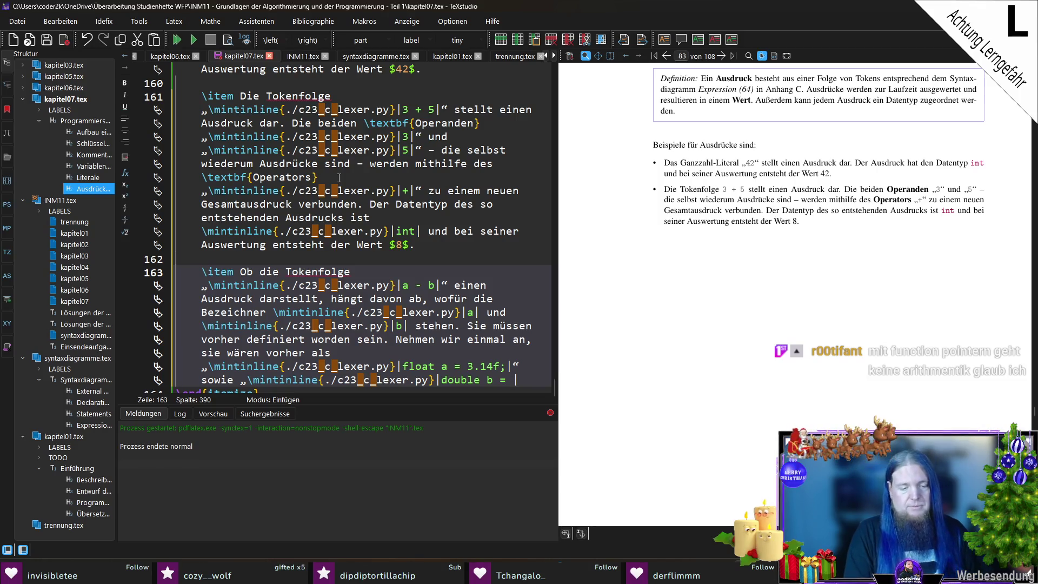
type("2.71")
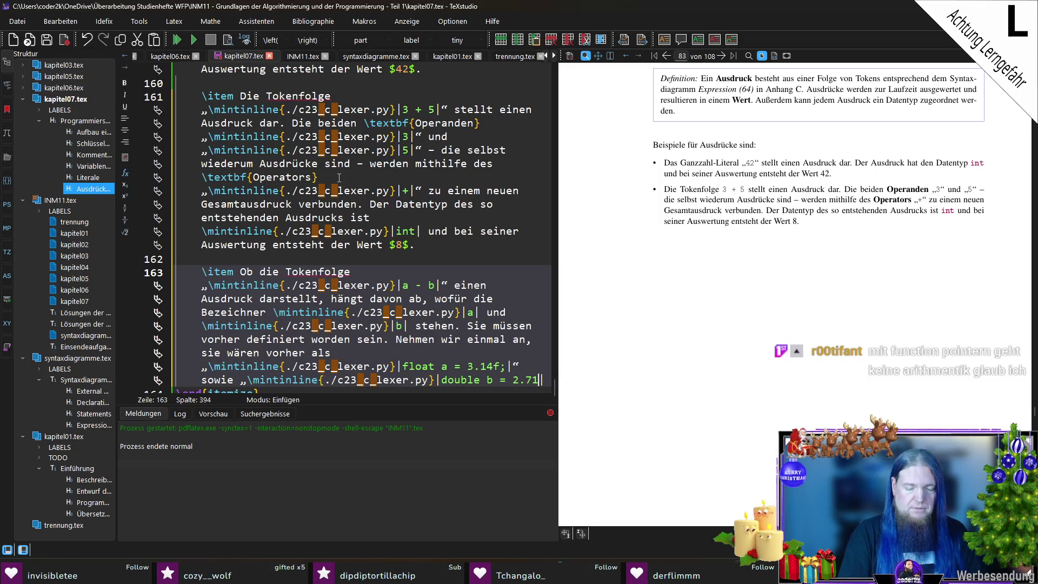
type(";|")
type("“ definiert worden, dann stellt der")
key("BackSpace")
key("BackSpace")
key("BackSpace")
type("ie Tokenseq")
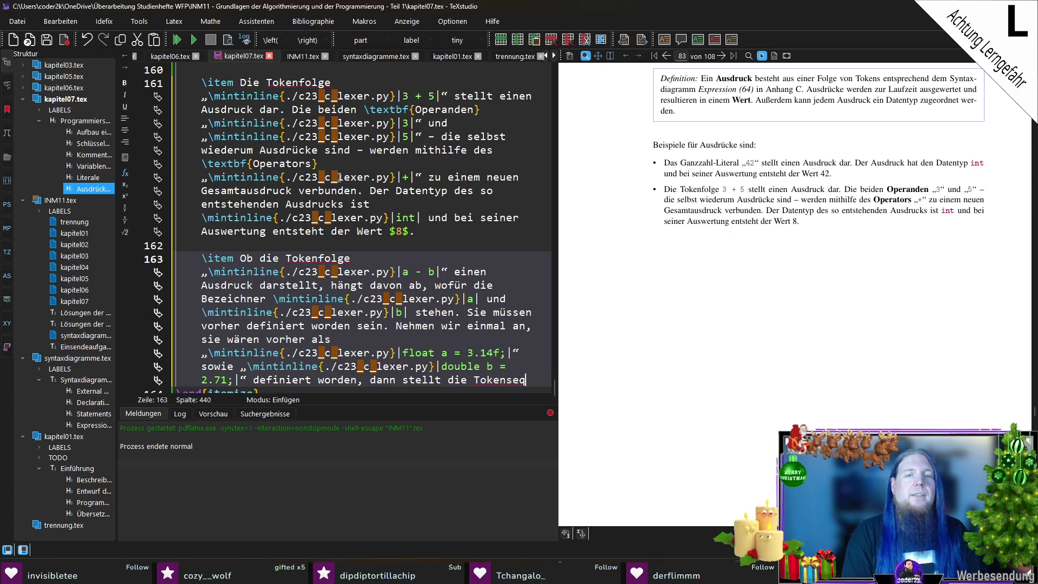
type("uenz einen gültigen Ausdruck dar.")
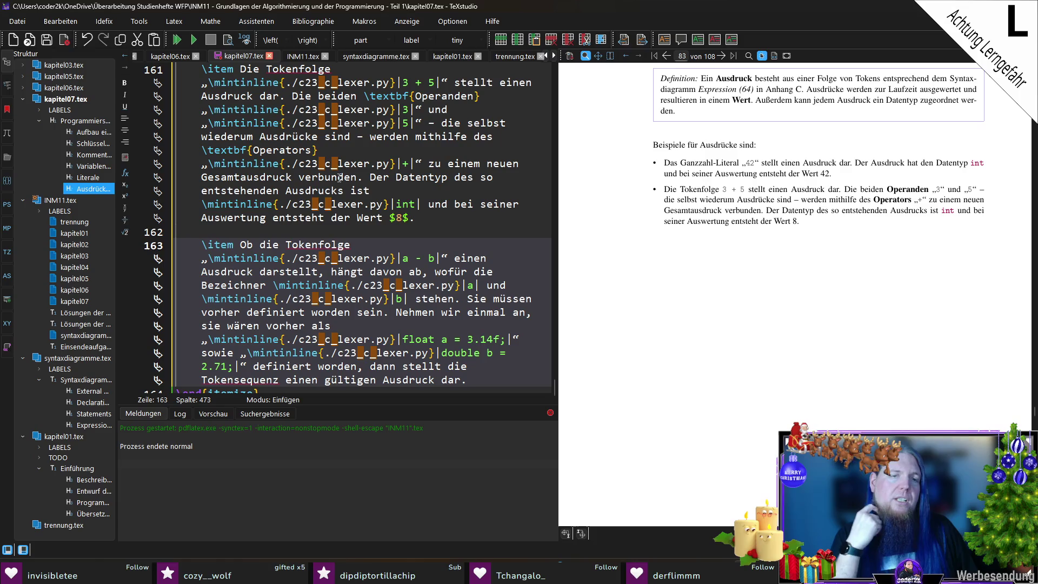
scroll(339, 178, "down", 1)
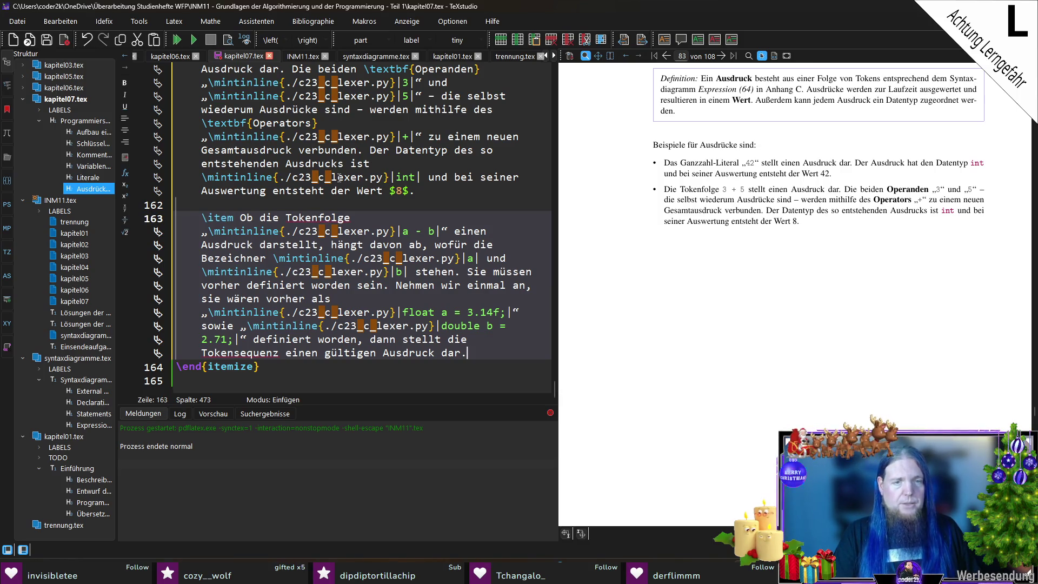
State the expression's type is double because a is implicitly converted from float.
type("Der Datentyp des Ausdrucks")
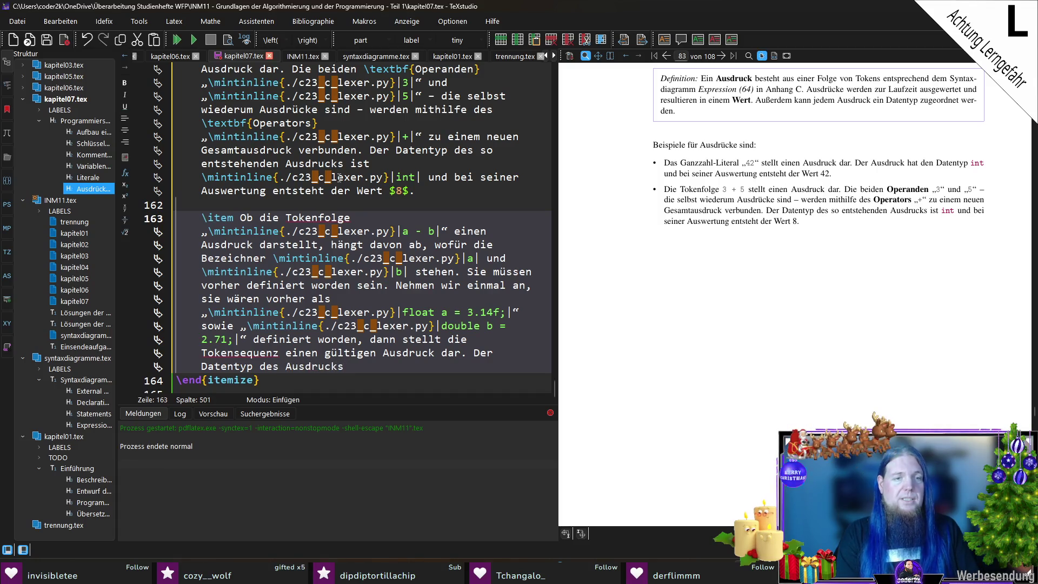
type(" ist \\mintinline{./c23_c_lexer.py}|d")
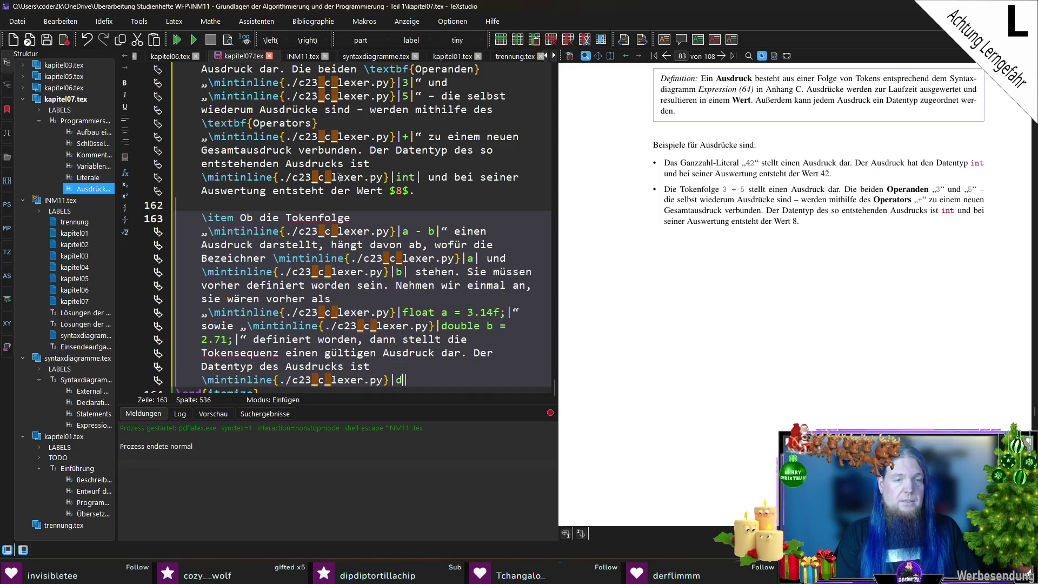
type("ouble |,")
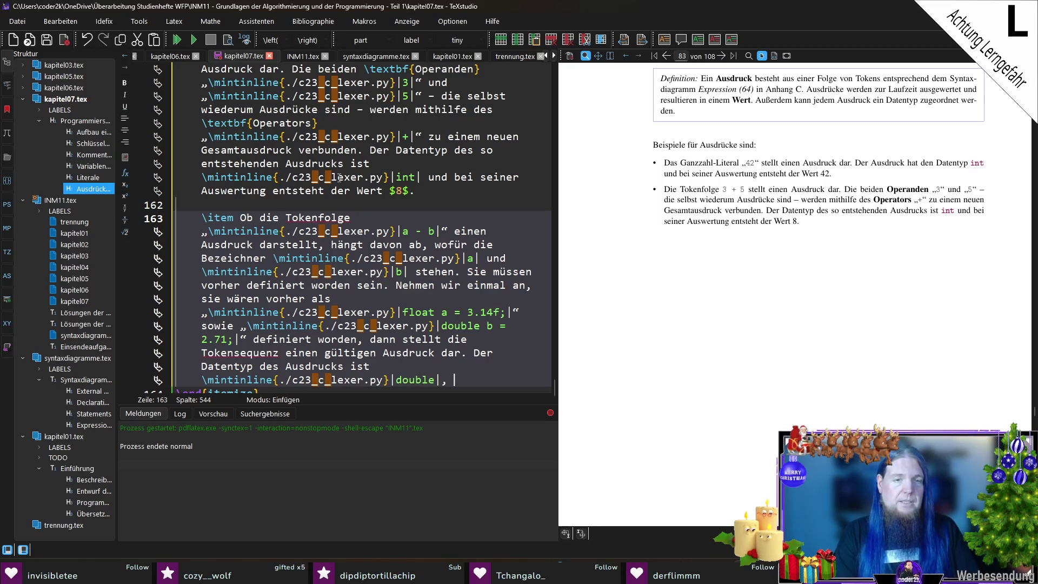
type("denn")
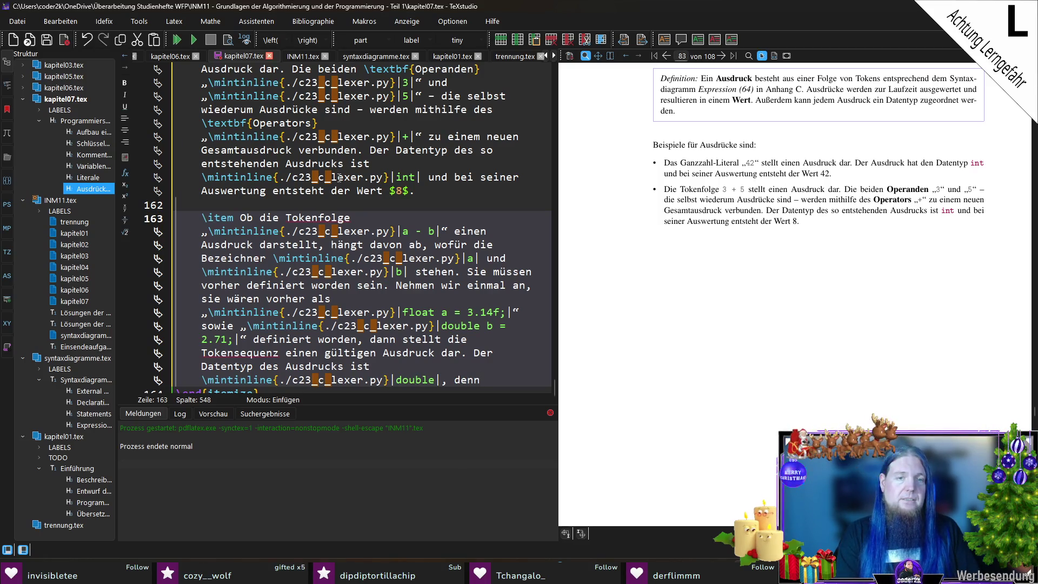
type("\\mintinline{./c23_c_lexer.py}|a|")
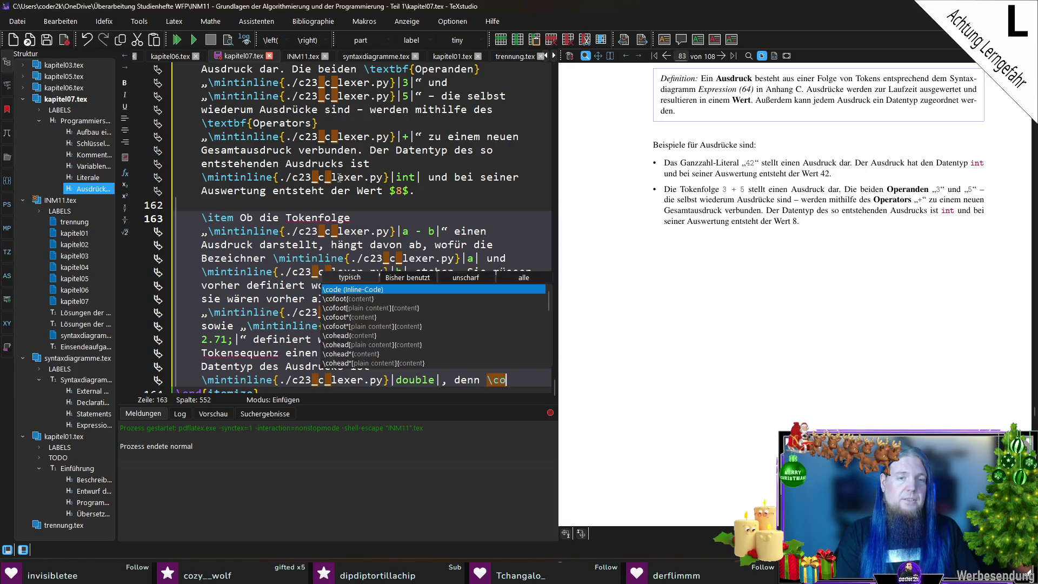
type(" muss ")
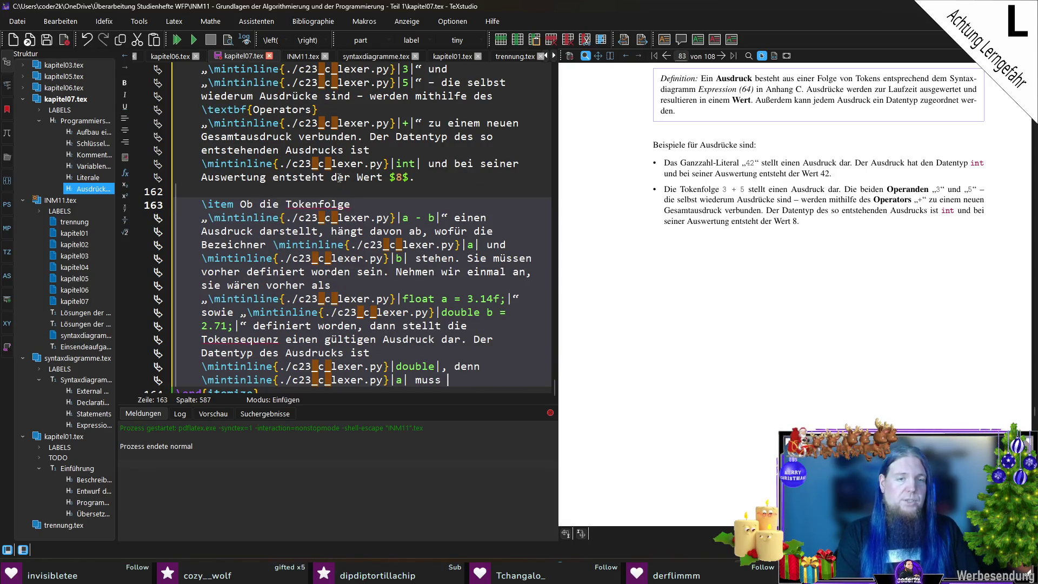
key("BackSpace")
key("BackSpace")
key("BackSpace")
key("BackSpace")
key("BackSpace")
type("wir")
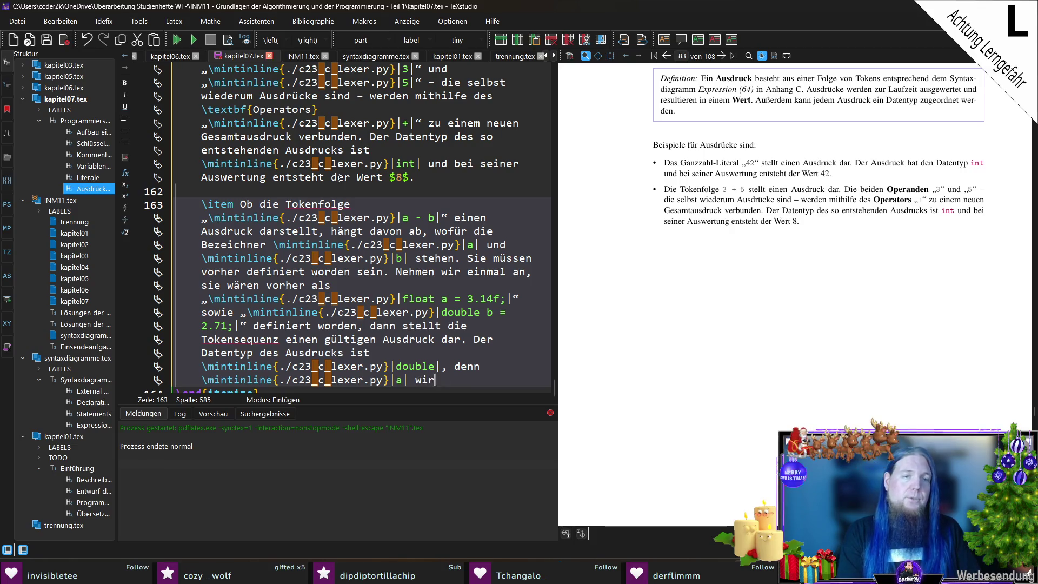
type("d für die Berechn")
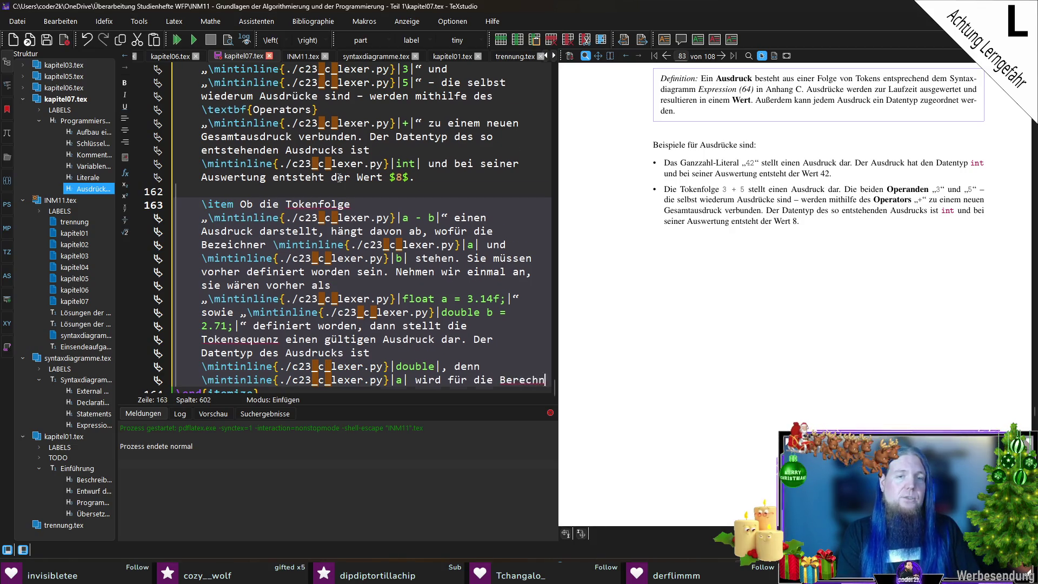
type("ung automatisch (implizit")
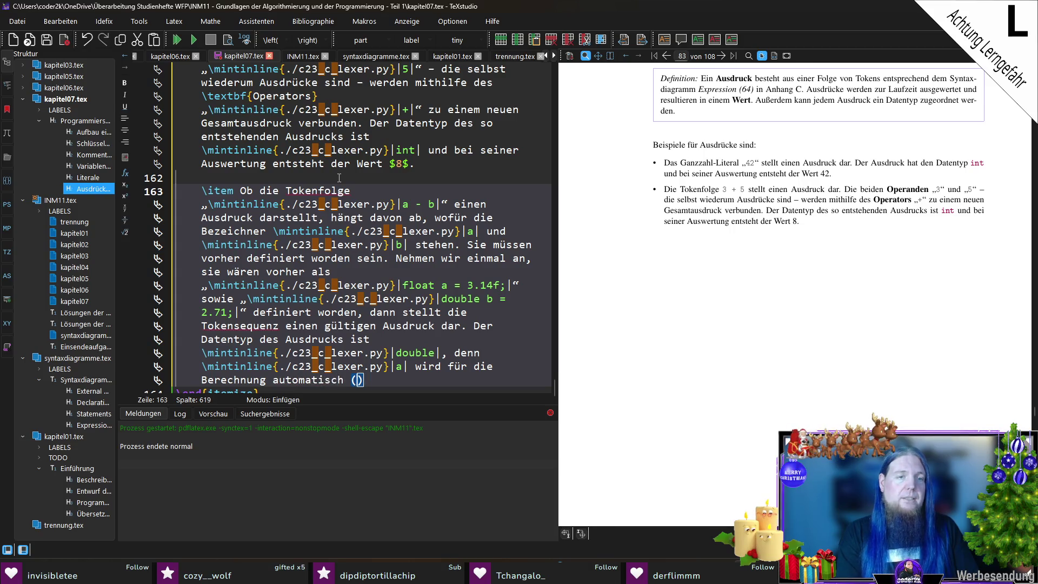
type(")")
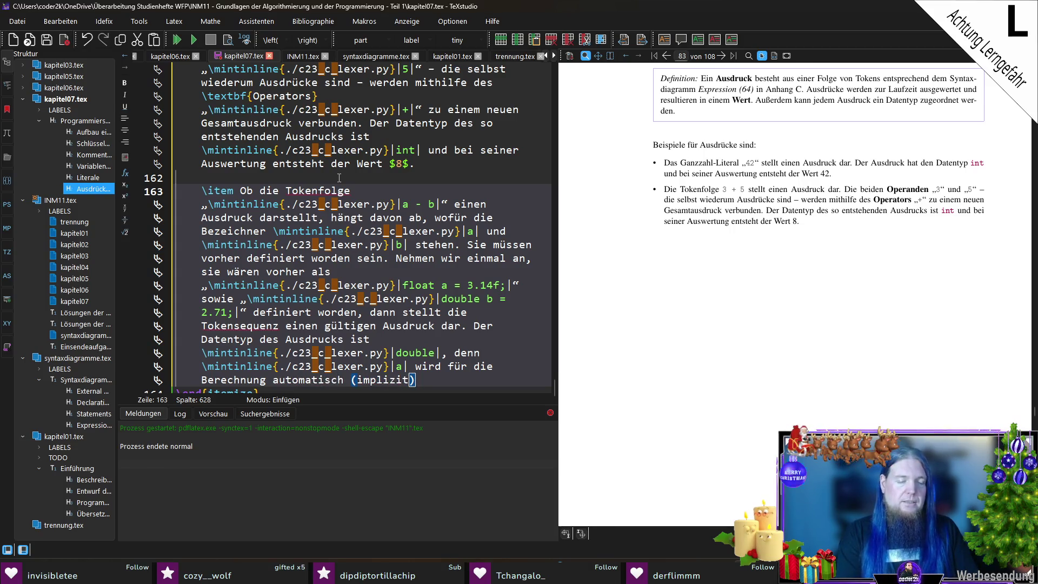
type(" von \\mintinline{./c23_c_lexer.py}|float| nach \\mintinline{./c23_c_lexer.py}|double|")
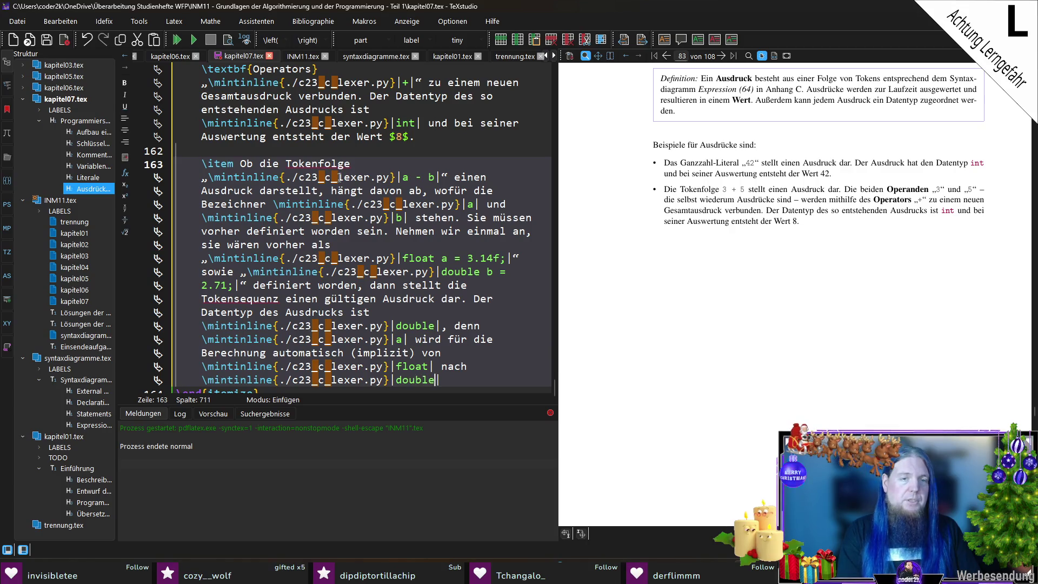
type(" umgewandelt.")
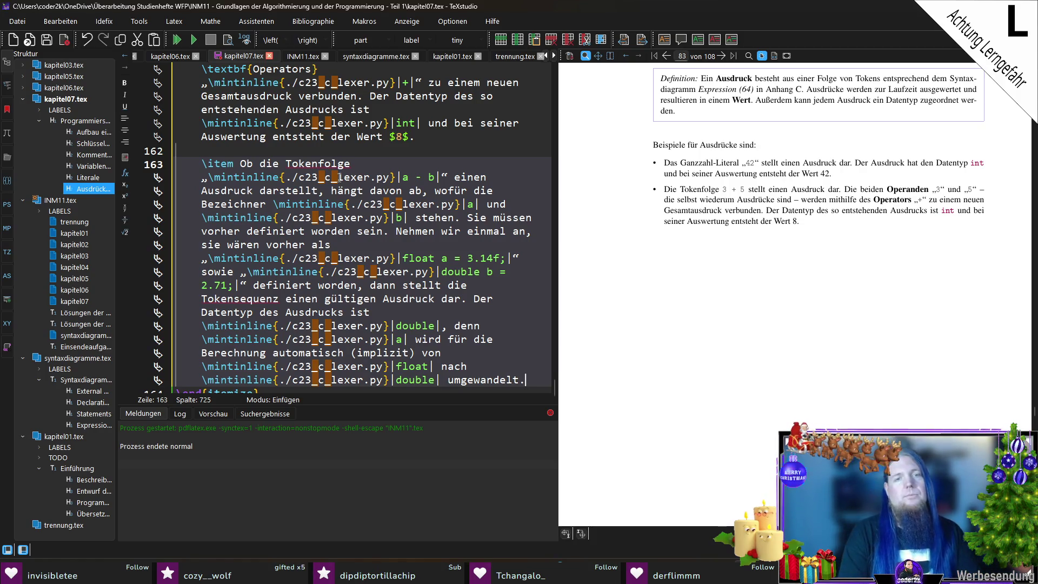
key("BackSpace")
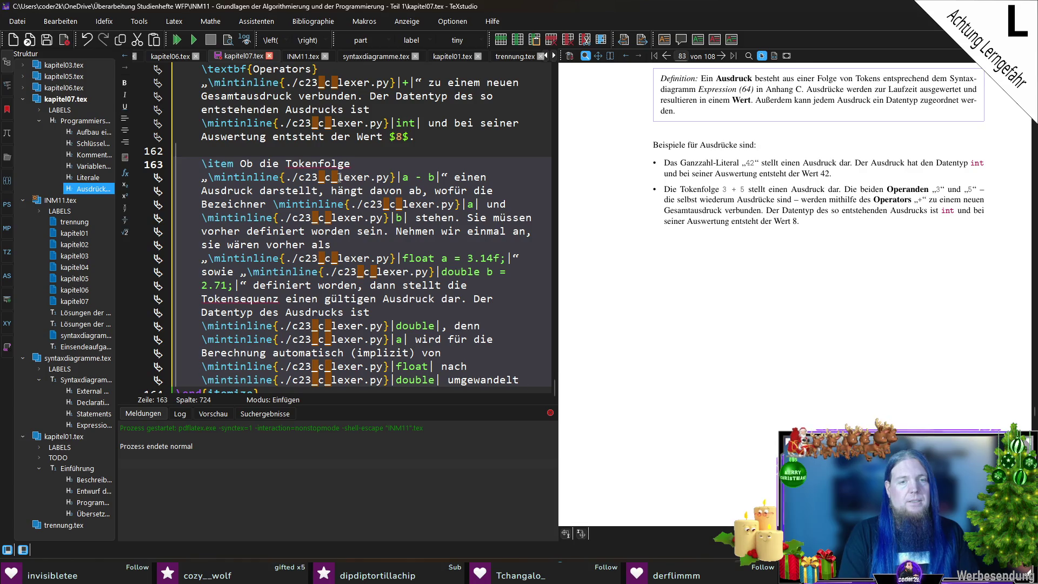
Explain in parentheses that double variables use at least as much memory as float, then save.
type(" (\\")
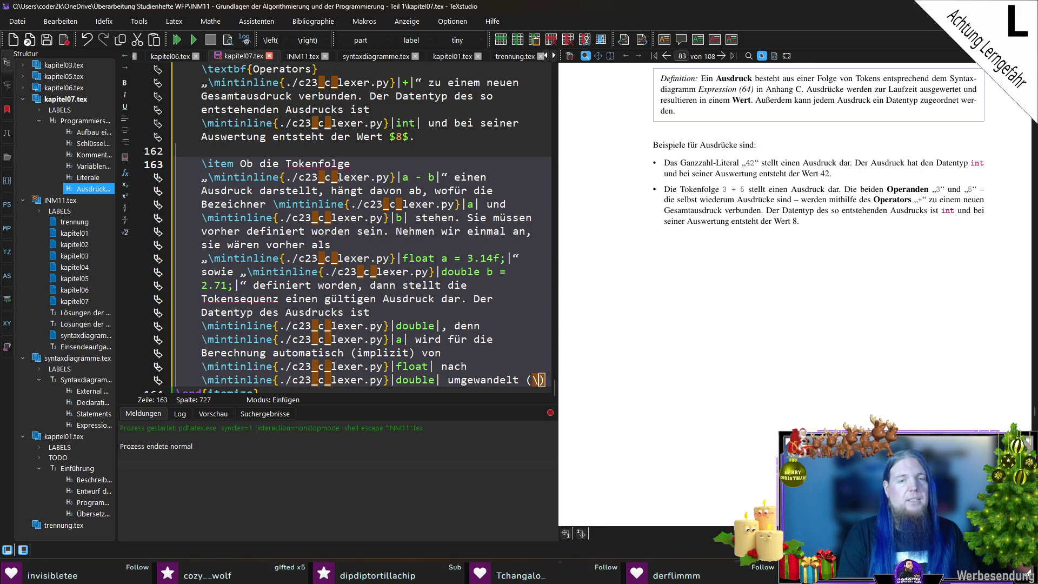
type("mintinline{./c23_c_lexer.py}|")
type("double|")
type(" ist")
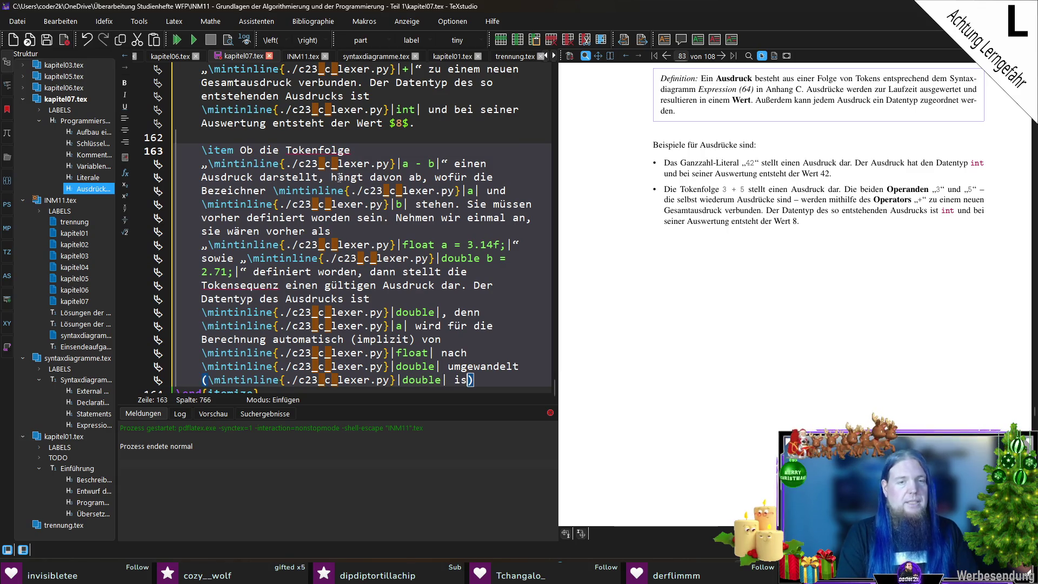
key("BackSpace")
key("BackSpace")
key("BackSpace")
type("-")
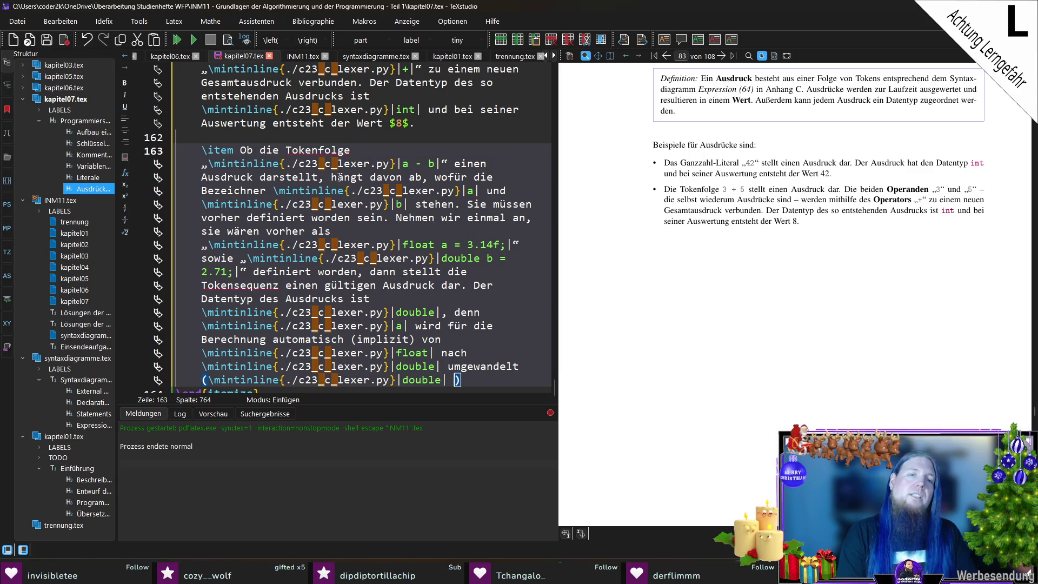
type("Variablen belegen")
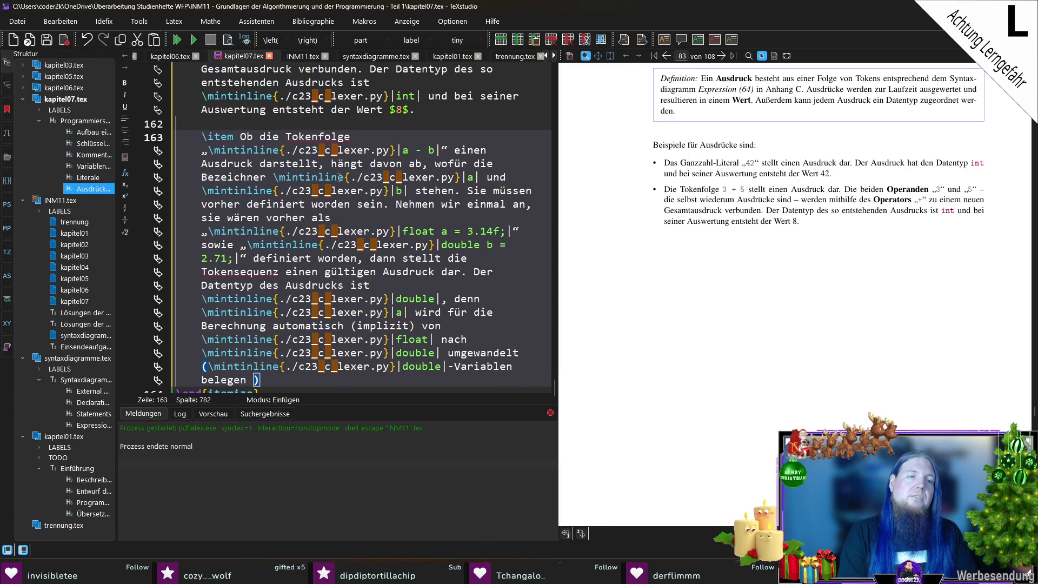
type("extit{mindestens} so viel Speicherplatz w")
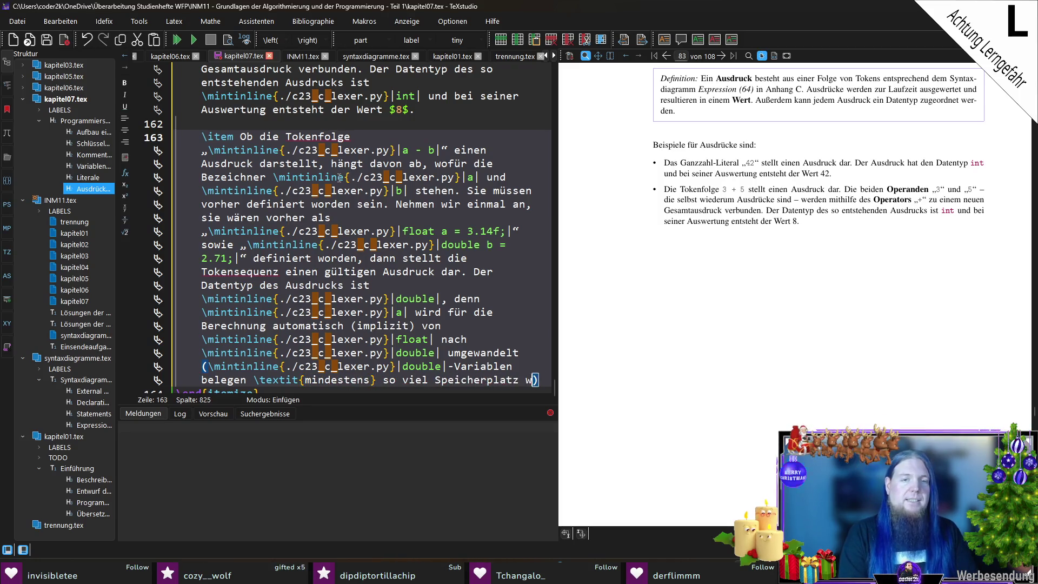
type("ie \\mintinline{./c23_c_lexer.py}|float|-Variablen, wec")
key("BackSpace")
type("shalb die Umwandlung in dieser Rciht")
key("BackSpace")
key("BackSpace")
key("BackSpace")
type("Richtung erfolgt).")
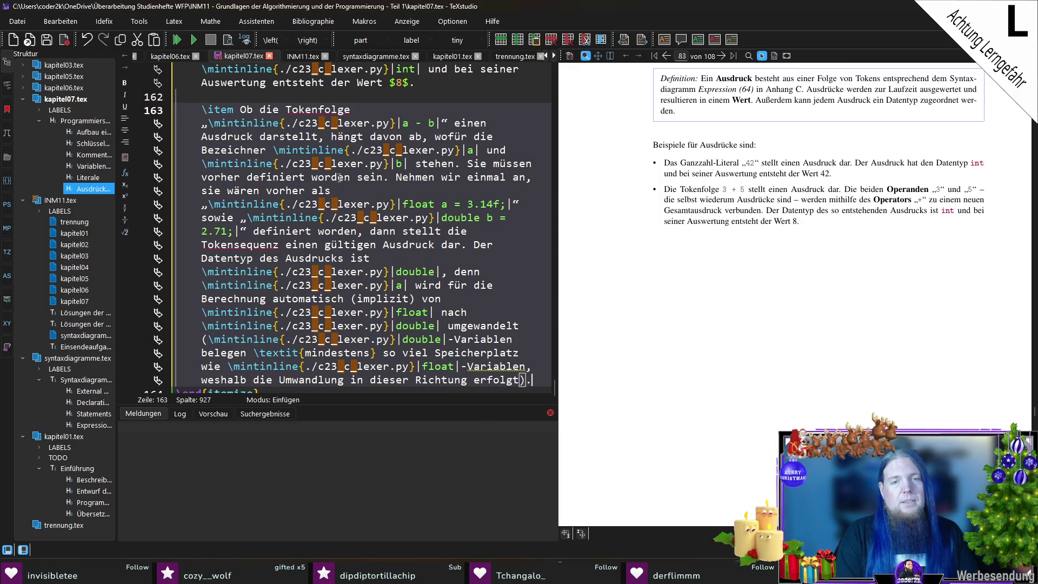
key("ctrl+s")
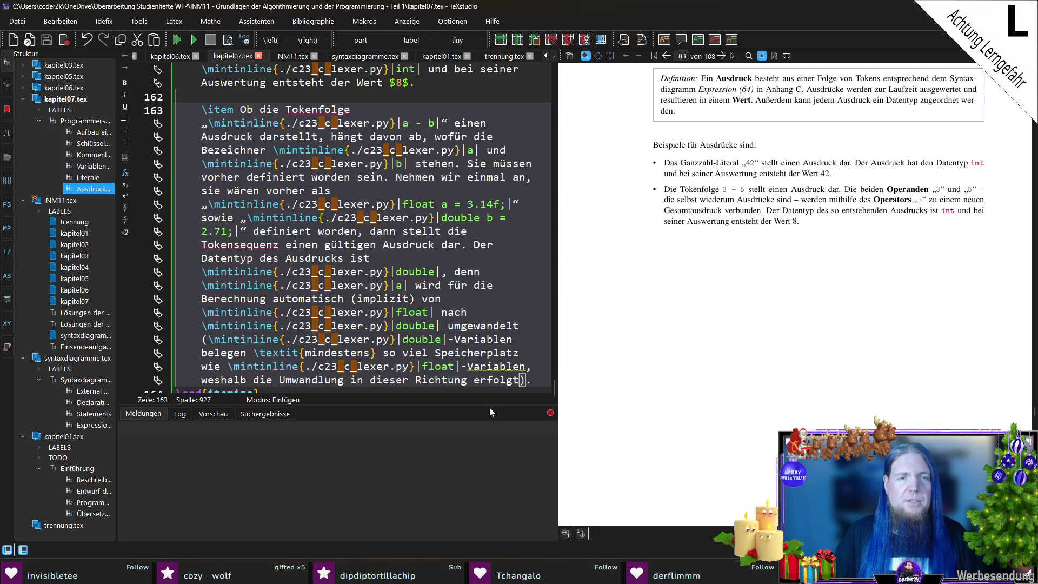
Compute 3,14 - 2,71 in the Windows Calculator, then close it.
key("XF86Calculator")
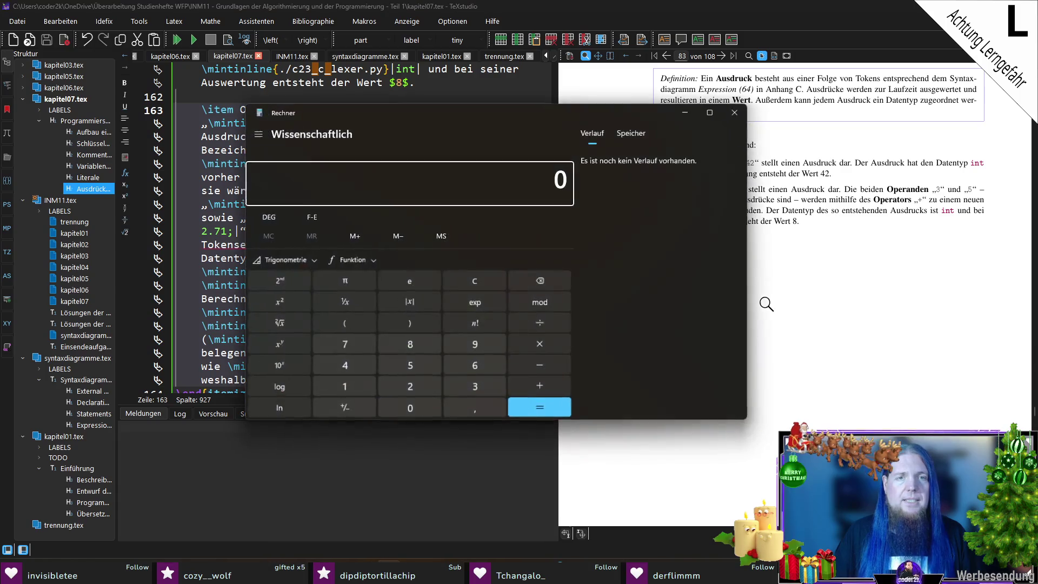
left_click_drag(453, 108, 755, 85)
type("3,14 - 2,71")
key("Return")
key("alt+F4")
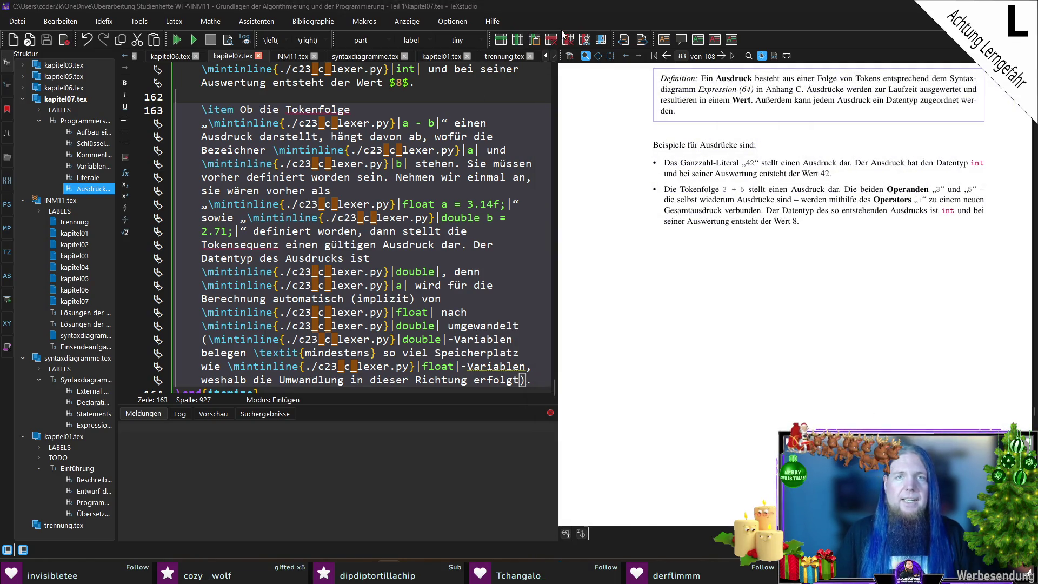
Append 'Bei der Auswertung des Ausdrucks ergibt sich der Wert $0.42$.' and recompile.
scroll(459, 325, "down", 1)
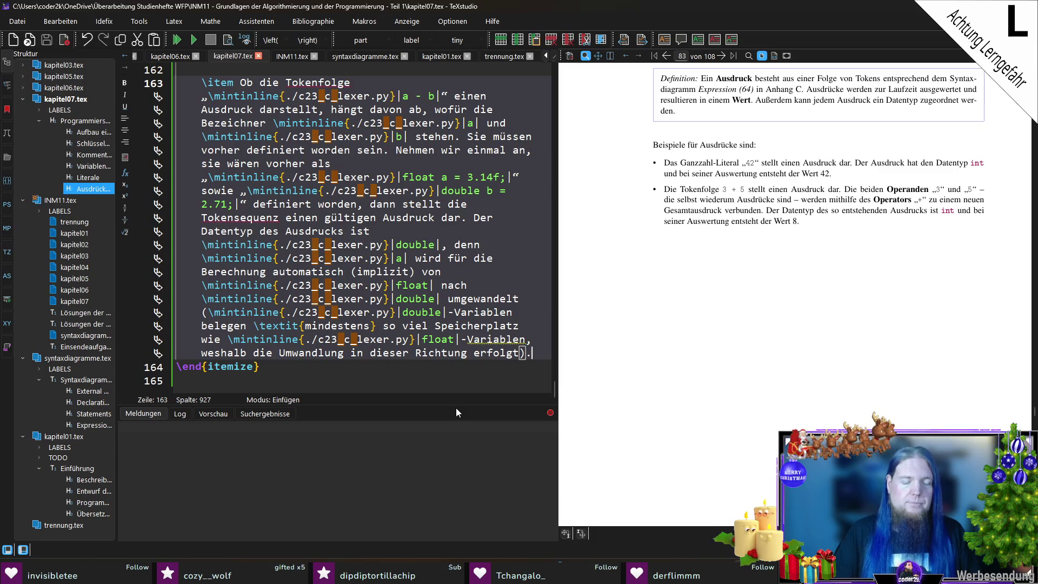
type("Bei der Auswertung des Ausdrucks ergibt sich der Wert ")
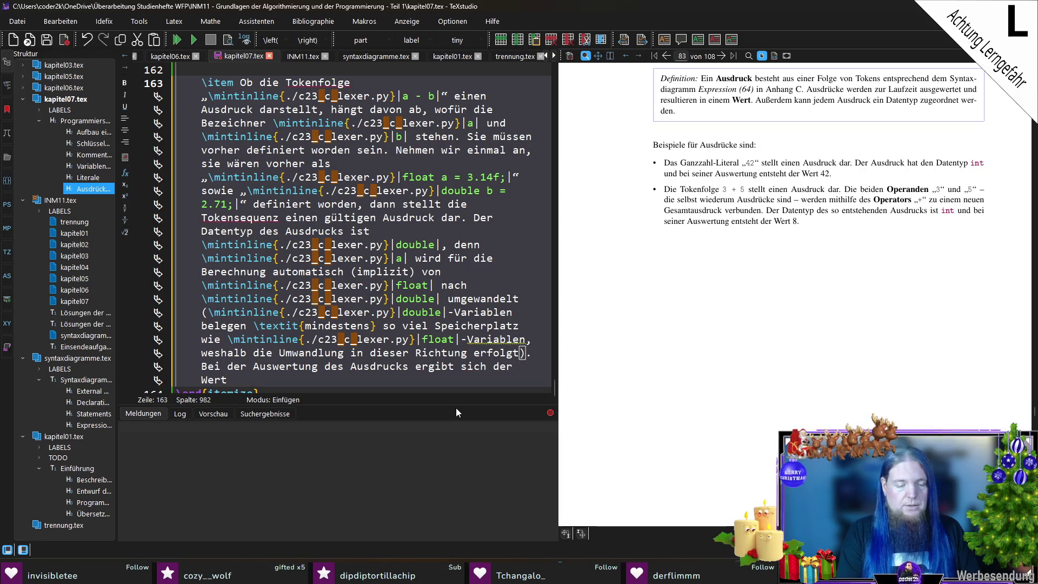
type("$")
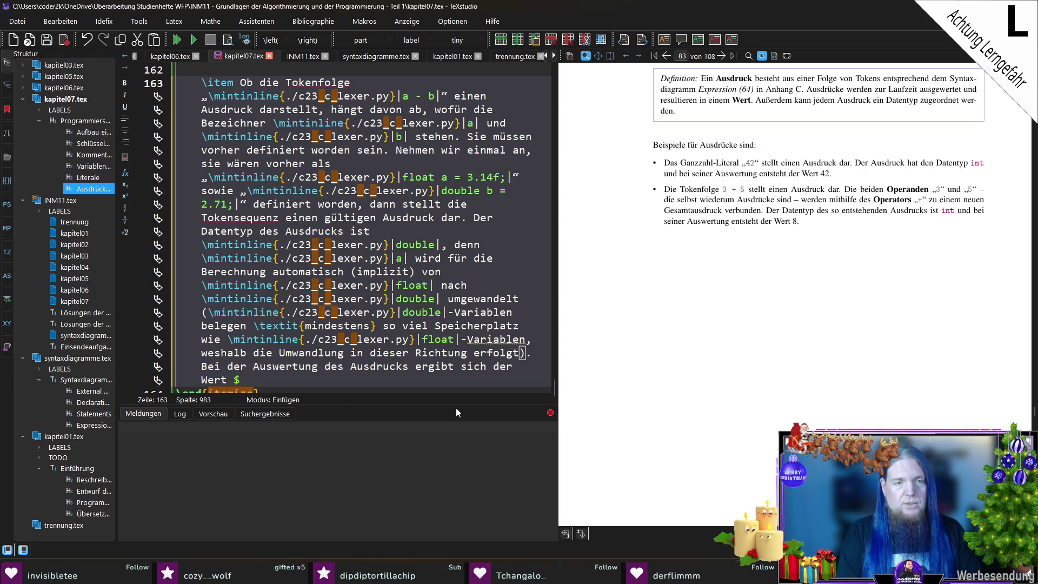
type("0.42")
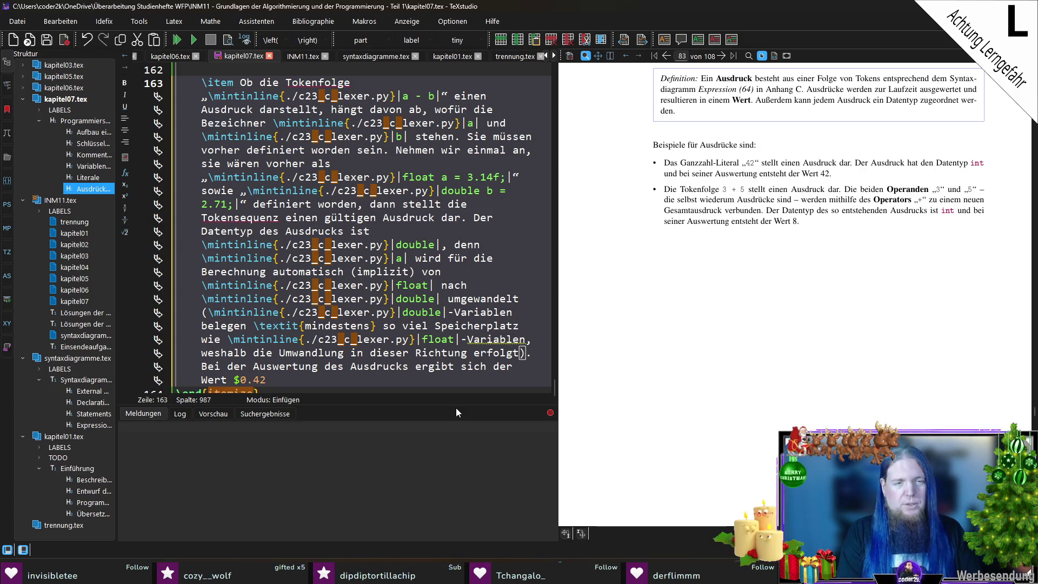
type("$")
type(".")
key("F5")
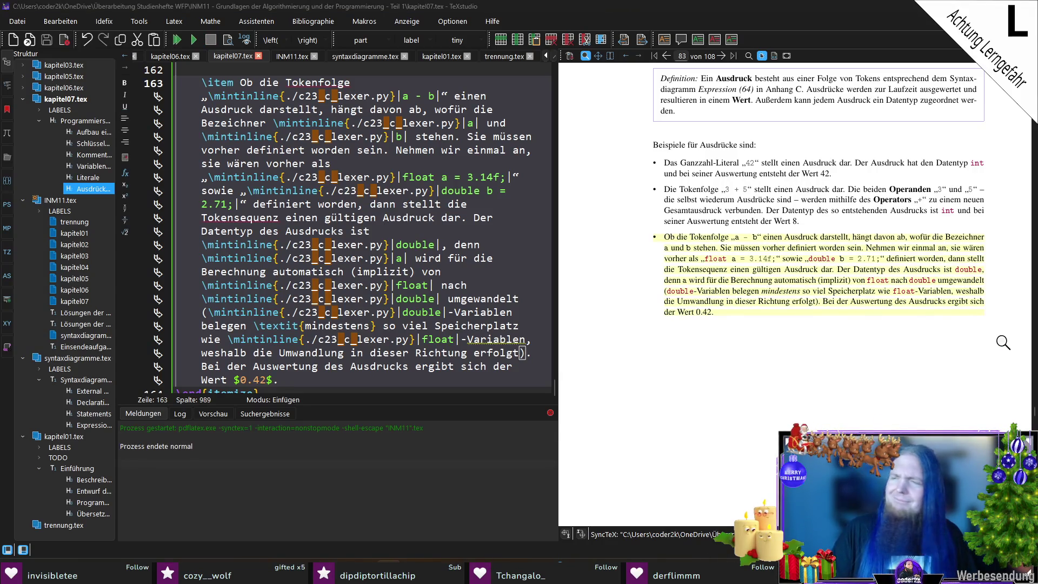
Correct the result to 0.43, recompile, and check the value with the PDF magnifier.
left_click(266, 383)
key("BackSpace")
type("3")
key("F5")
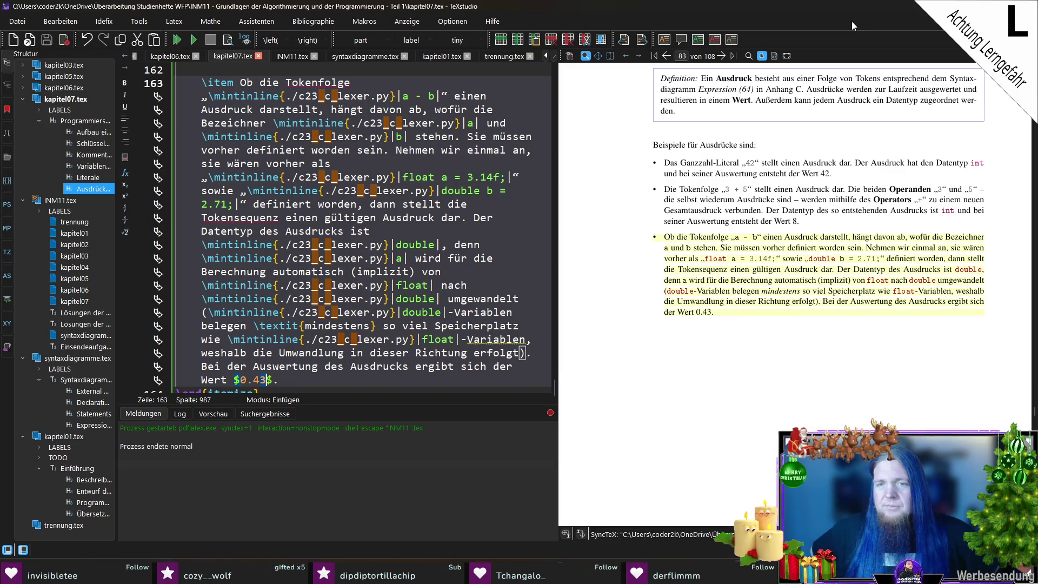
left_click(701, 311)
left_click_drag(700, 310, 703, 311)
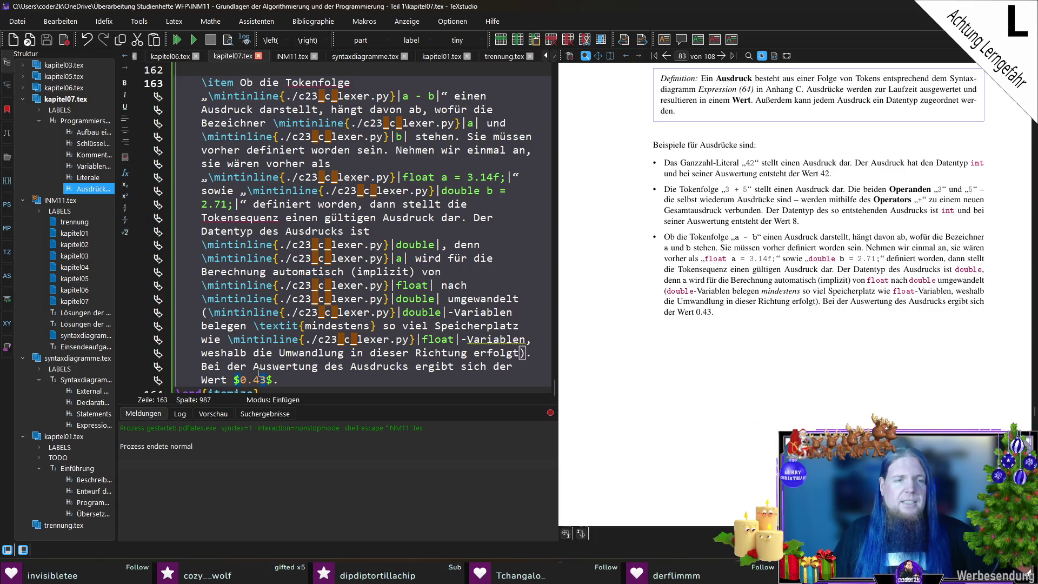
left_click(249, 381)
key("End")
key("F5")
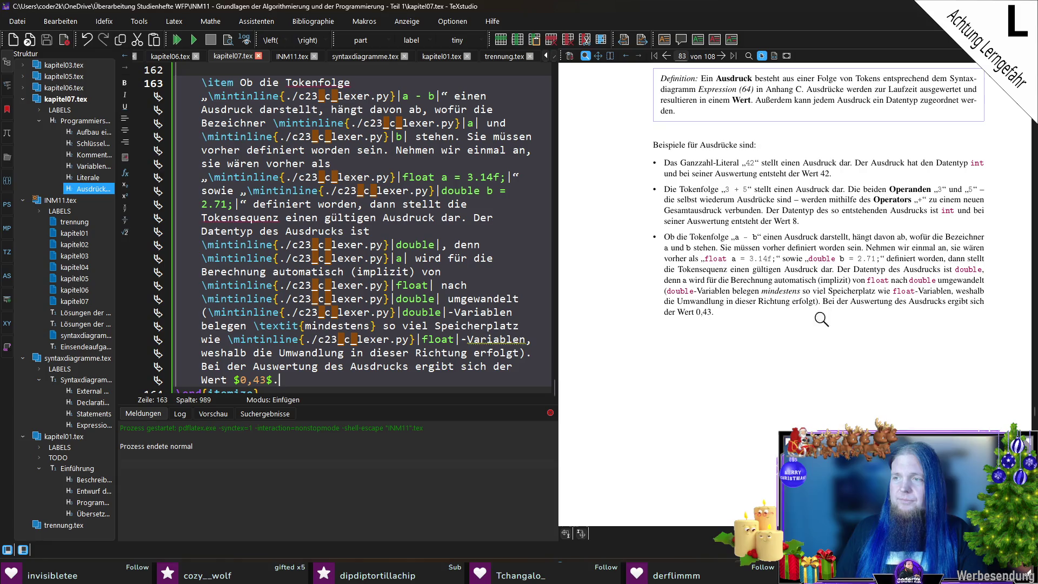
Start a paragraph after the list: 'Operatoren haben unterschiedliche Präzedenzen'.
scroll(320, 370, "down", 1)
triple_click(320, 369)
key("Return")
key("Return")
type("Operatoren")
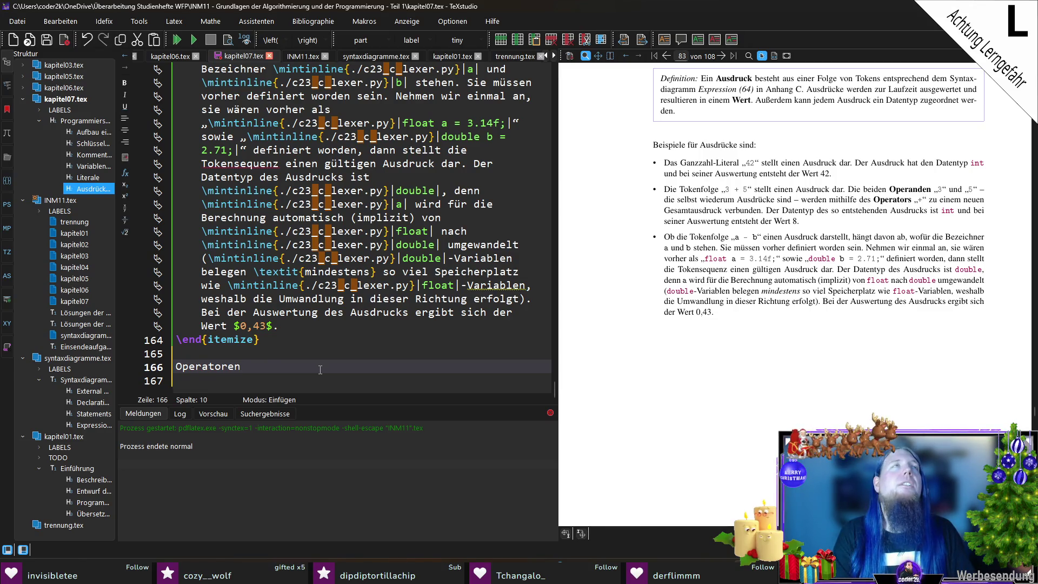
type(" haben untersch")
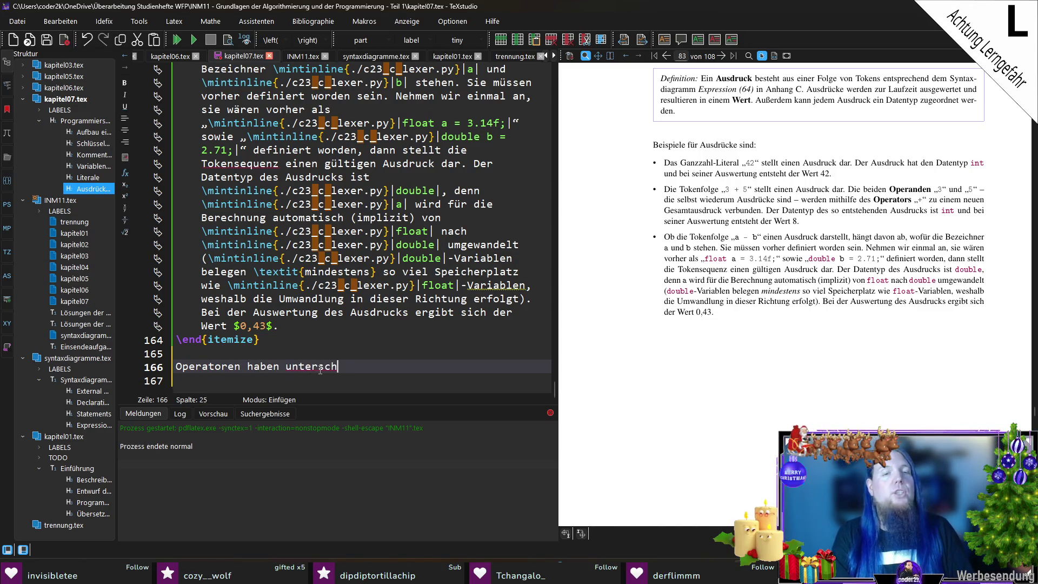
type("iedliche ")
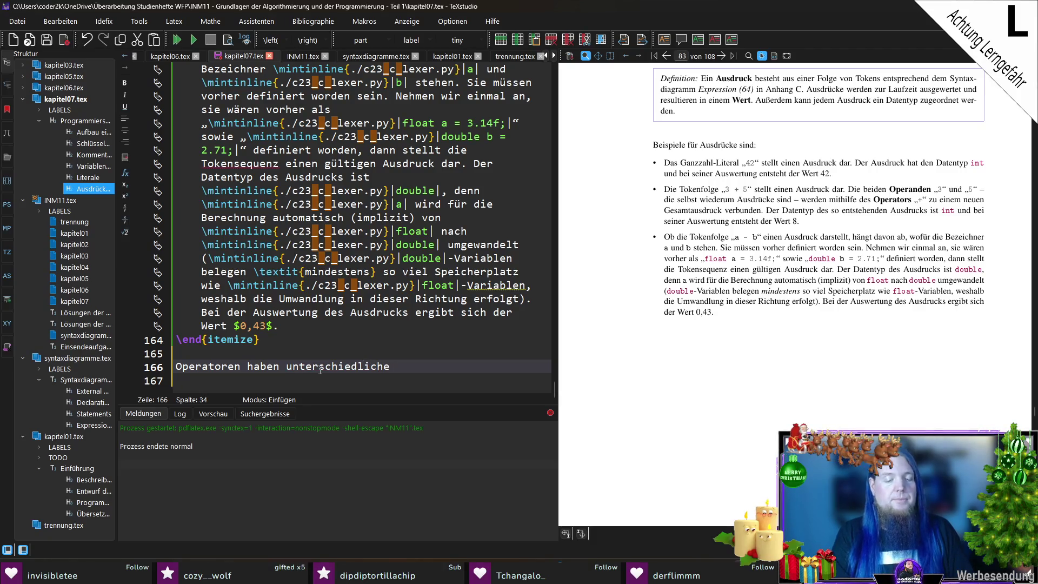
type("Präzedenzen")
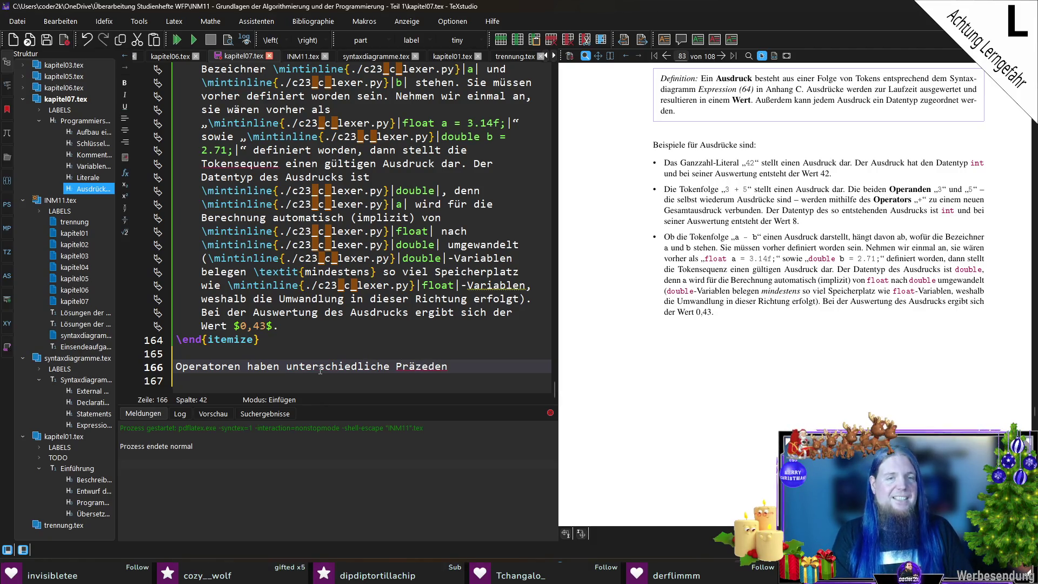
Bold 'Präzedenzen' and continue with 'Das bedeutet, dass in einem Ausdruck, in dem mehrere Operatoren vorkommen, diejenige'.
key("ctrl+shift+Left")
key("ctrl+b")
key("End")
type(". Das bedeutet,")
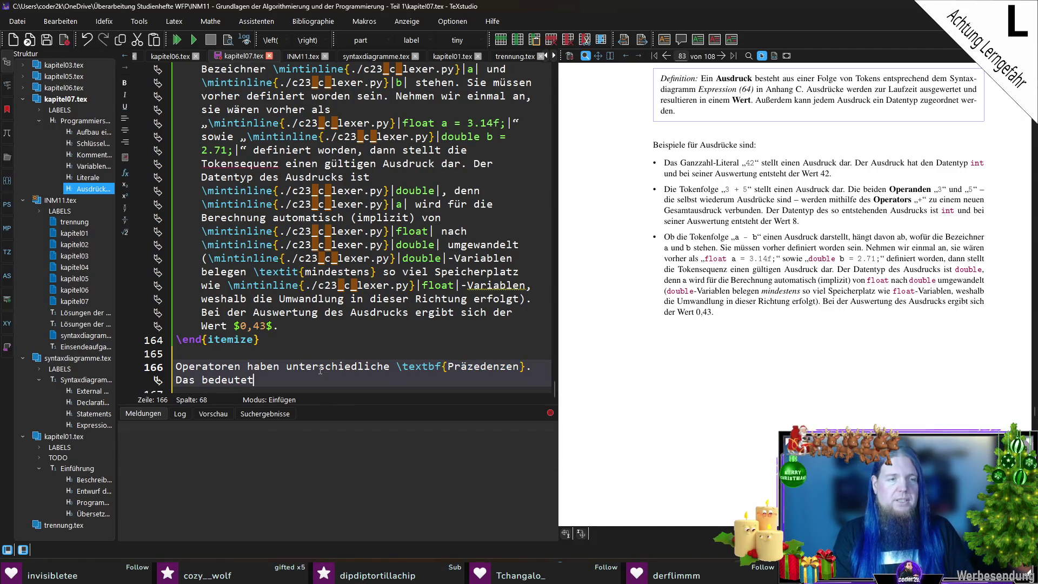
type("dass in einem Ausdruck, in dem mehrere ")
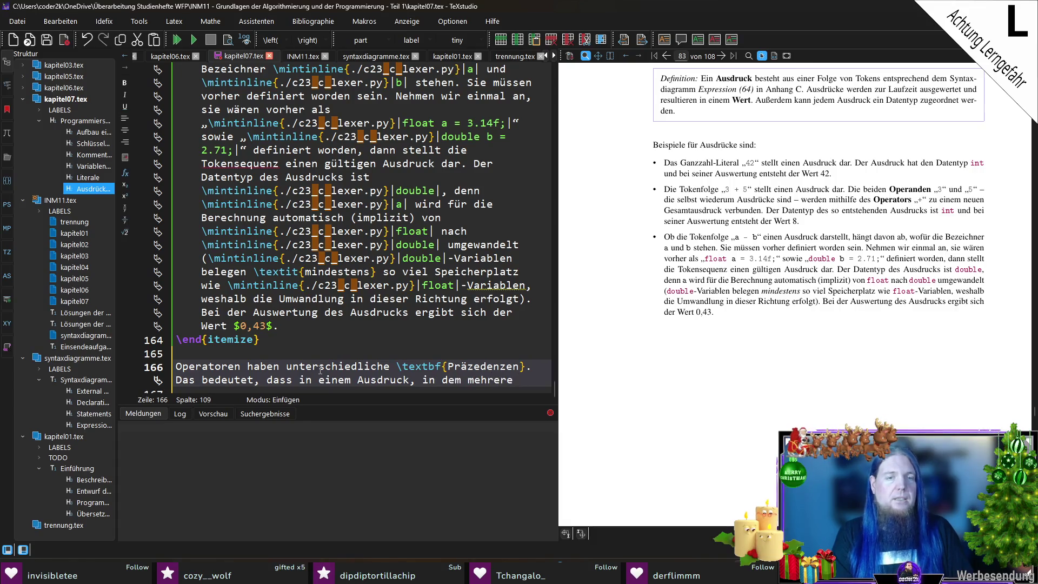
type("Operatoren vorkommen, diejenigen Teilausdrücke zuerst ausgewertet werden, ")
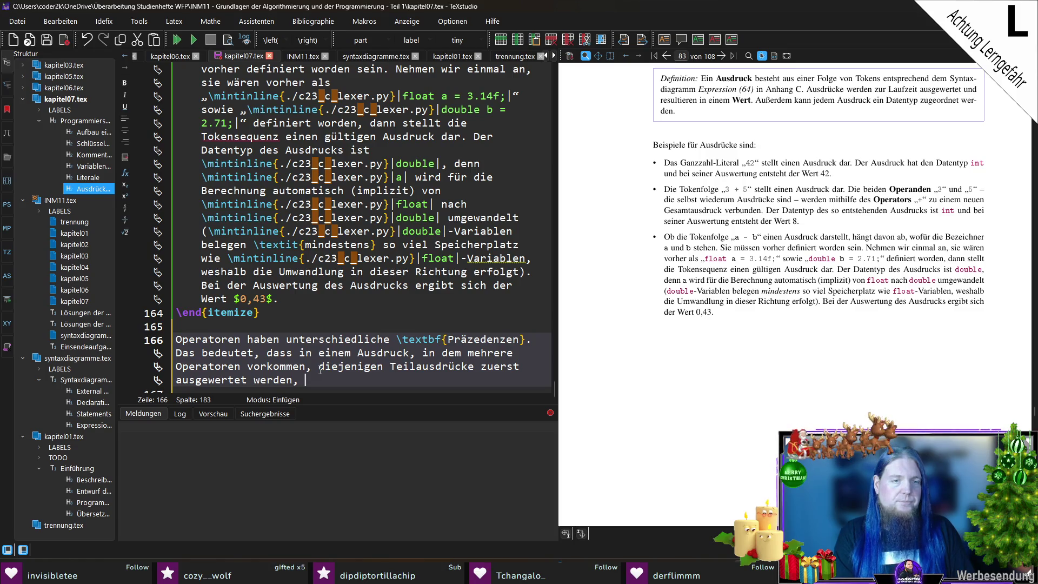
type("bei denen die i")
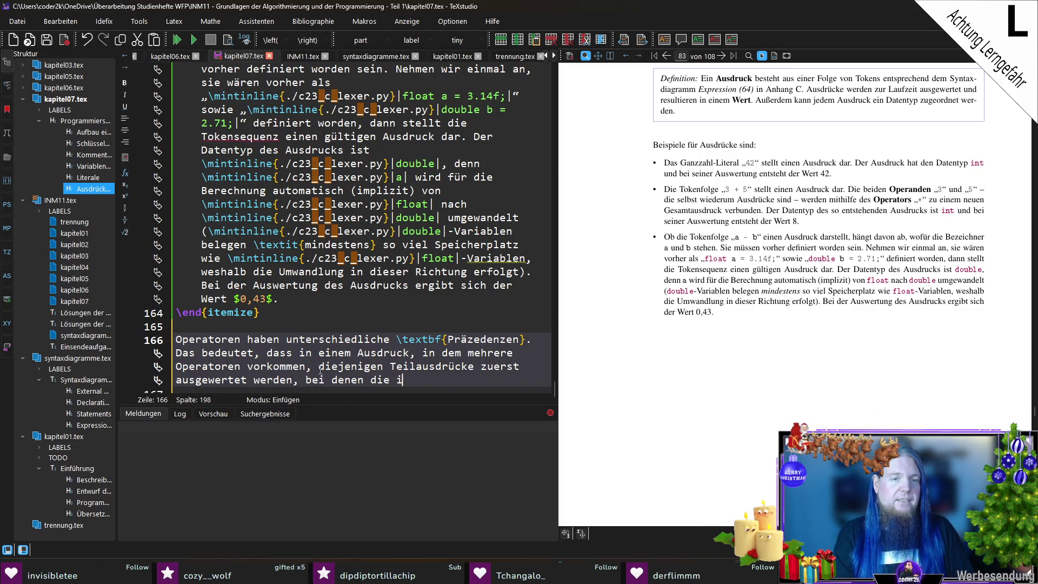
key("BackSpace")
type("beteiligten ")
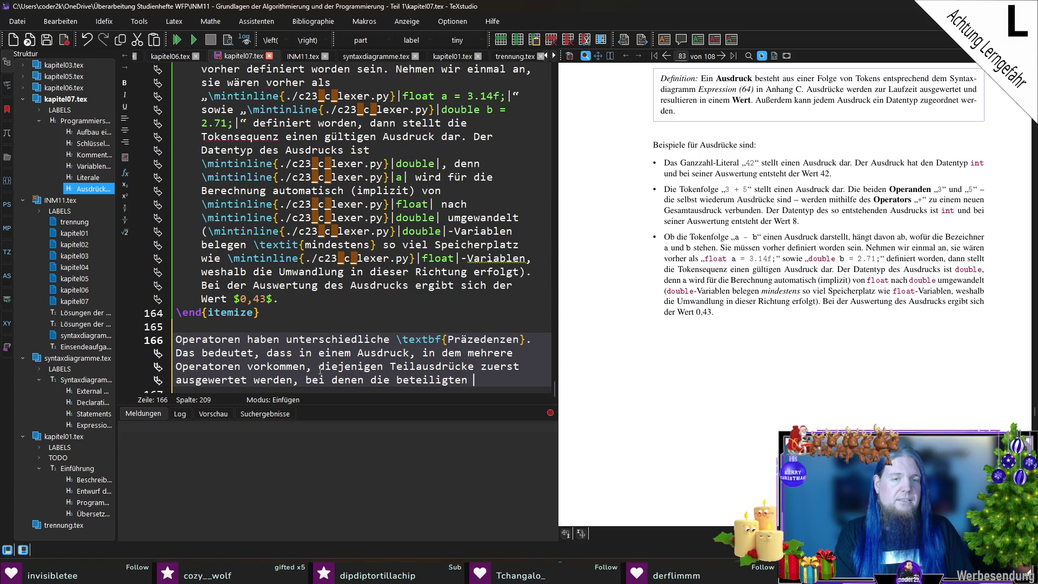
type("Operatoren")
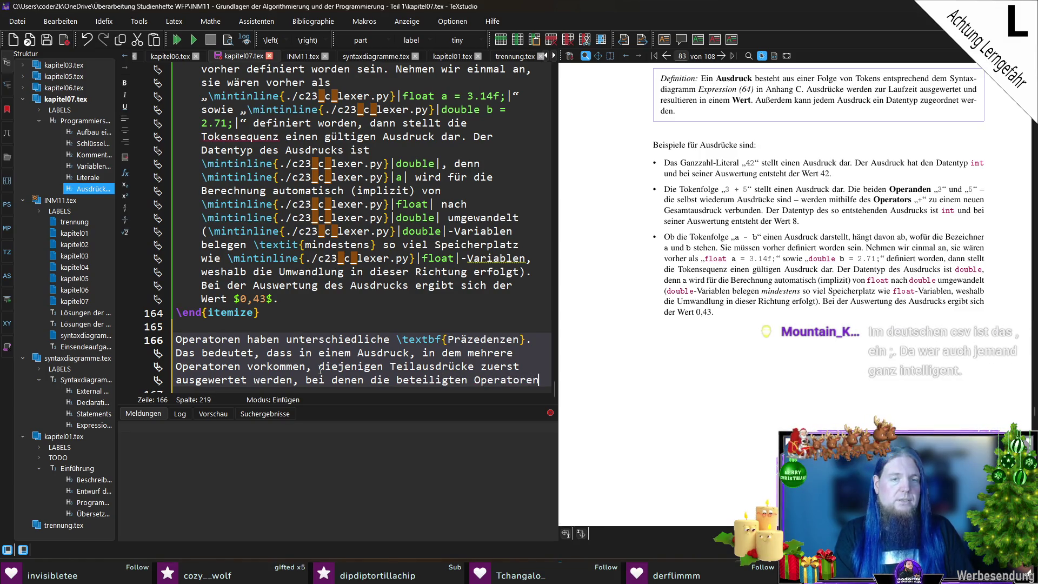
type(" die höchste Präz")
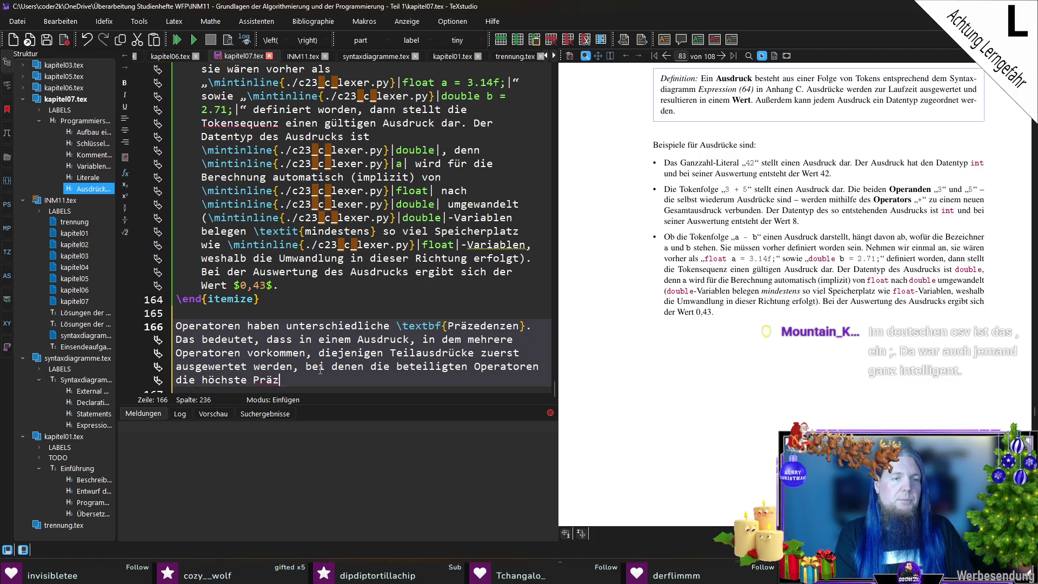
type("edenz haben.")
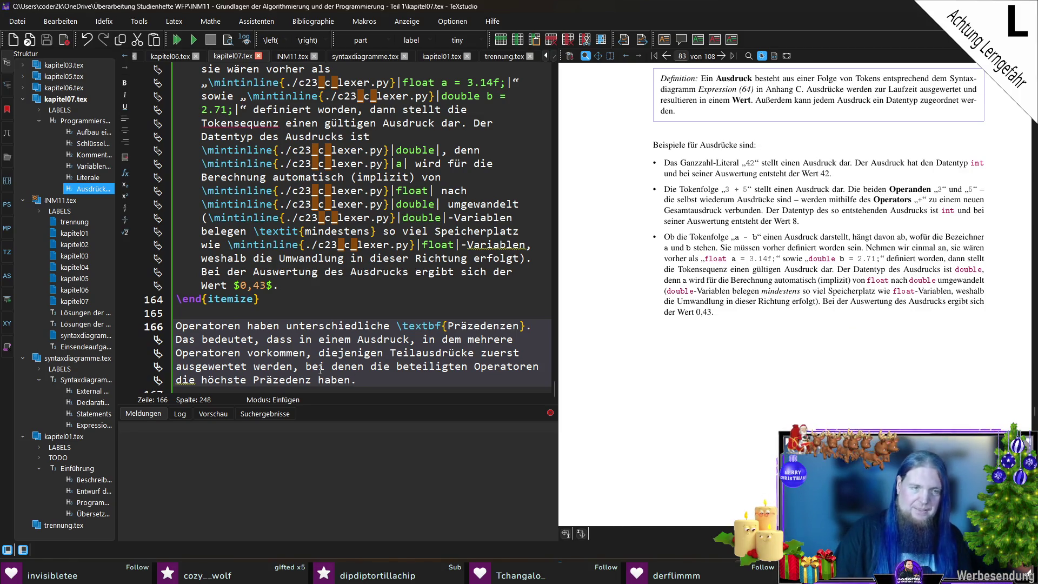
scroll(320, 369, "down", 1)
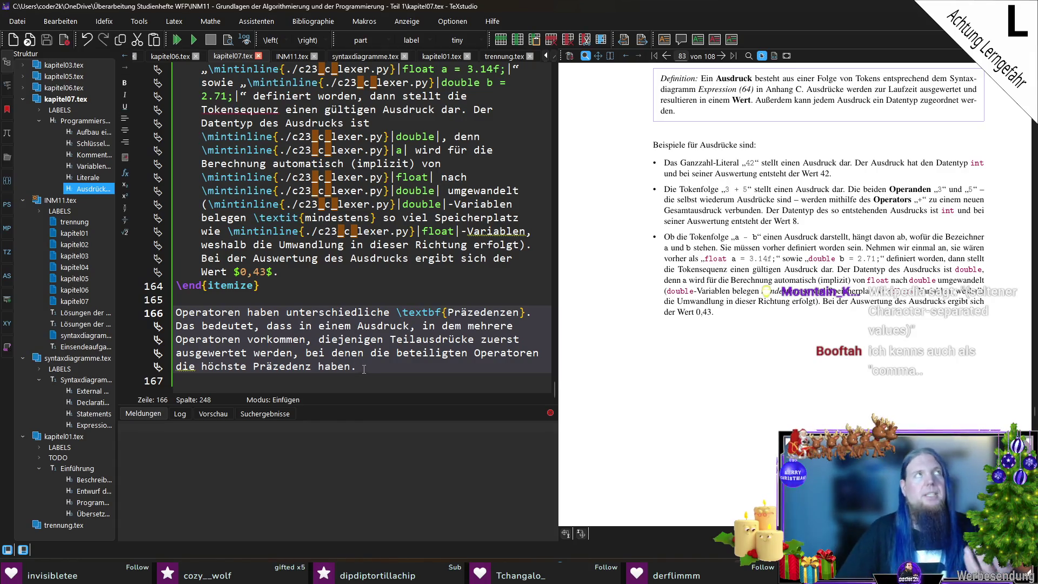
left_click(402, 387)
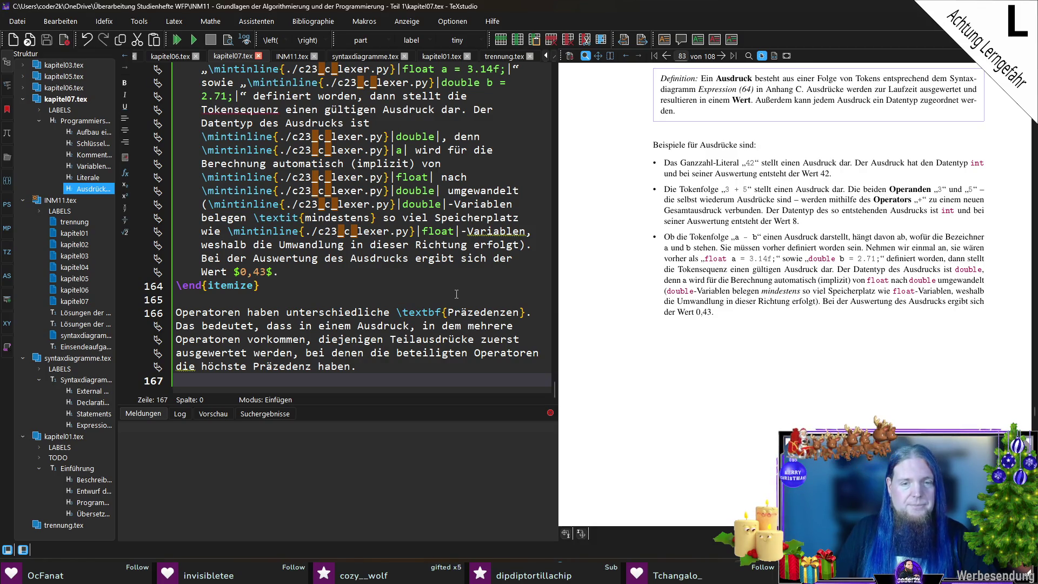
key("Left")
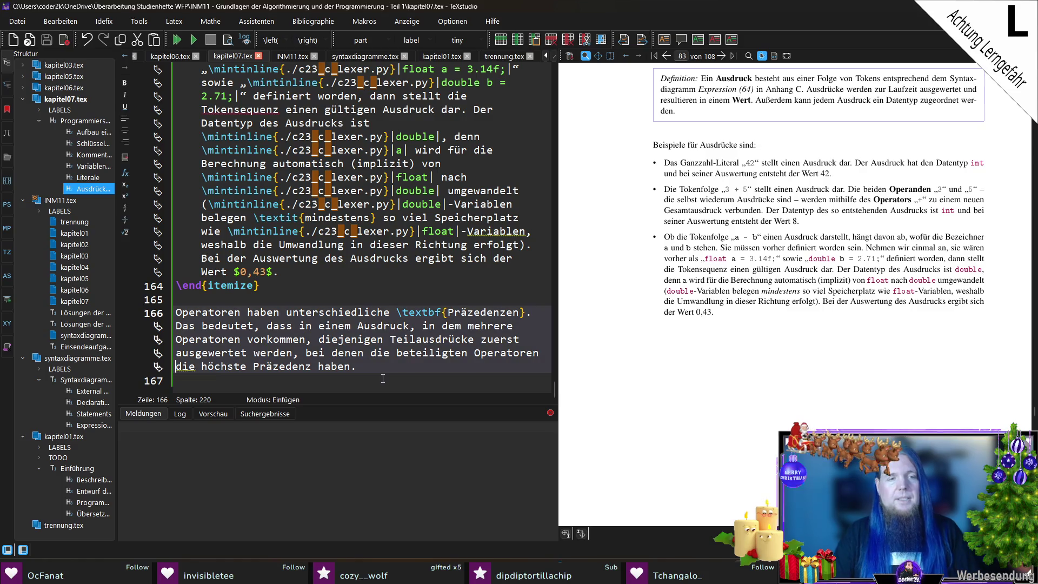
Add the „Punkt- vor Strichrechnung“ sentence and state multiplication has higher Präzedenz than addition.
type("Das kennen Sie ber")
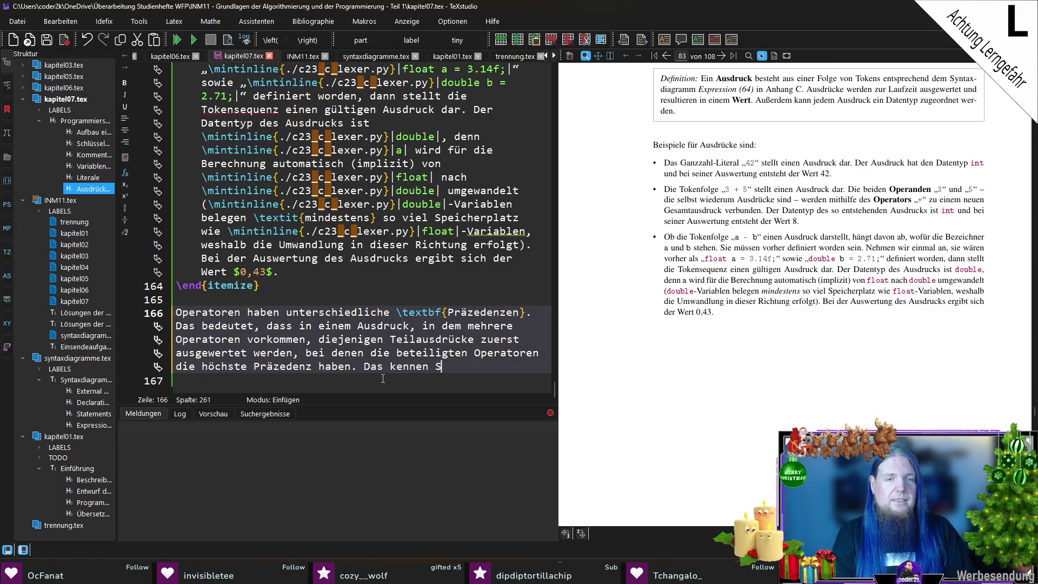
type("eits a")
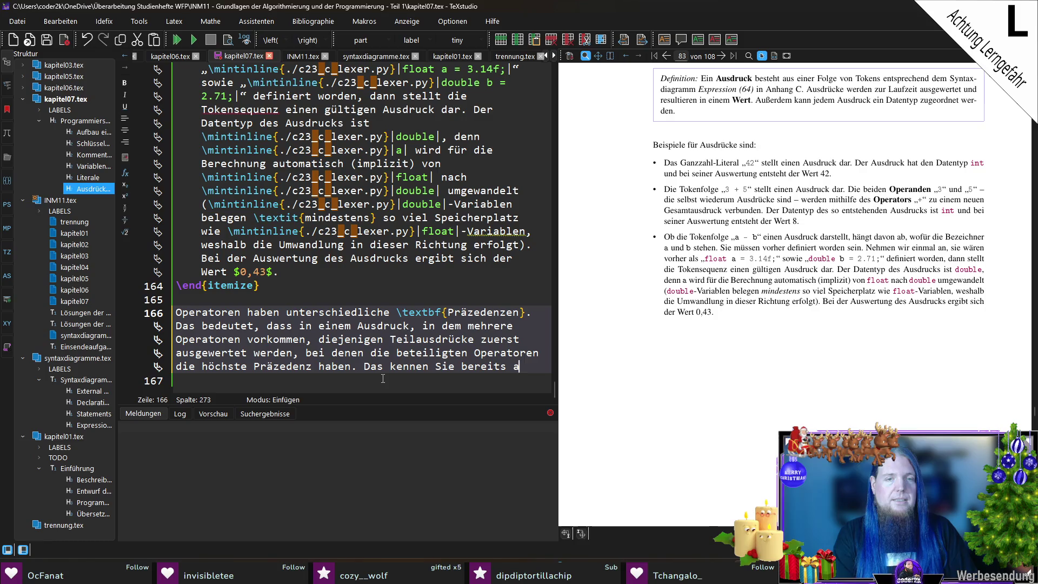
type("us der Mathematik")
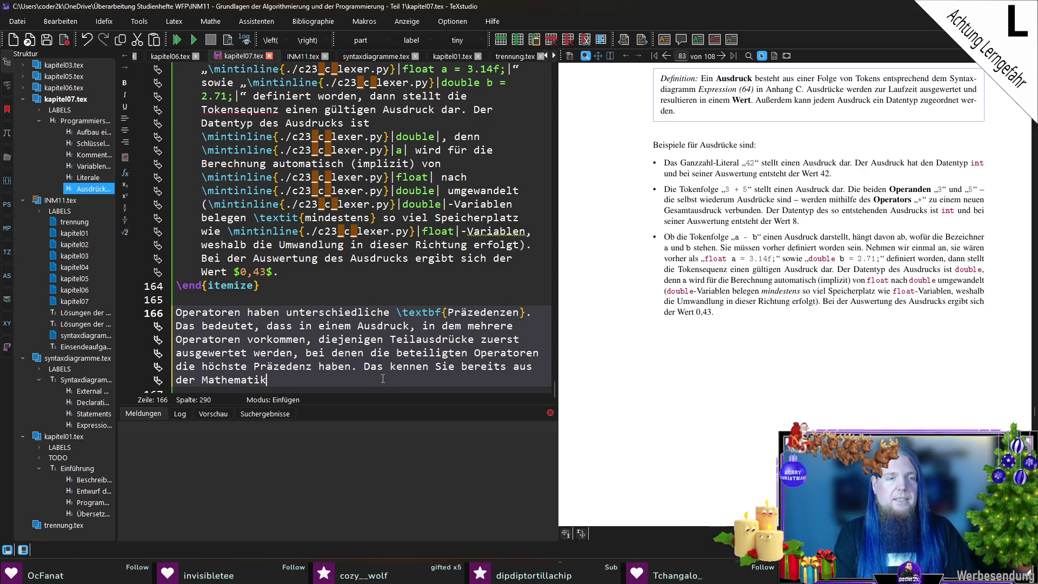
type(", wo z")
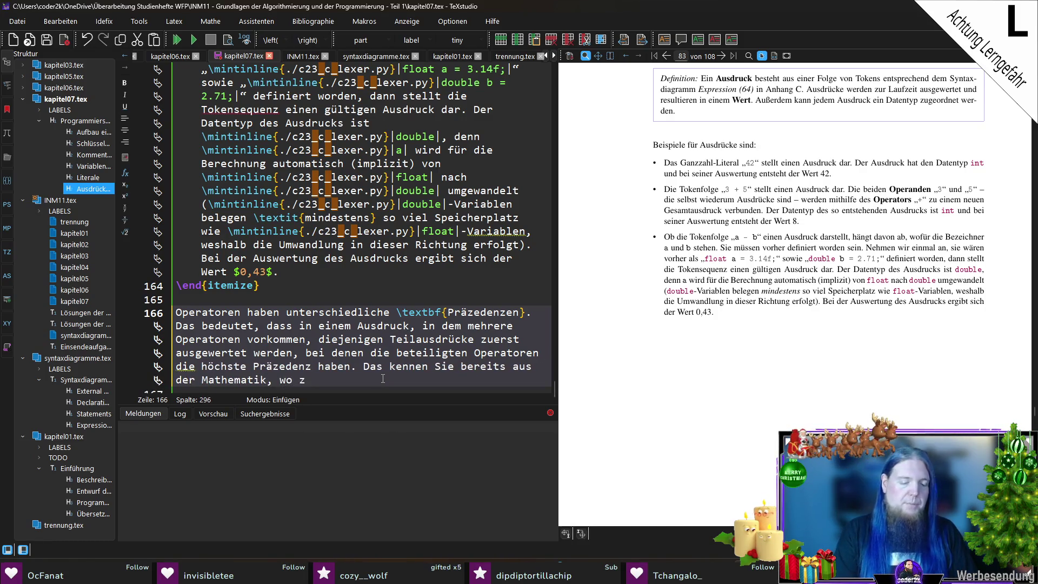
type(". B.")
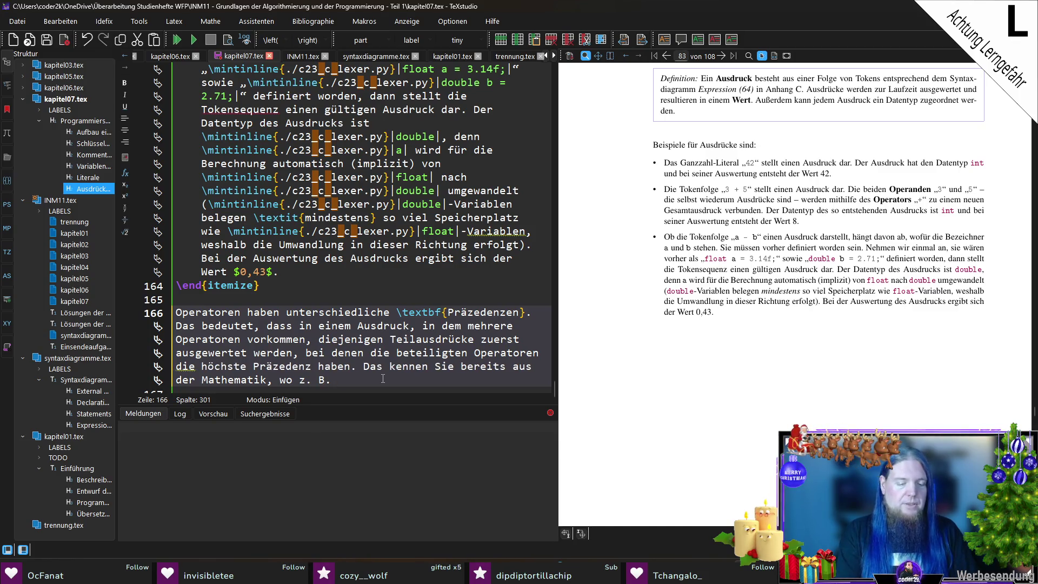
type(" „Punkt- vor ")
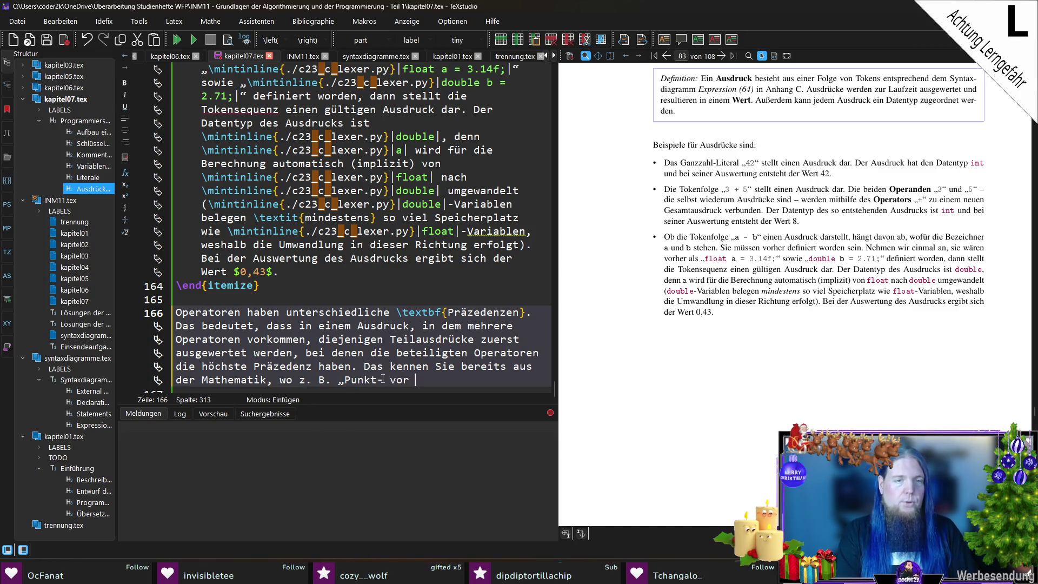
type("Strichrechnung")
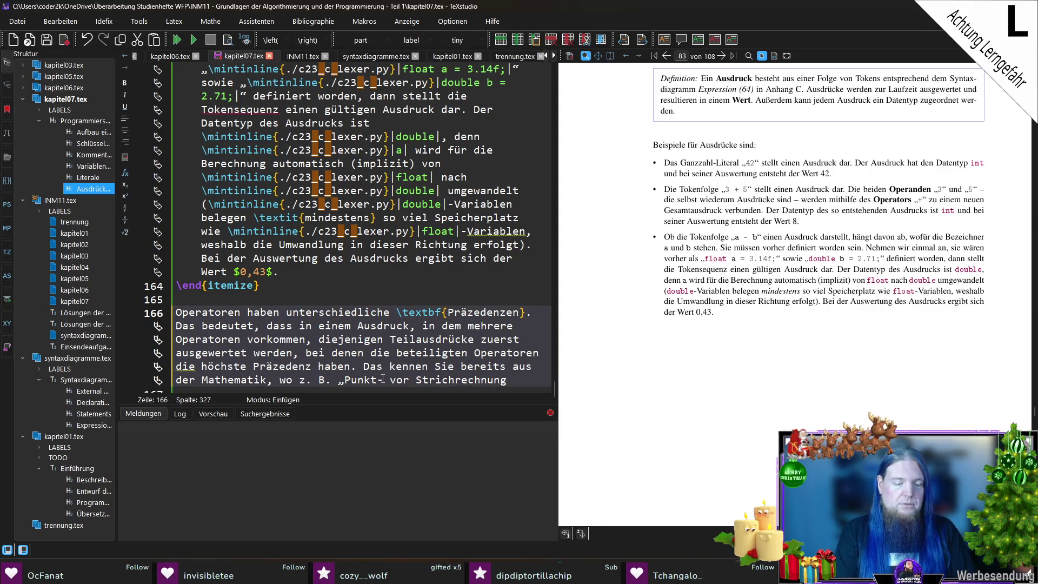
type("“ gilt. Be")
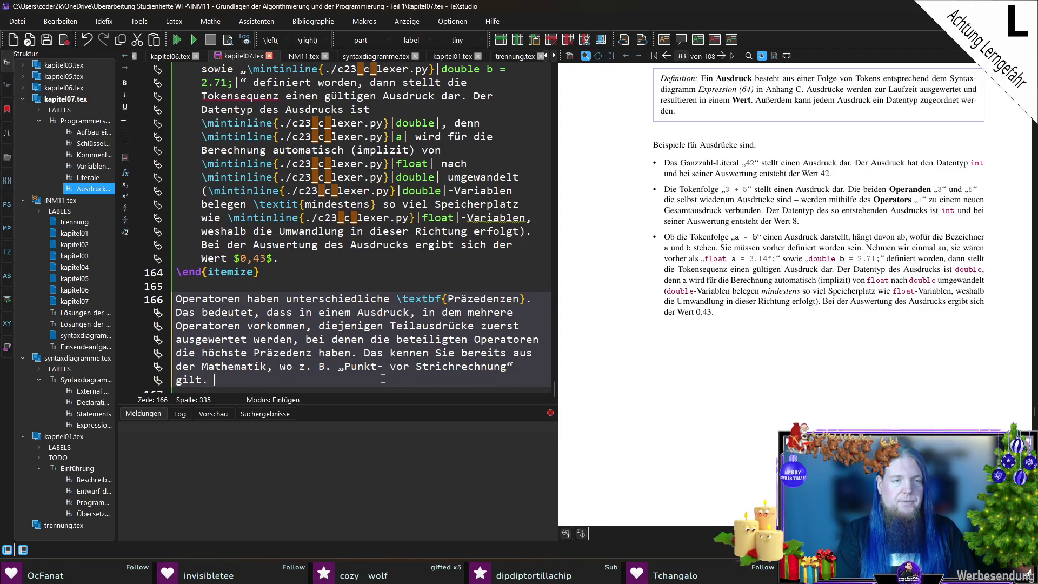
key("BackSpace")
key("BackSpace")
type("Dort")
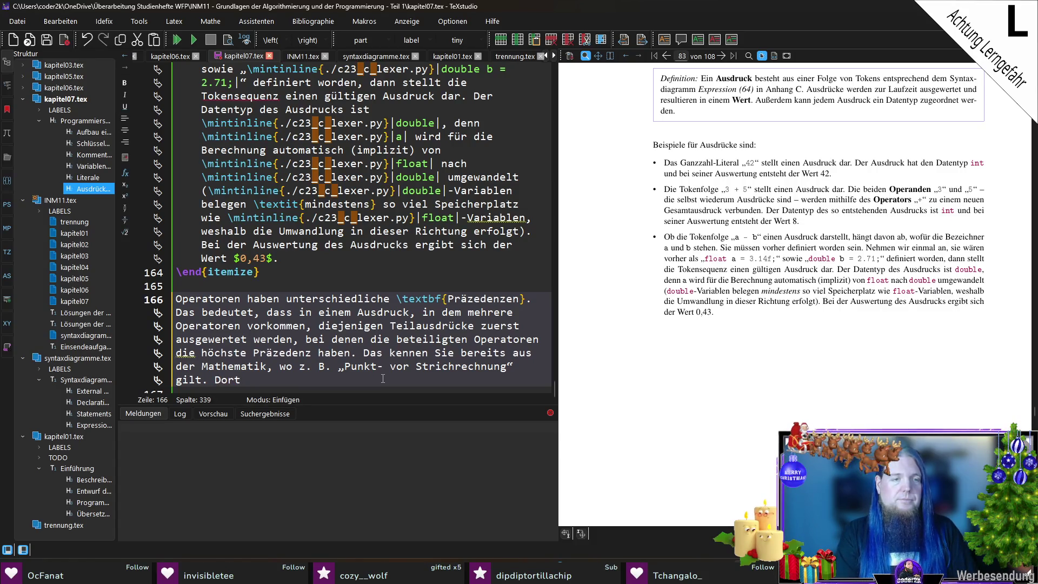
key("BackSpace")
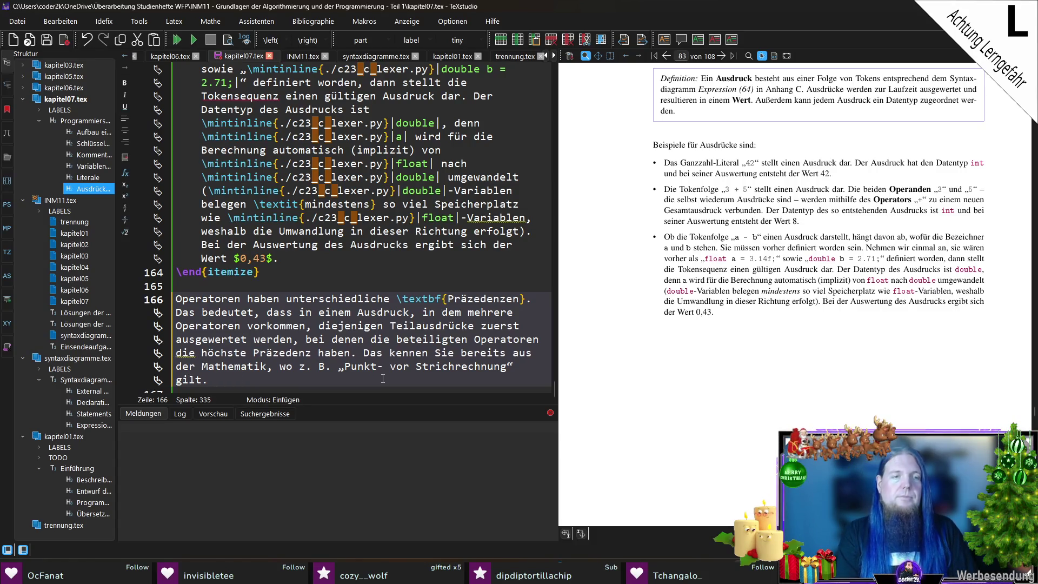
type("Die MDer Multiplikationsoperator hat somit eine hölhe")
key("BackSpace")
key("BackSpace")
key("BackSpace")
type("here Präzedenz als der Additi")
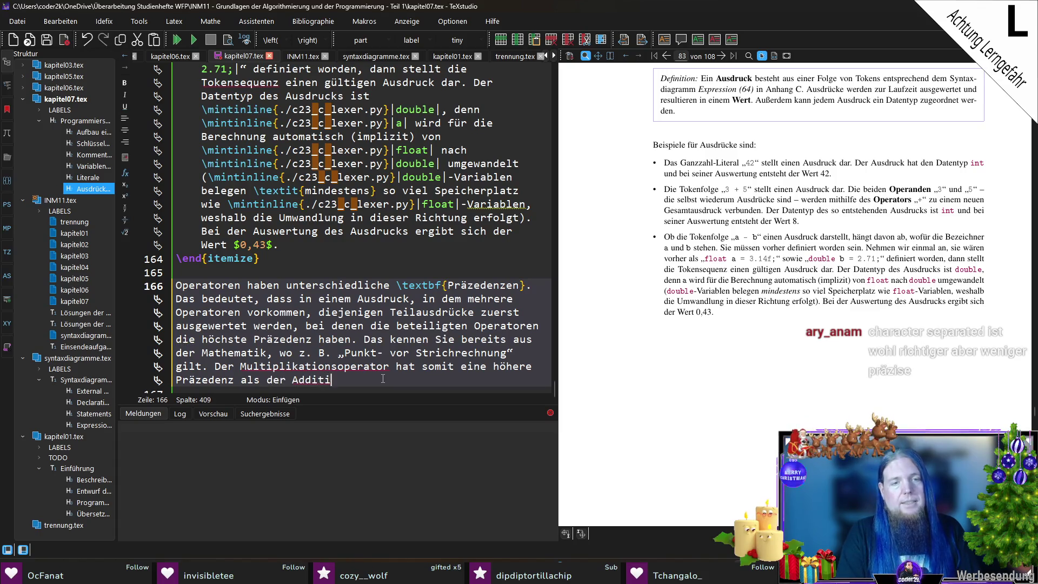
type("onsoperator.")
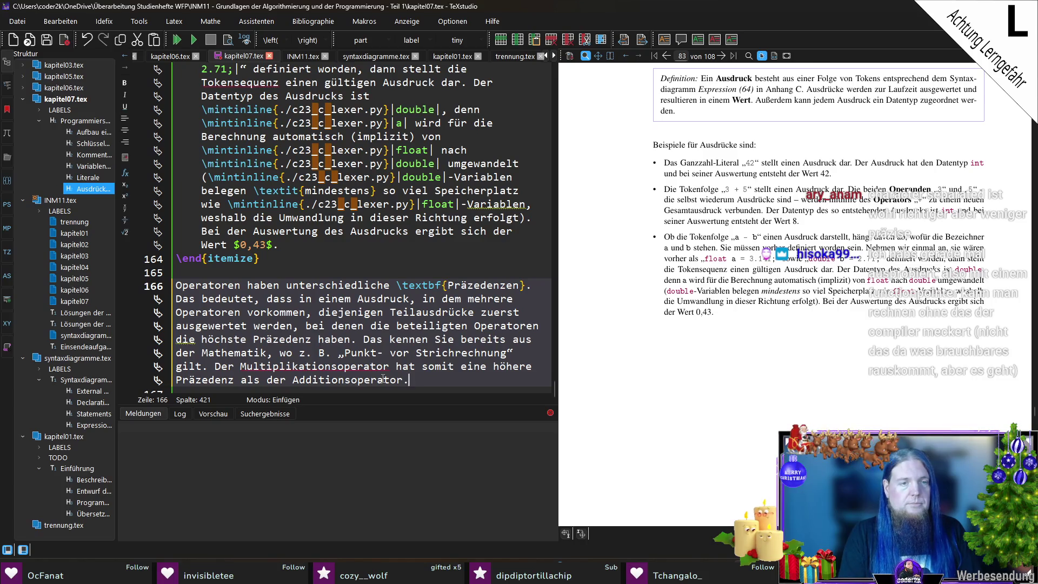
key("Return")
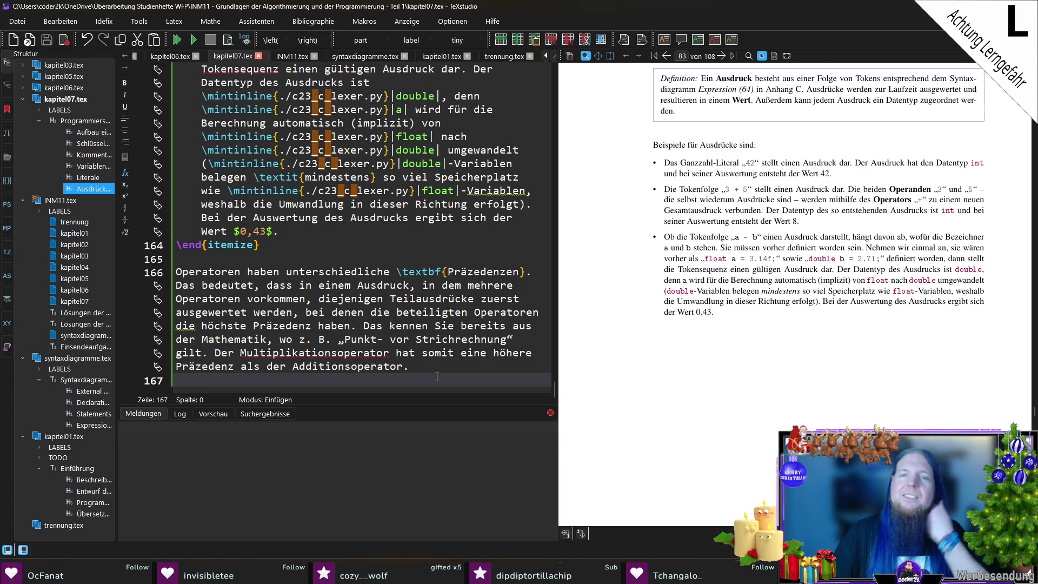
Compile with F5 so the PDF preview shows the new operator-precedence paragraph.
key("F5")
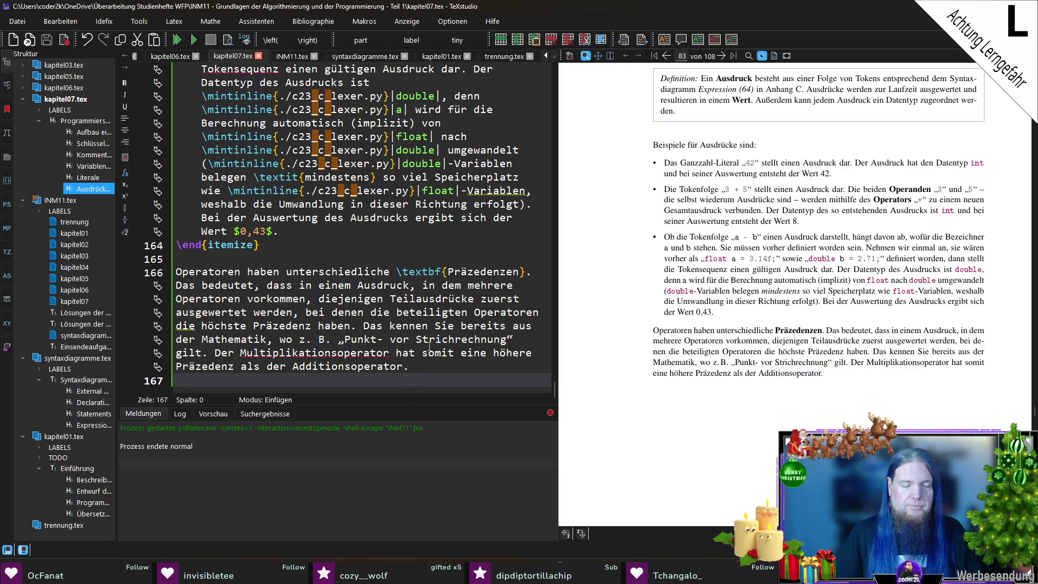
On a new line, type 'Eine Übersicht über die Operatoren in der Programmiersprache C inkl. derer Präzedenzen finden Sie unter'.
key("Return")
type("Eine Übersicht ")
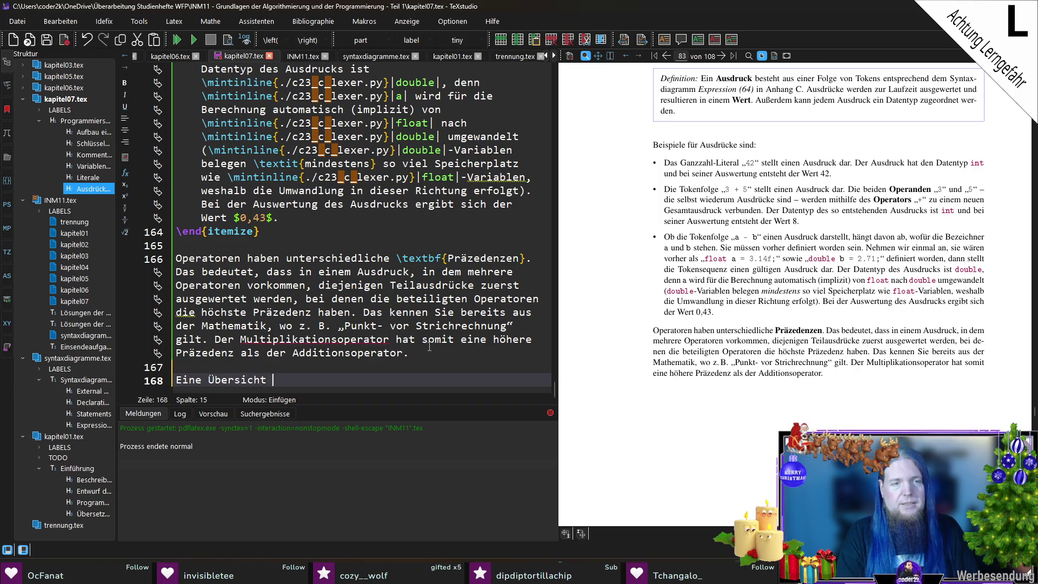
type("über die ")
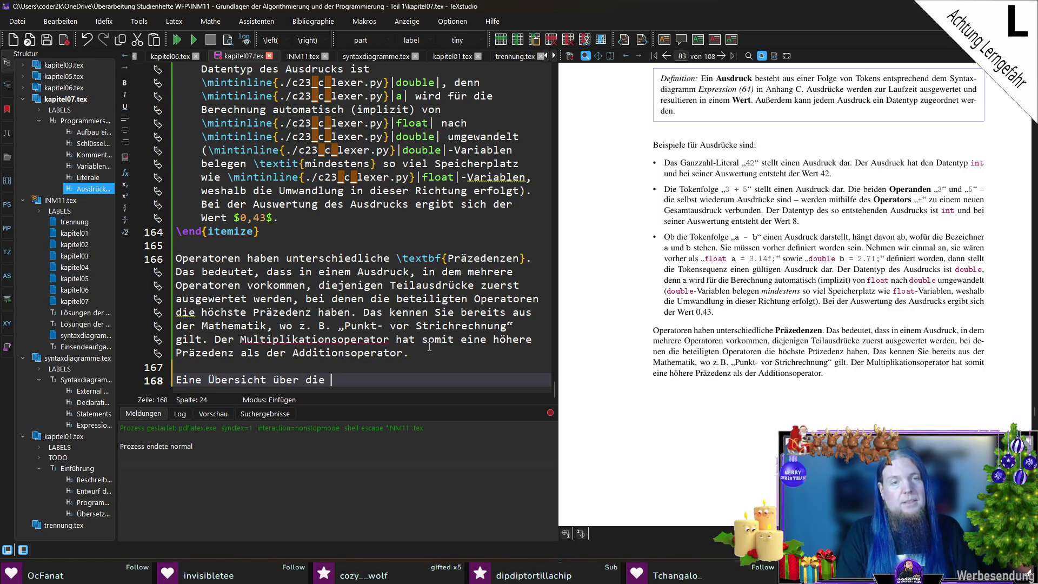
type("Operatoren in der Programmiersprache C inkl. derer Präzedenzen fin")
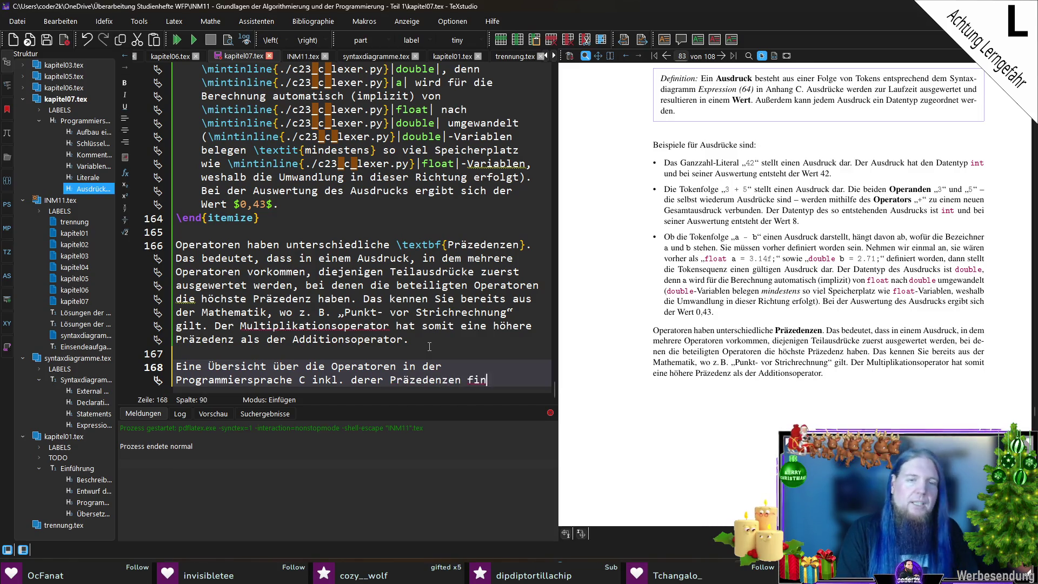
type("den Sie unter \\url")
Insert the cppreference operator precedence \url, add '(Zugriff am 28.01.2026).' and compile.
key("Return")
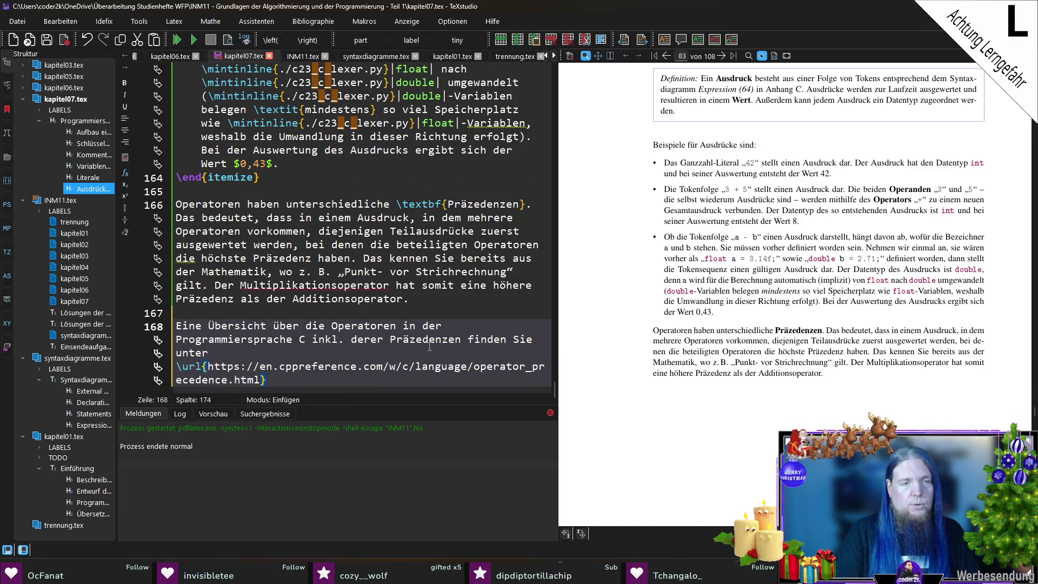
key("Right")
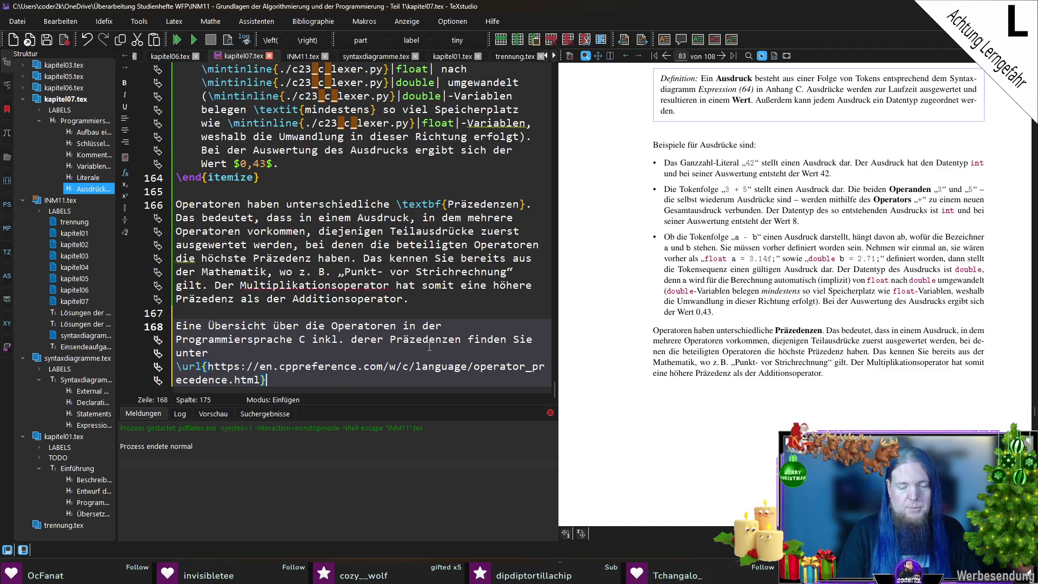
type(" (Zugri")
type("ff am")
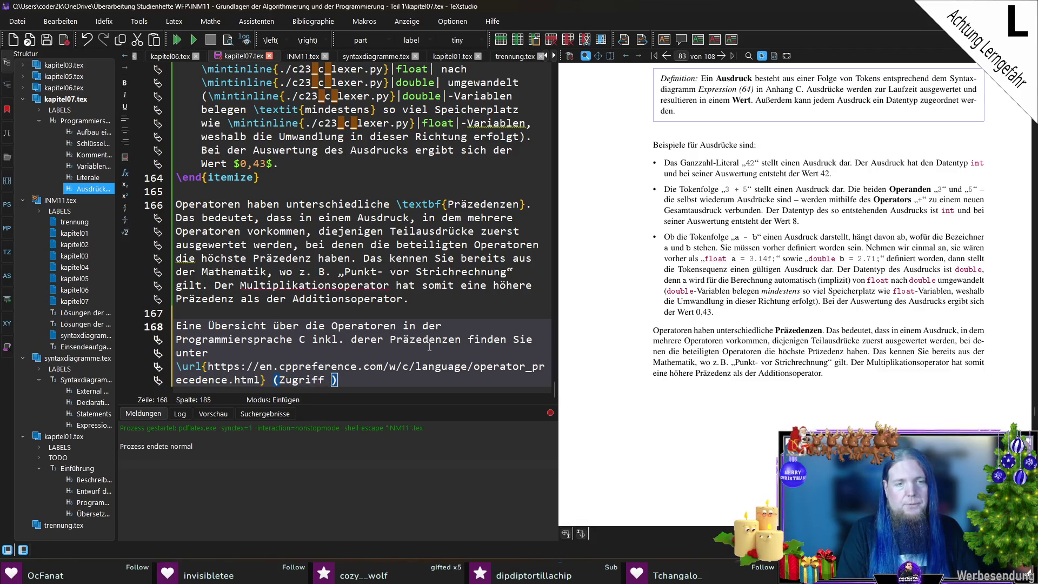
type(" 28.01.20")
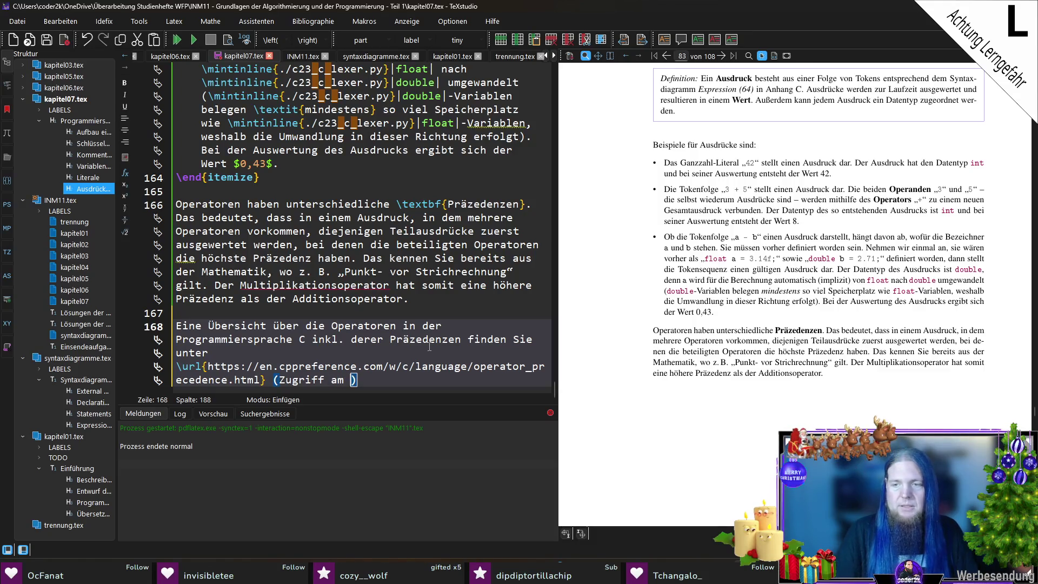
type("26).")
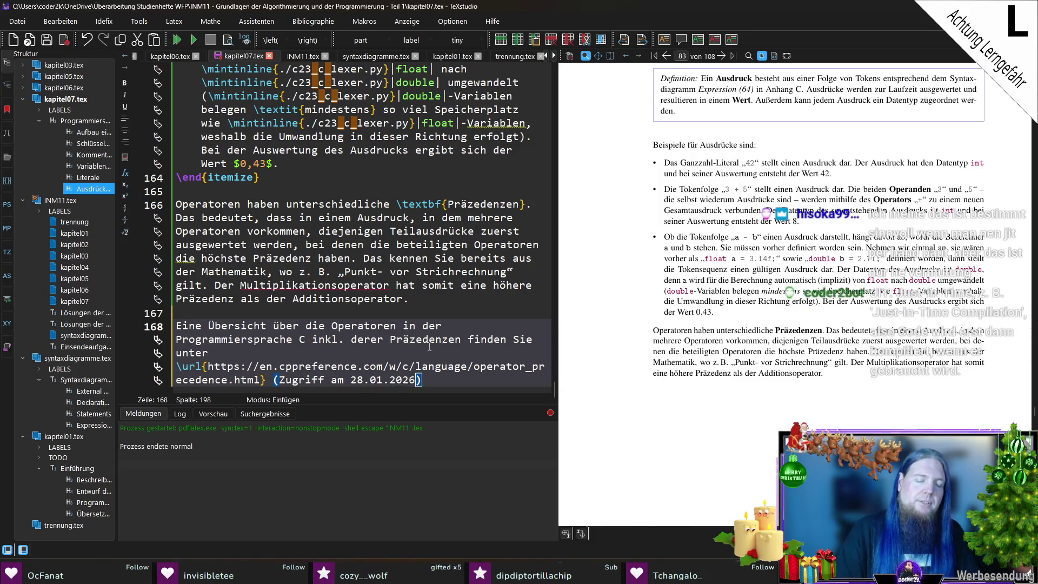
key("F5")
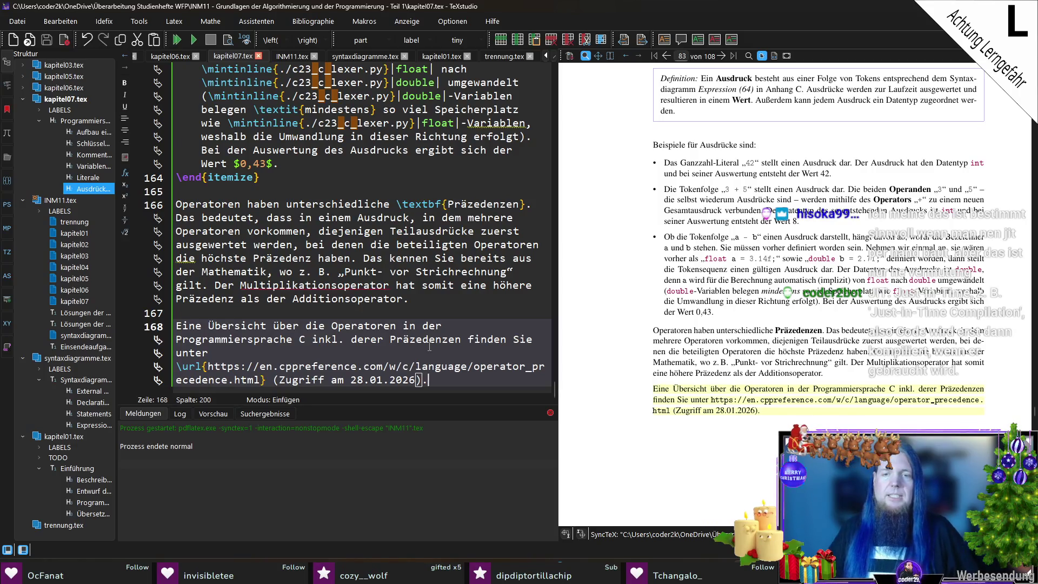
Add a blank line after the URL sentence, save and recompile, then check the PDF's page 82.
key("Return")
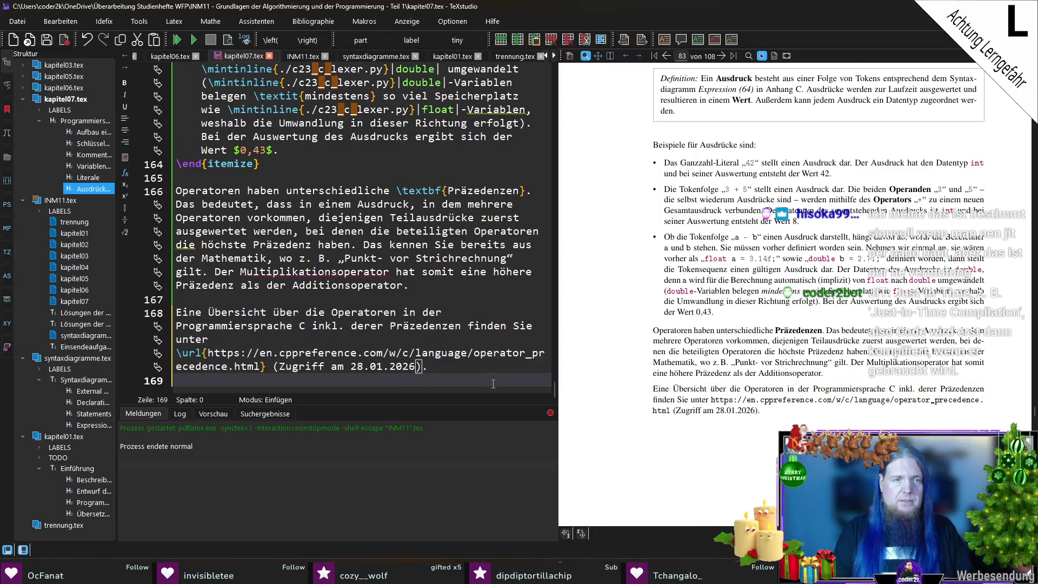
key("F5")
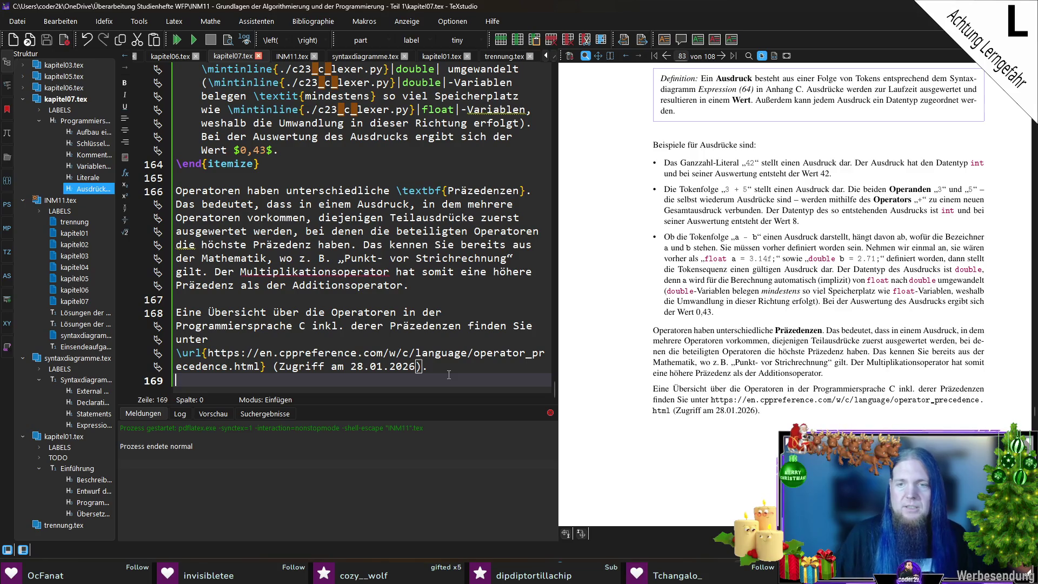
scroll(827, 373, "down", 3)
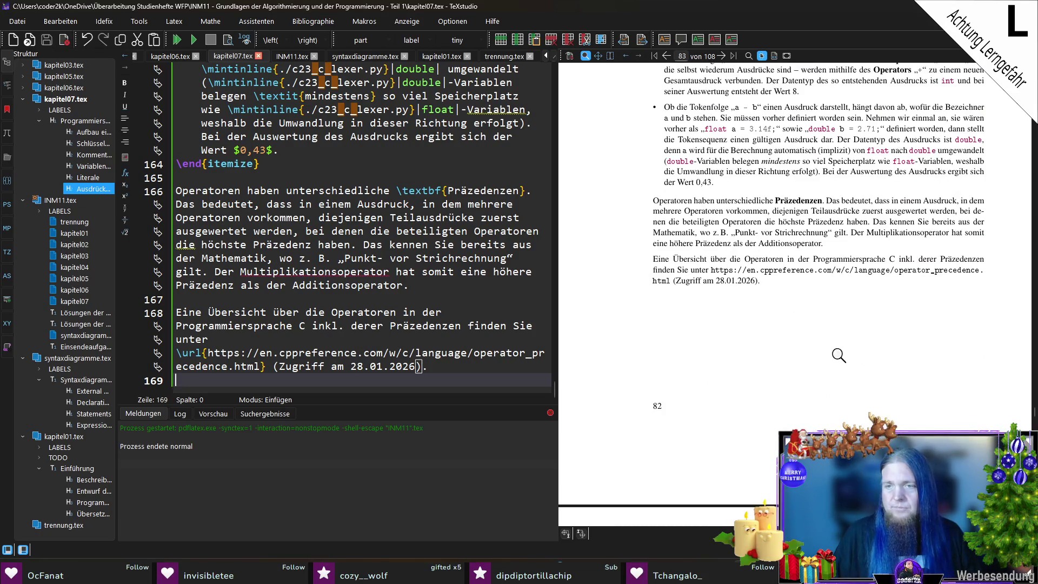